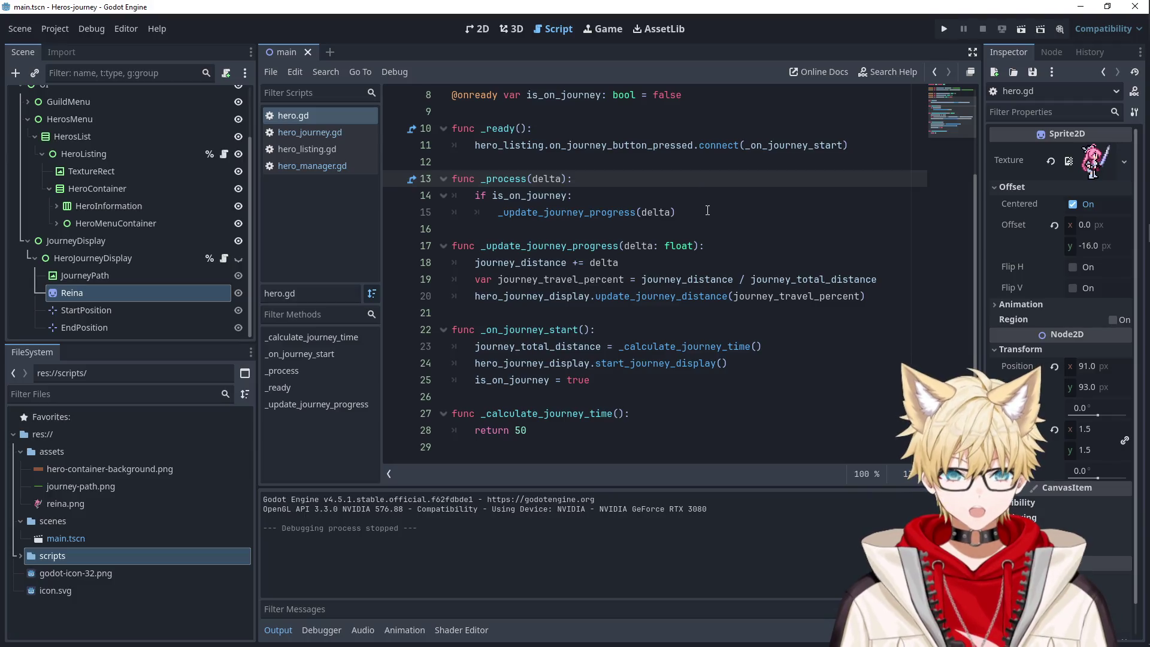
Step: Highlight the uses of _update_journey_progress and journey_distance to review the progress code
double_click(603, 212)
left_click(602, 263)
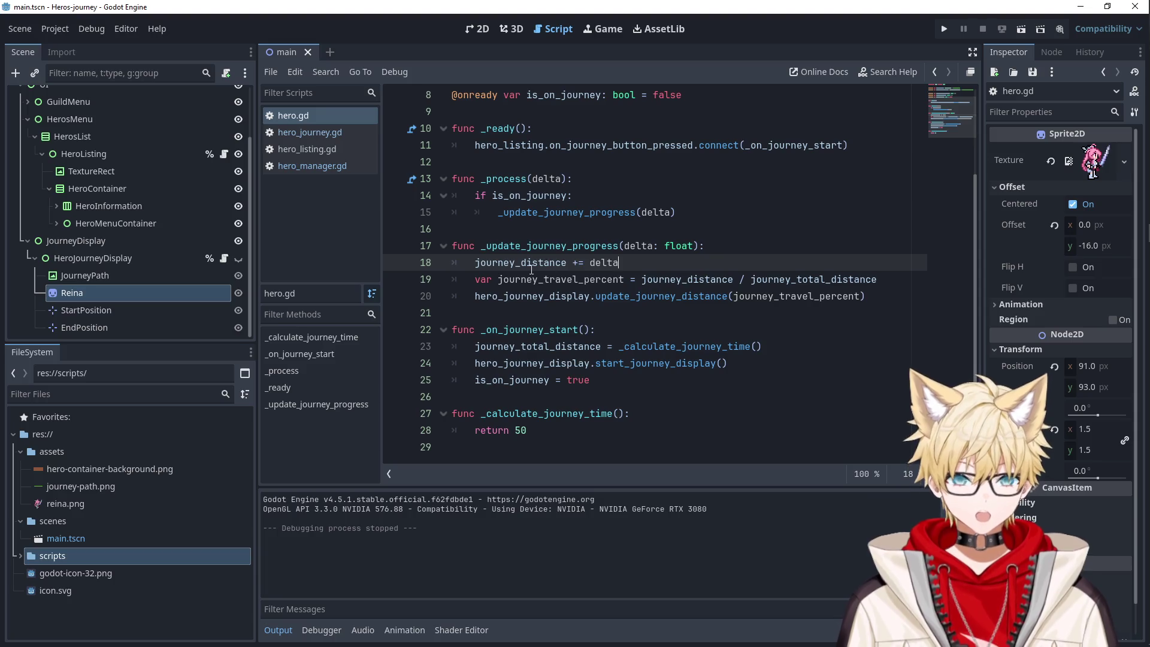
double_click(531, 263)
double_click(561, 279)
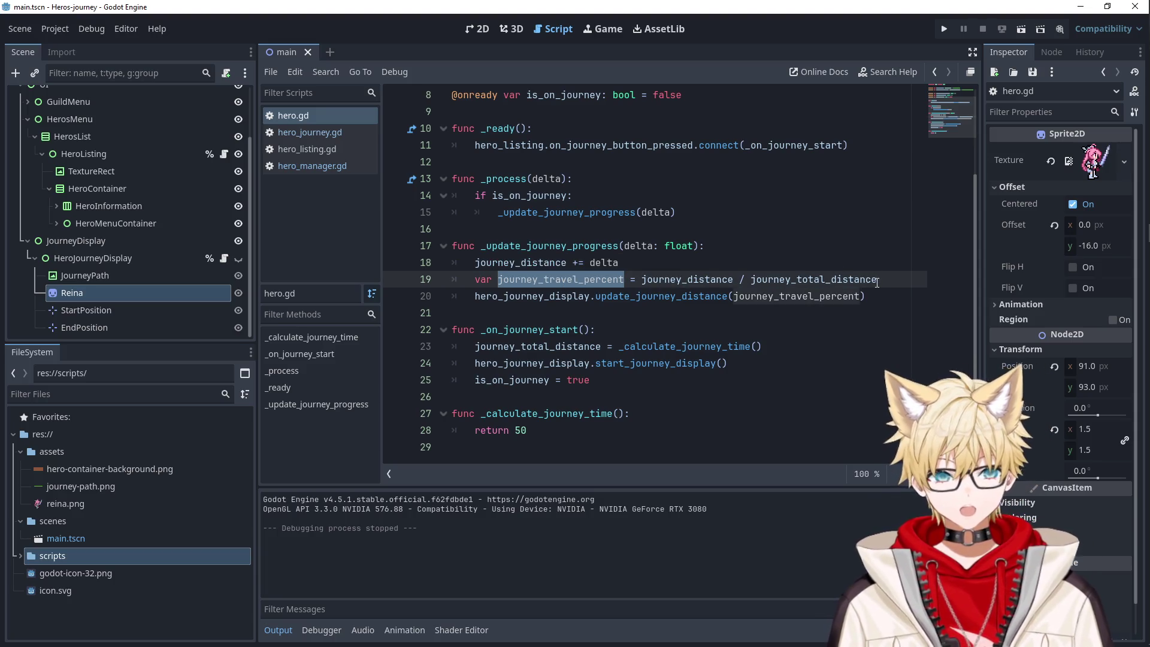
left_click(793, 266)
double_click(489, 265)
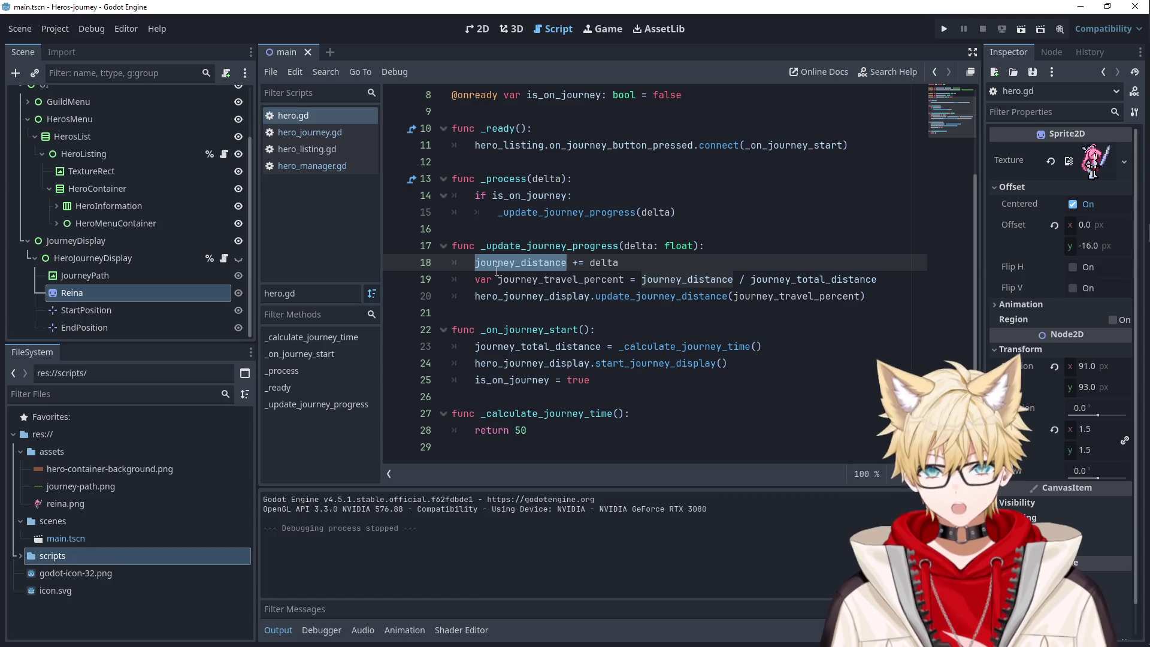
scroll(548, 270, "up", 3)
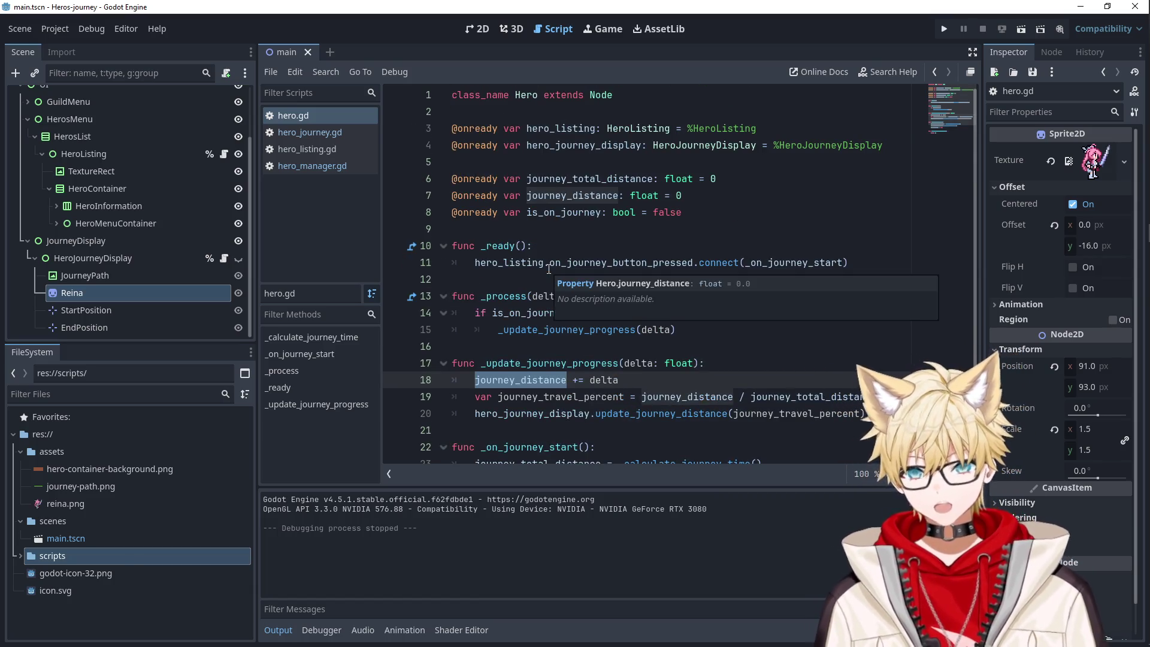
left_click(586, 231)
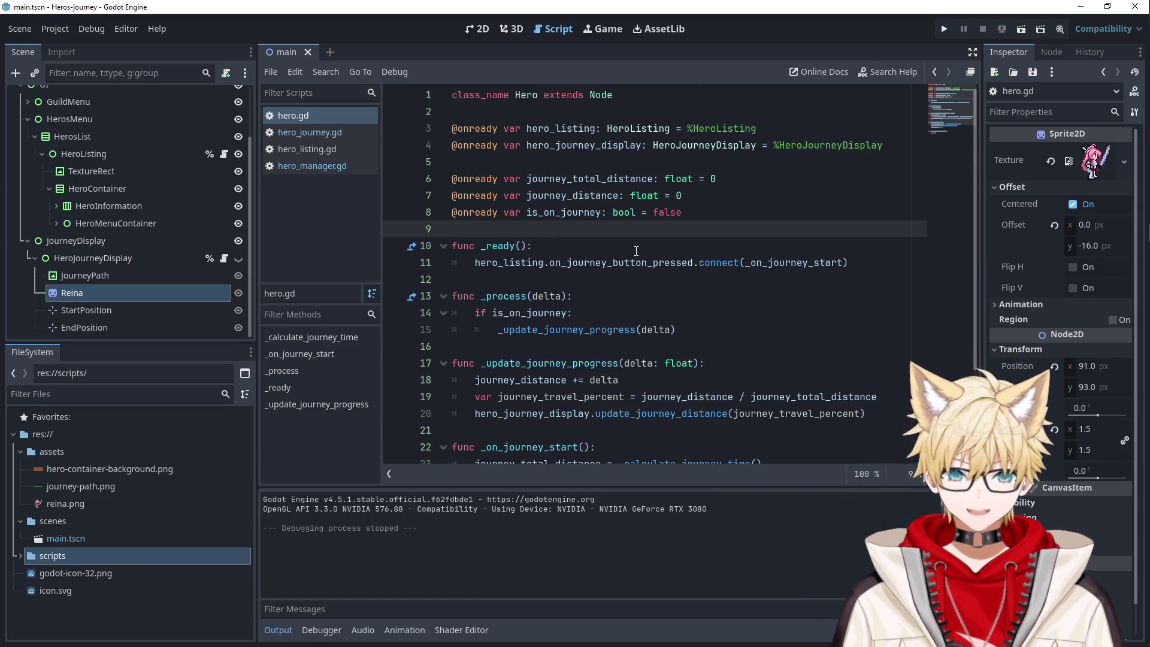
scroll(586, 234, "down", 3)
left_click(627, 262)
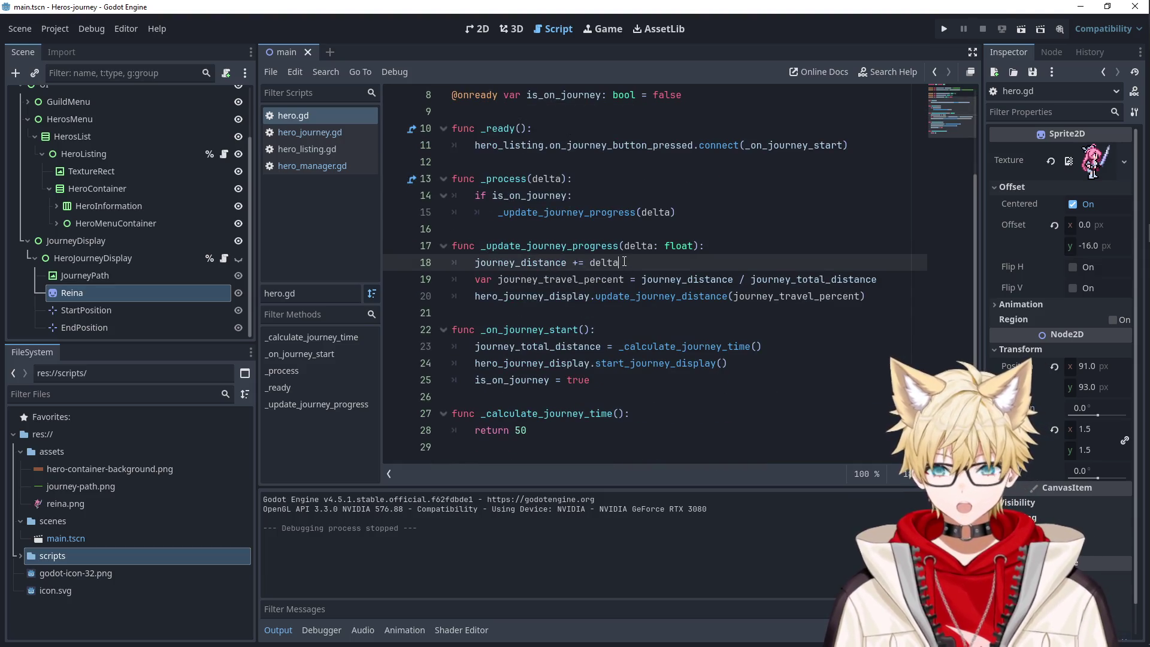
mouse_move(1138, 159)
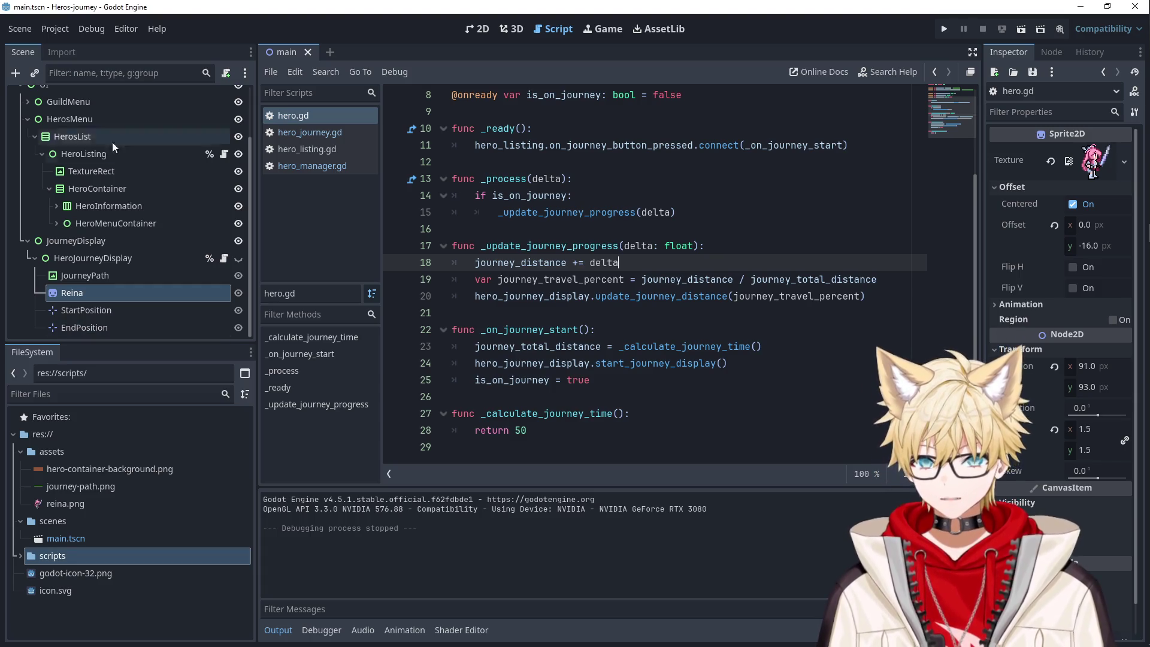
Step: Step through the travel percent line 19, then return to the end of line 18
key("Up")
key("Up")
key("Up")
left_click(647, 282)
key("ctrl+Left")
key("ctrl+Right")
key("End")
left_click(543, 307)
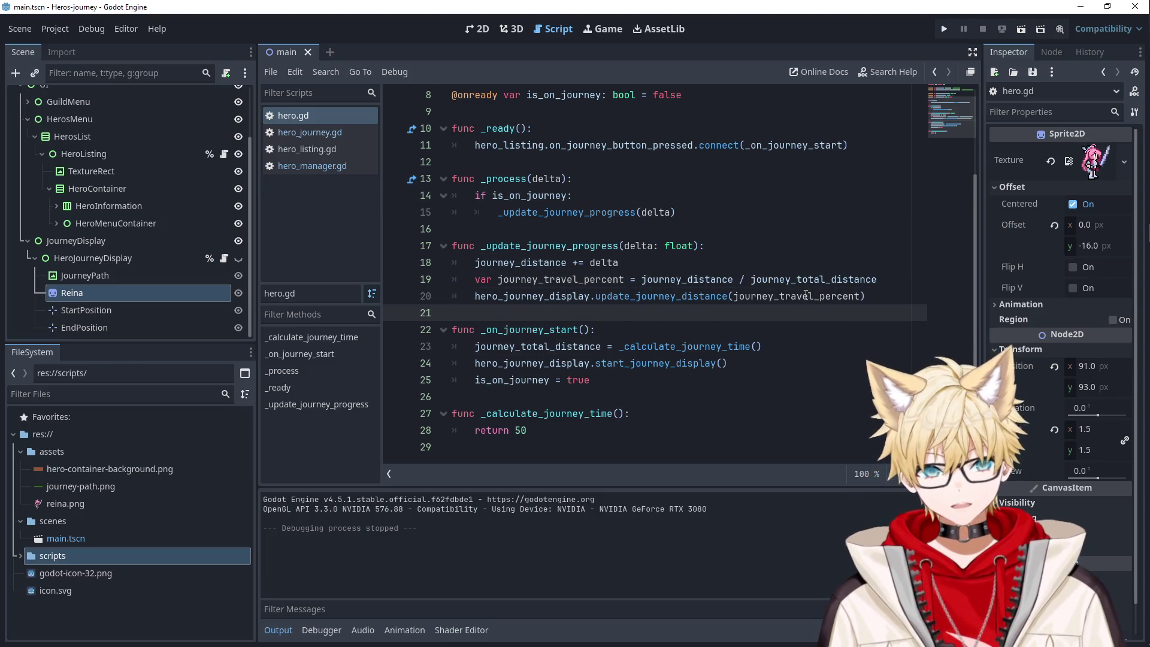
left_click(677, 246)
left_click(669, 264)
Step: Add 'if journey_distance >= journey_total_distance:' below line 18 with an indented body line started
key("Return")
type("if jou")
key("Return")
type(">")
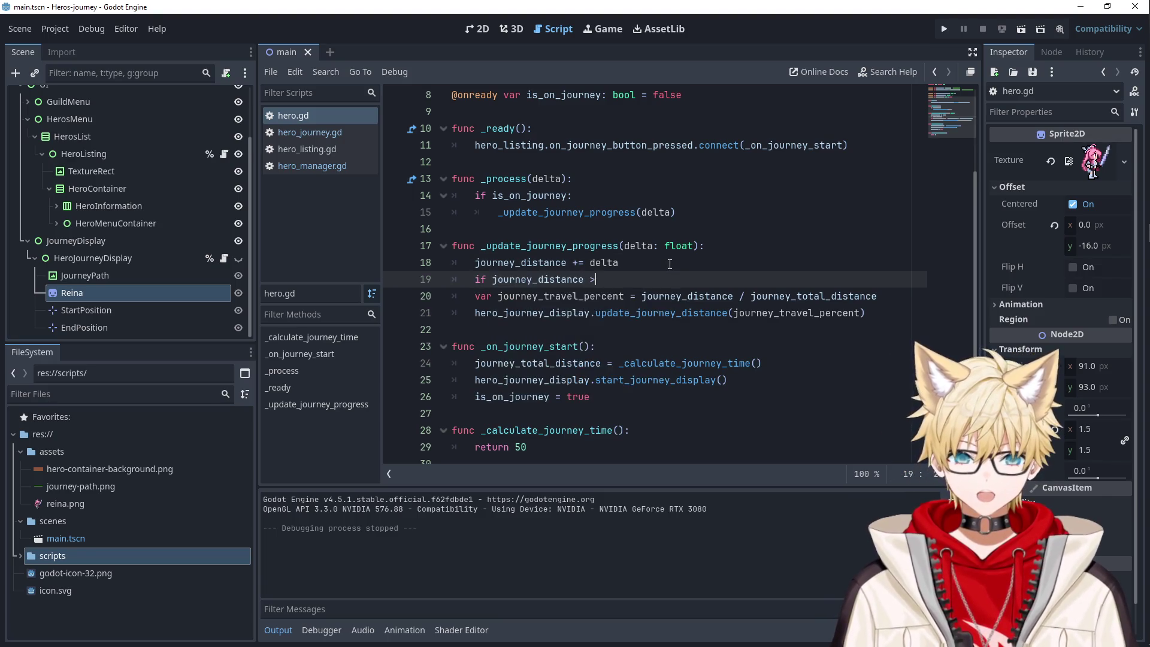
type("= jour")
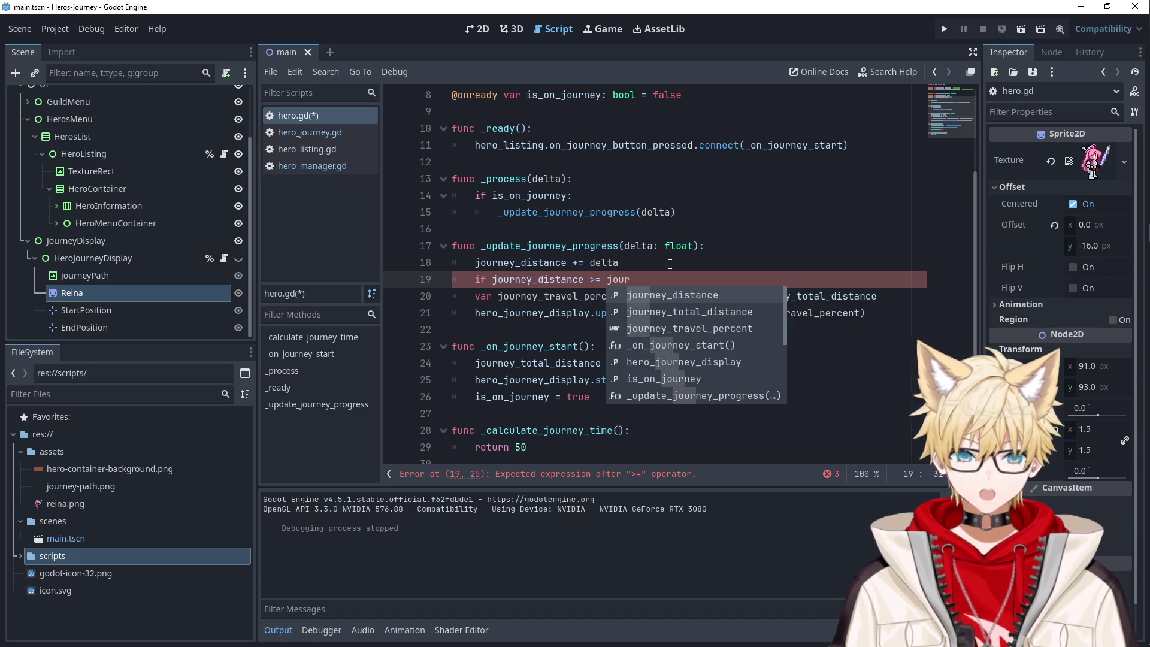
key("Down")
key("Return")
type(":")
key("Return")
type("_end_")
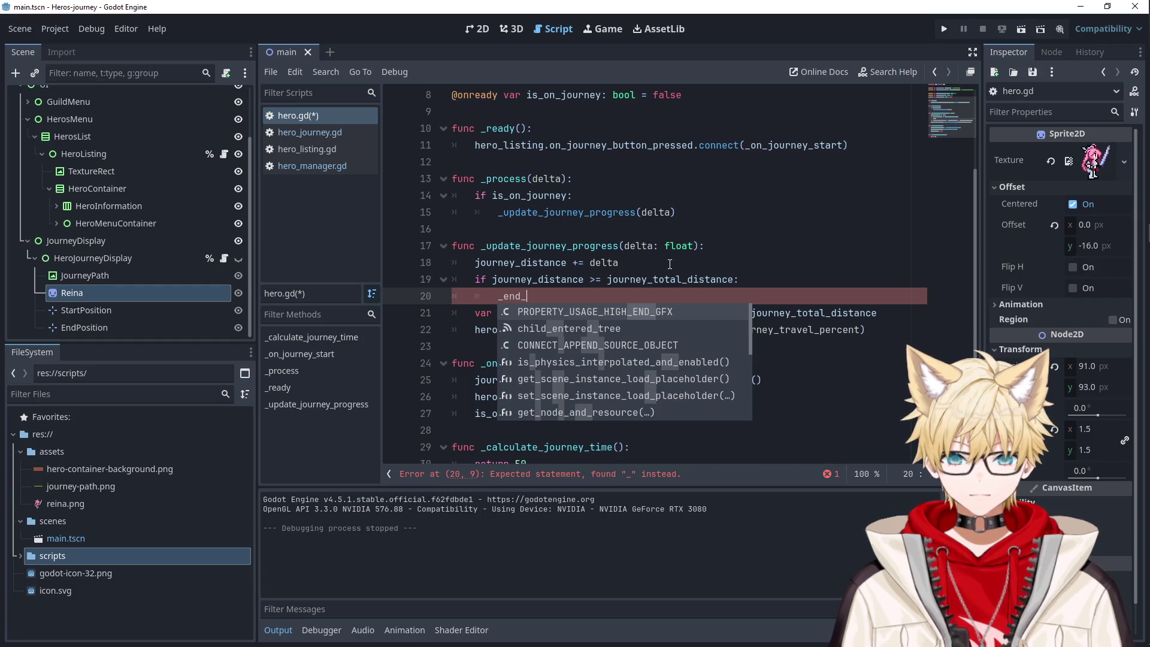
type("journ")
key("BackSpace")
key("BackSpace")
key("BackSpace")
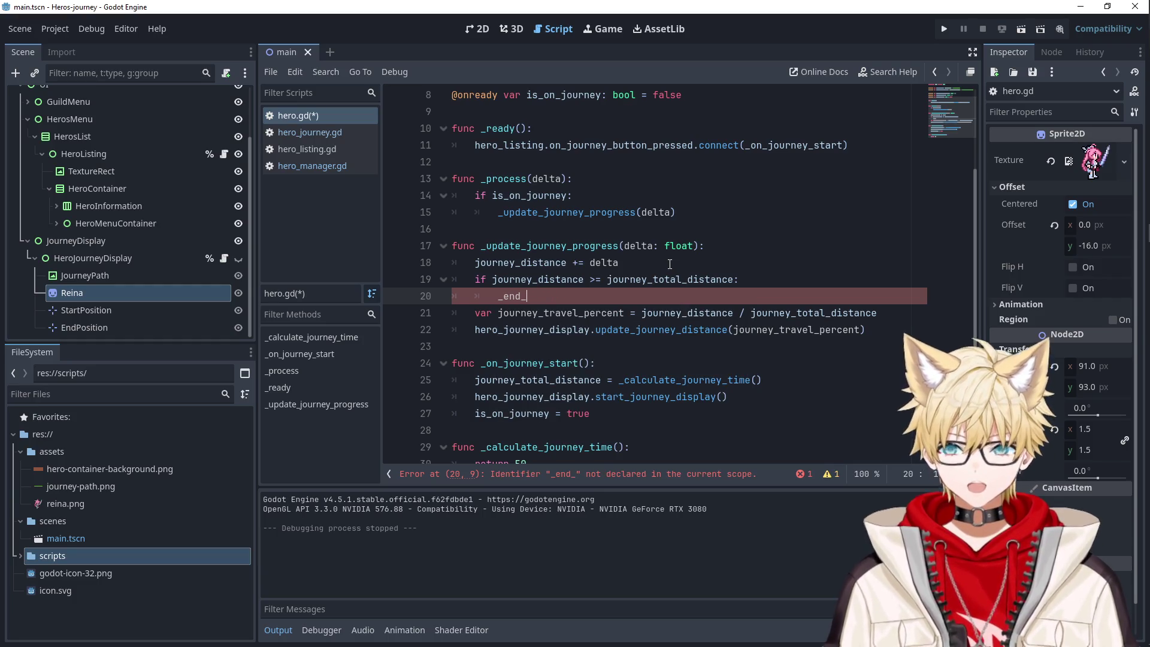
key("BackSpace")
key("BackSpace")
key("BackSpace")
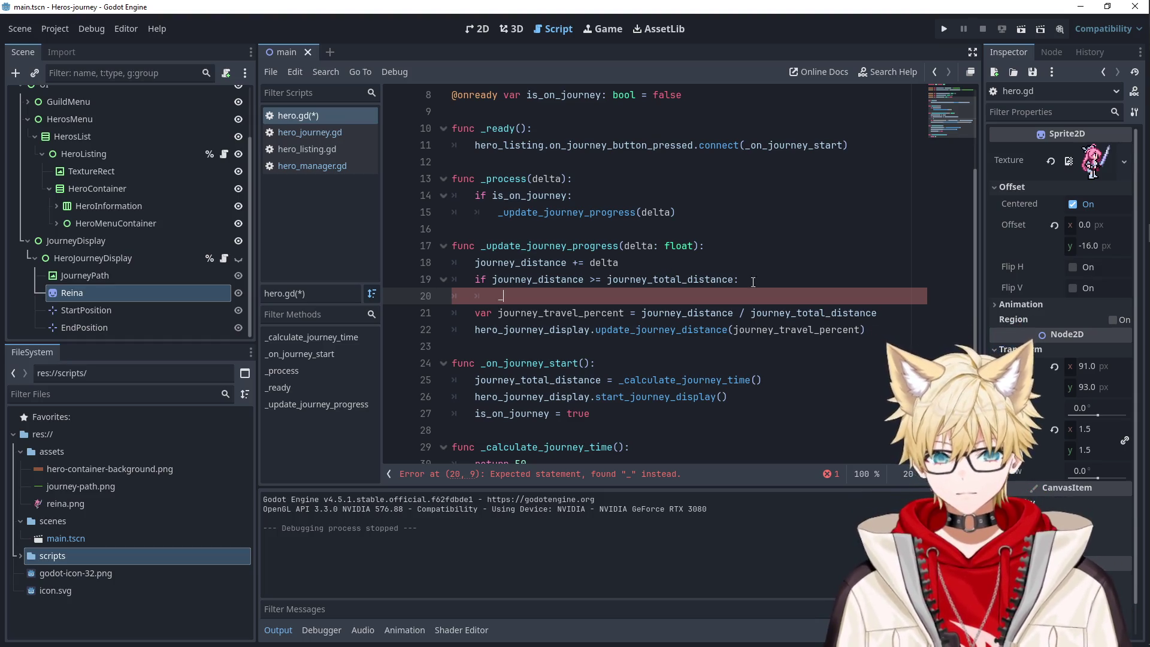
scroll(753, 282, "up", 3)
Step: Highlight the journey_total_distance, journey_distance and is_on_journey declarations to compare them
double_click(560, 212)
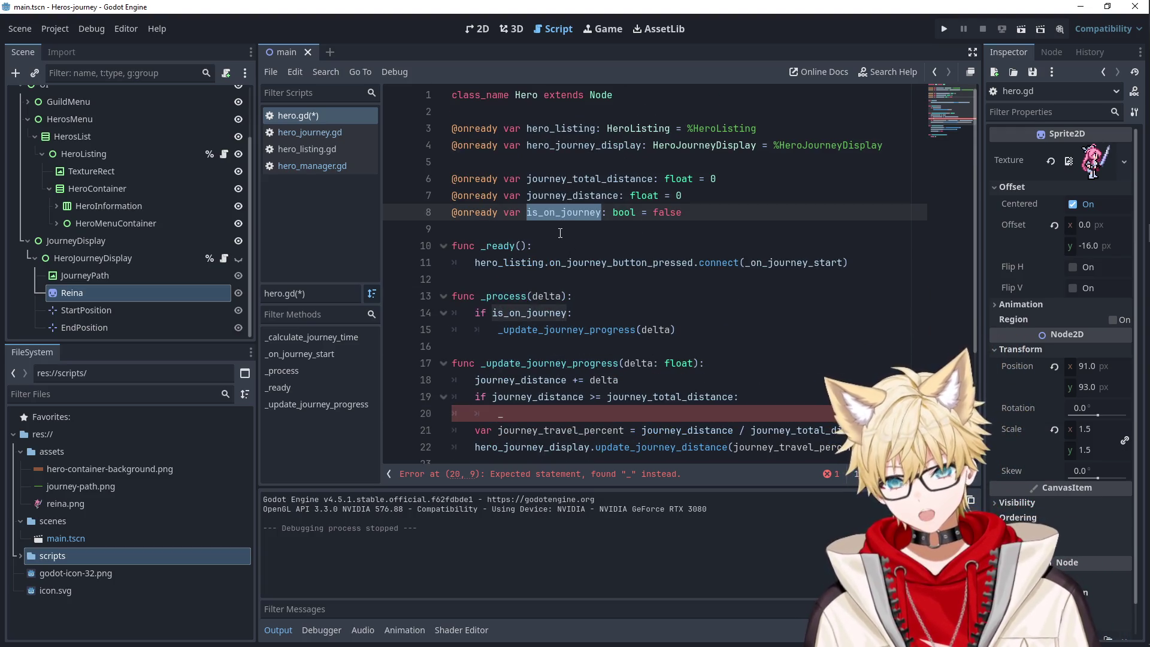
left_click(567, 178)
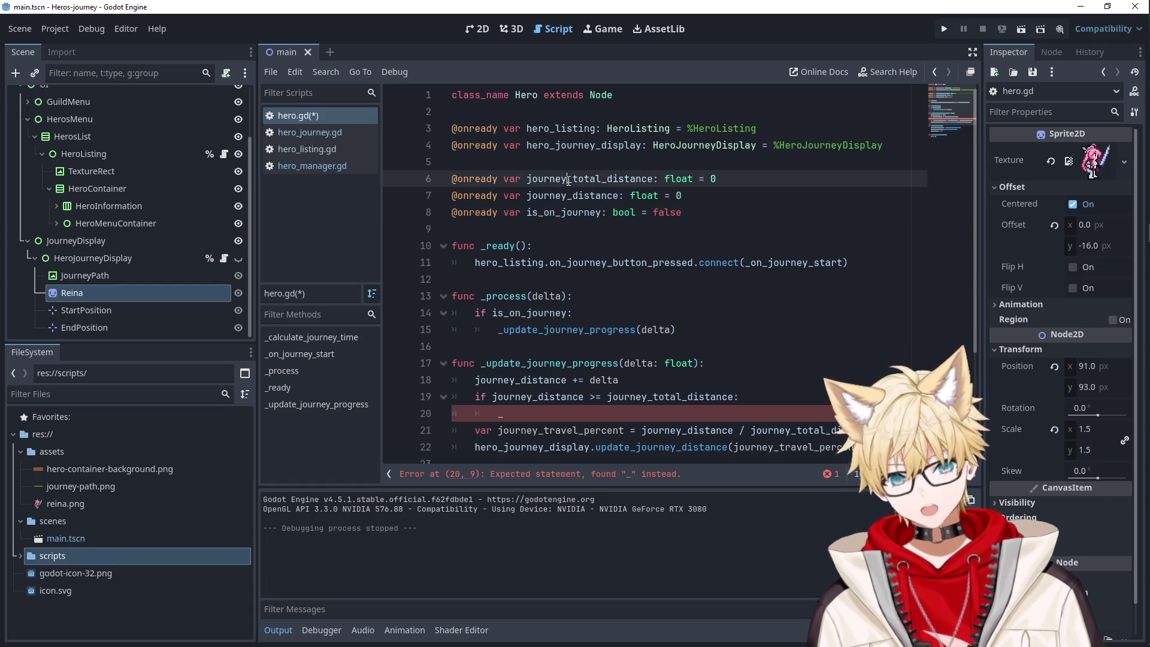
double_click(551, 196)
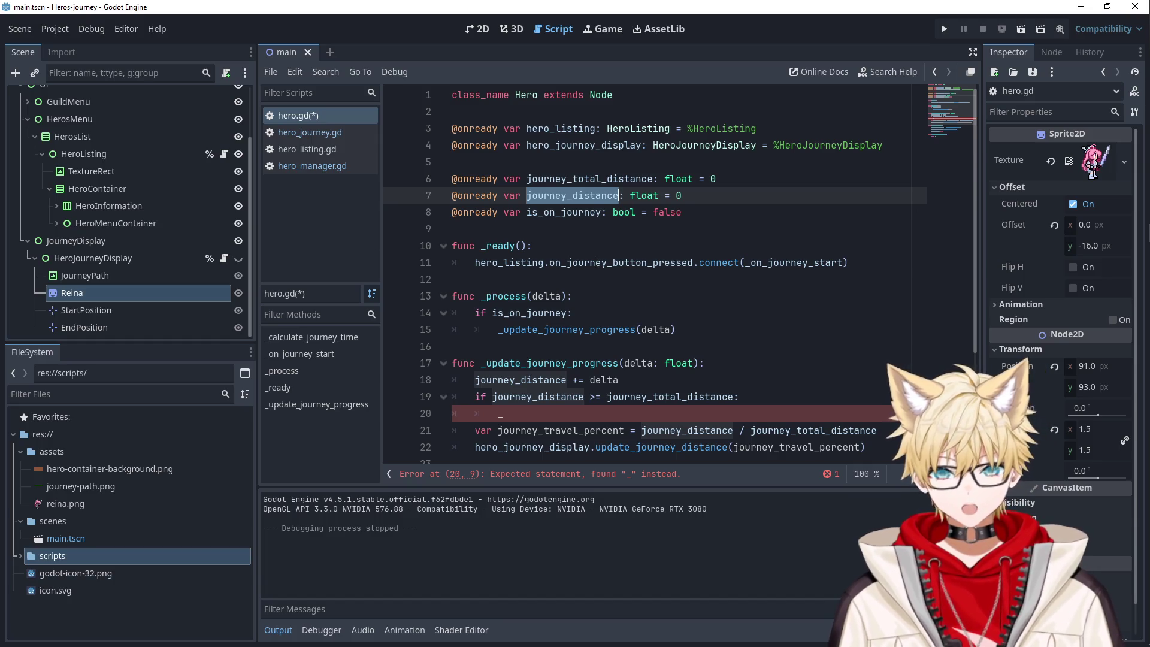
double_click(556, 212)
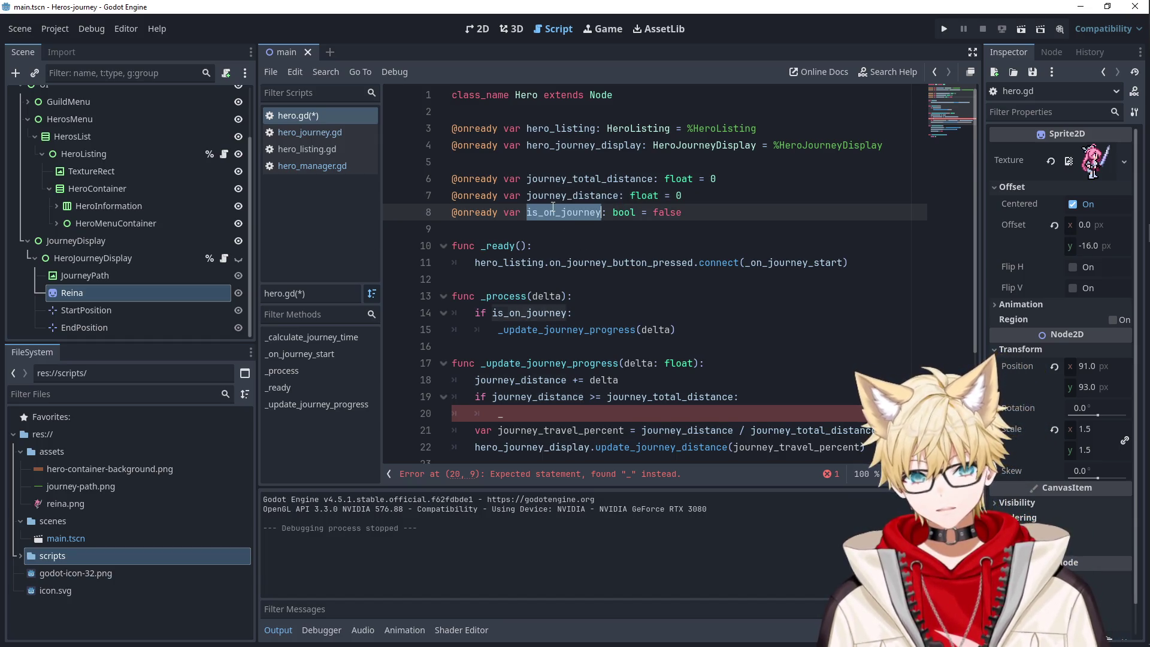
double_click(569, 178)
double_click(566, 195)
double_click(568, 178)
double_click(565, 195)
left_click(714, 211)
key("Return")
type("@onready var is_returning: ")
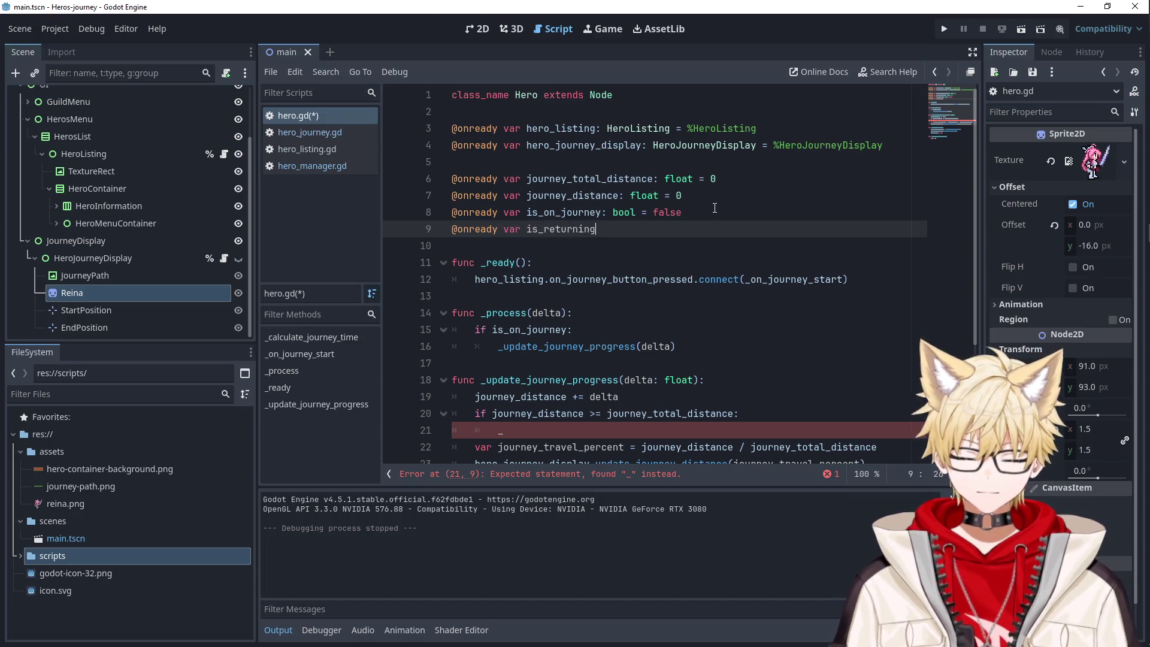
type("bool -")
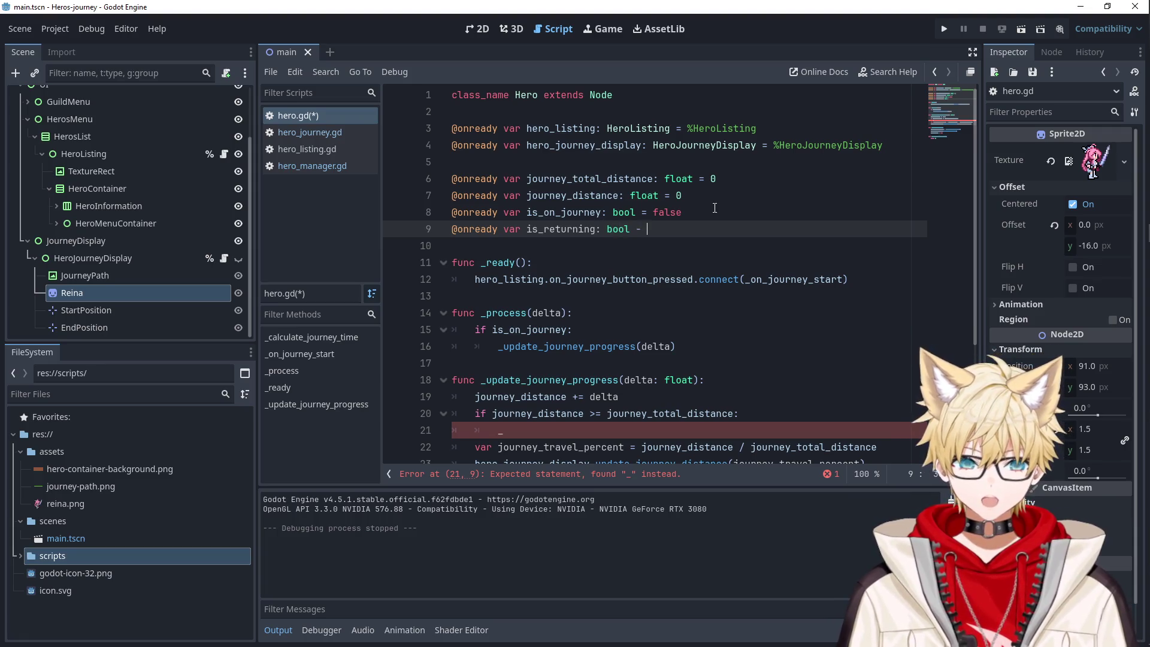
key("BackSpace")
key("BackSpace")
type("= false")
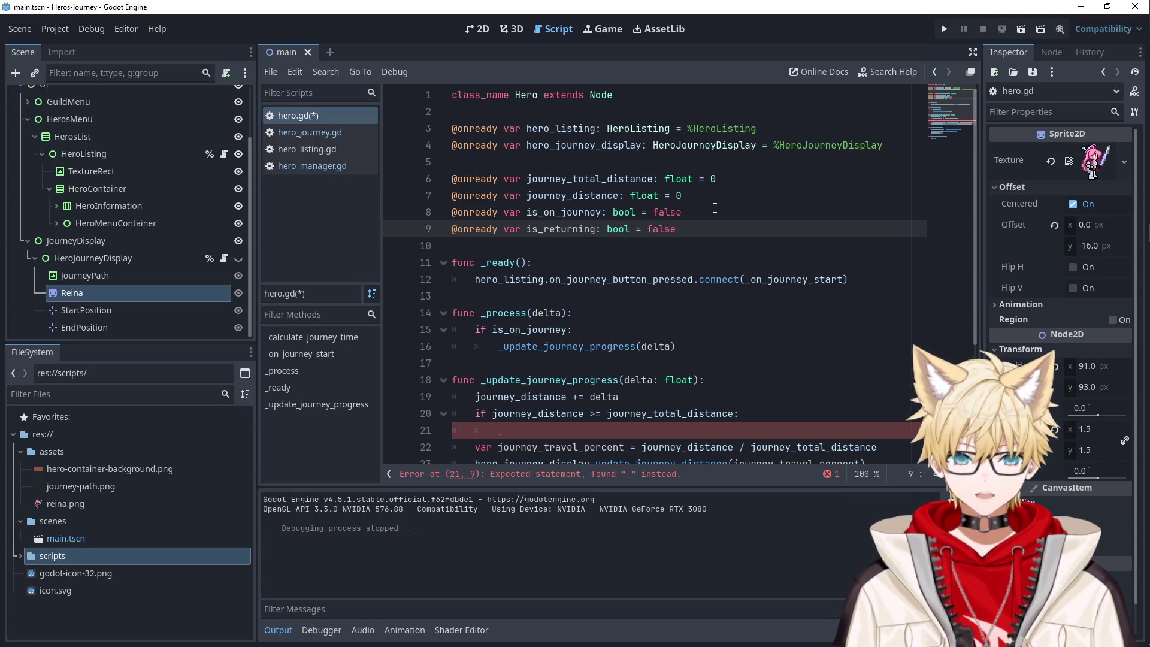
key("Return")
type("@onready var")
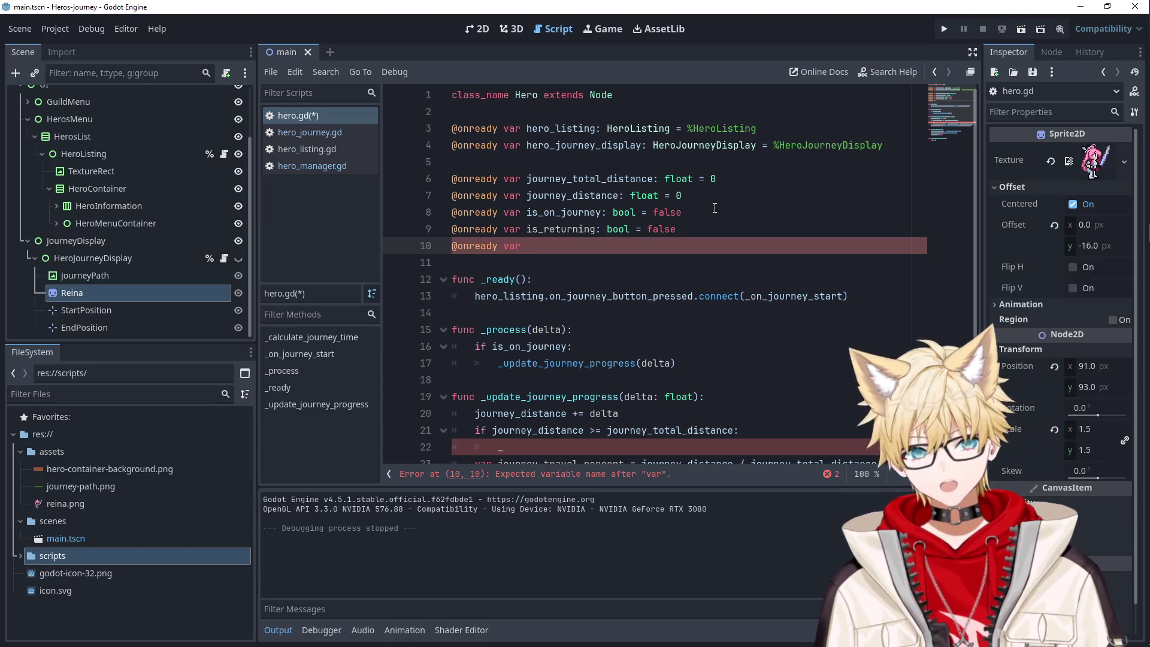
left_click(554, 178)
double_click(554, 177)
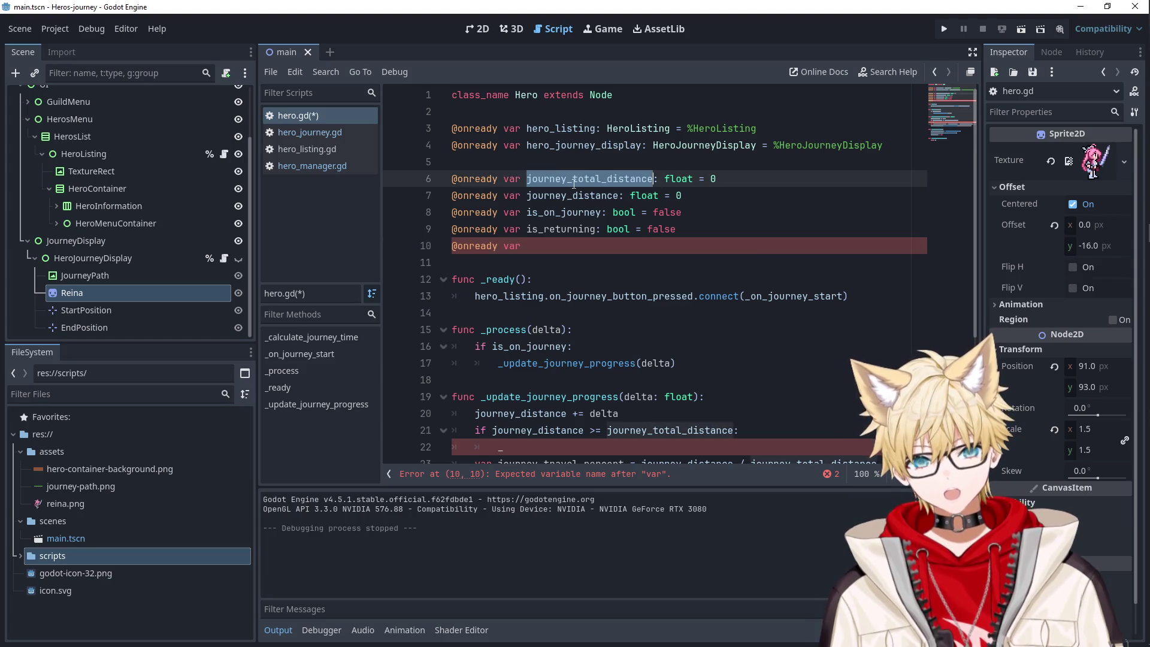
double_click(583, 195)
key("shift+Home")
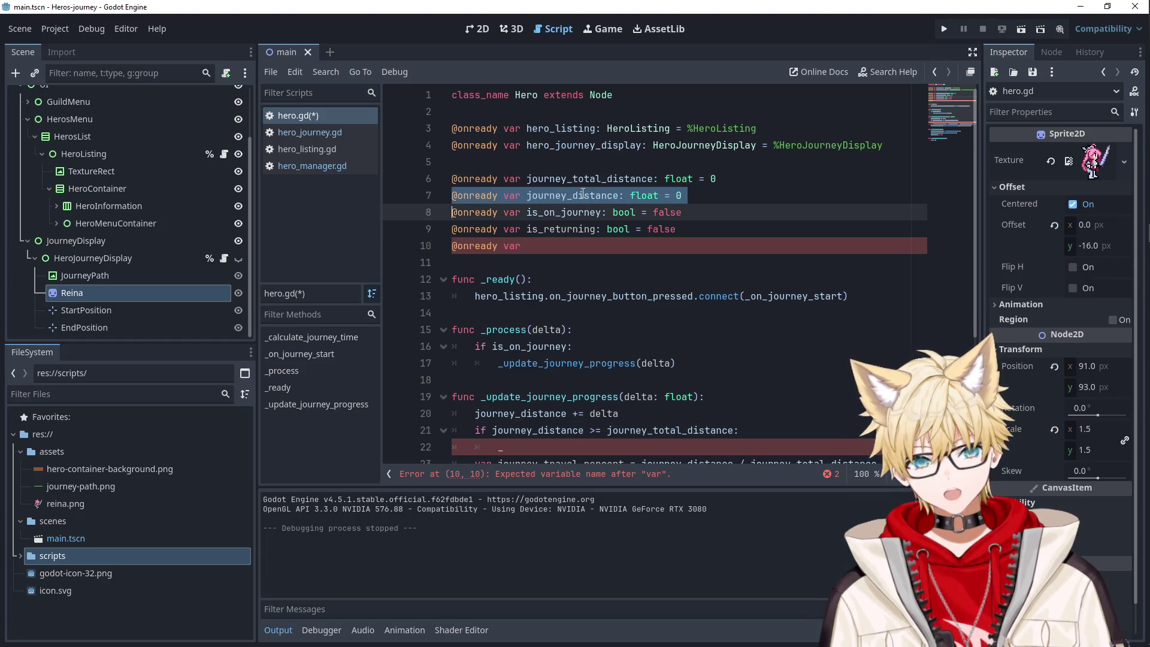
left_click(521, 245)
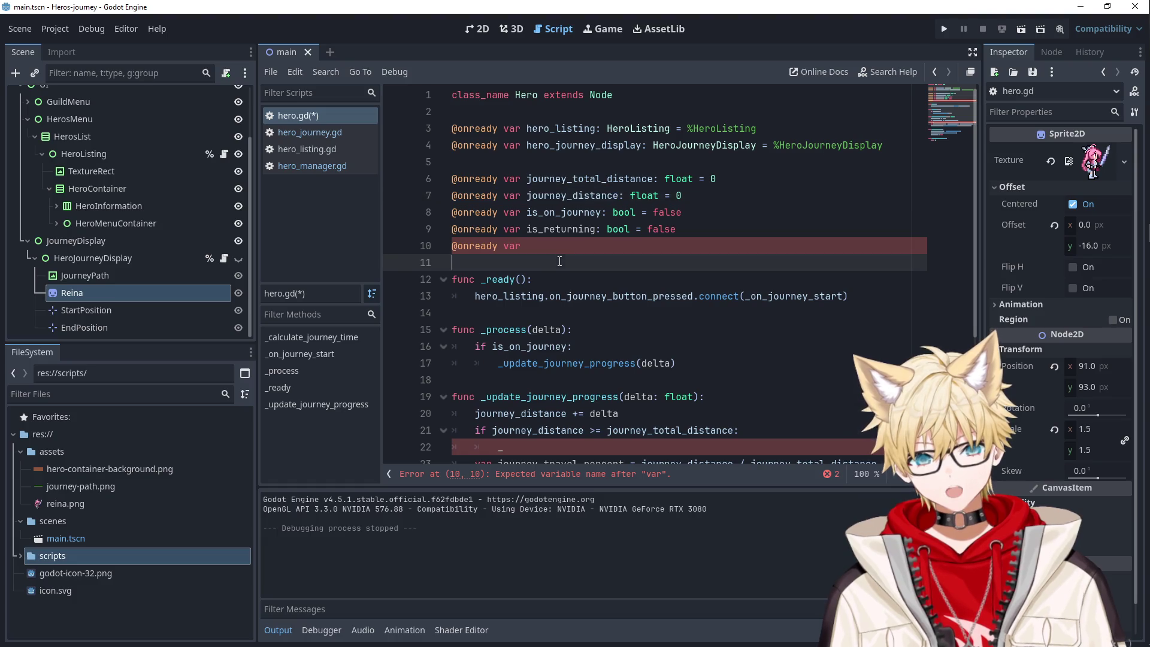
key("shift+Home")
key("BackSpace")
key("BackSpace")
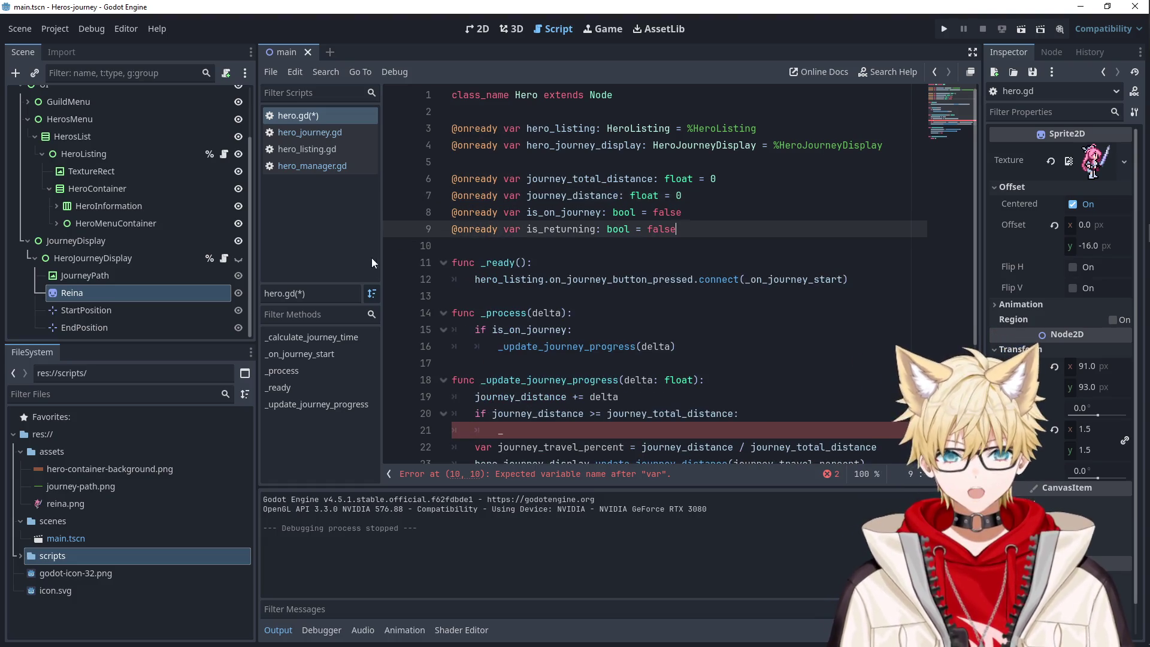
scroll(576, 273, "down", 3)
Step: Write 'is_returning = true' in the body of the completion check
left_click(576, 273)
type("is_returning ")
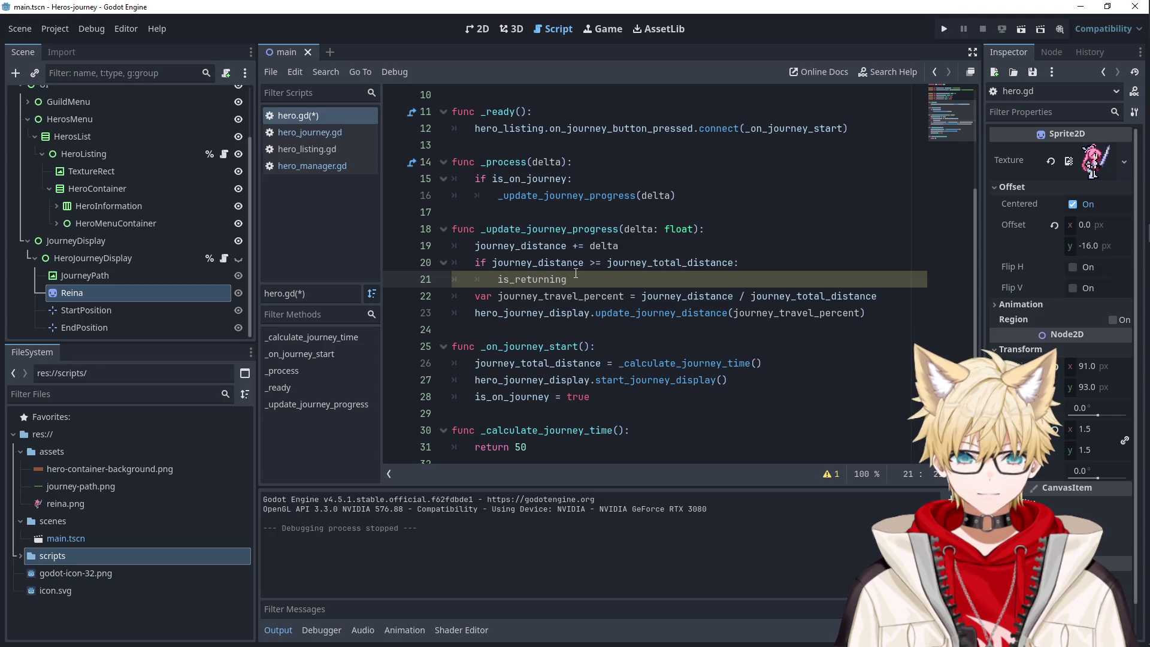
type("= true")
scroll(572, 273, "up", 2)
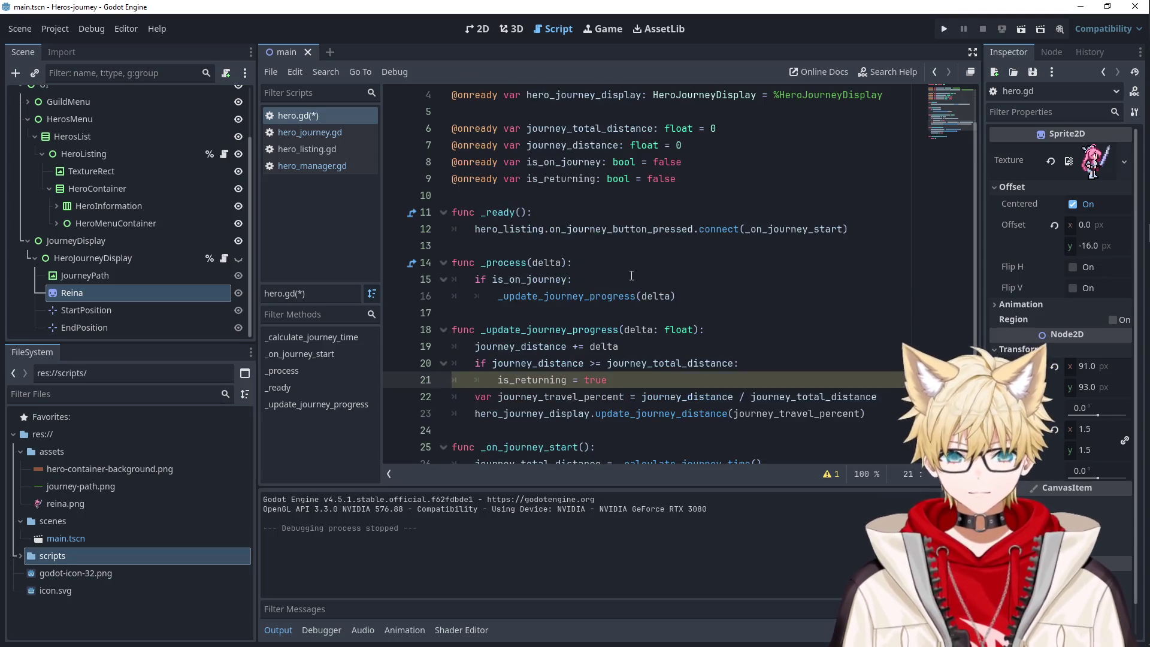
Step: Review how _process, journey_distance and journey_total_distance feed the completion check
double_click(566, 277)
double_click(547, 295)
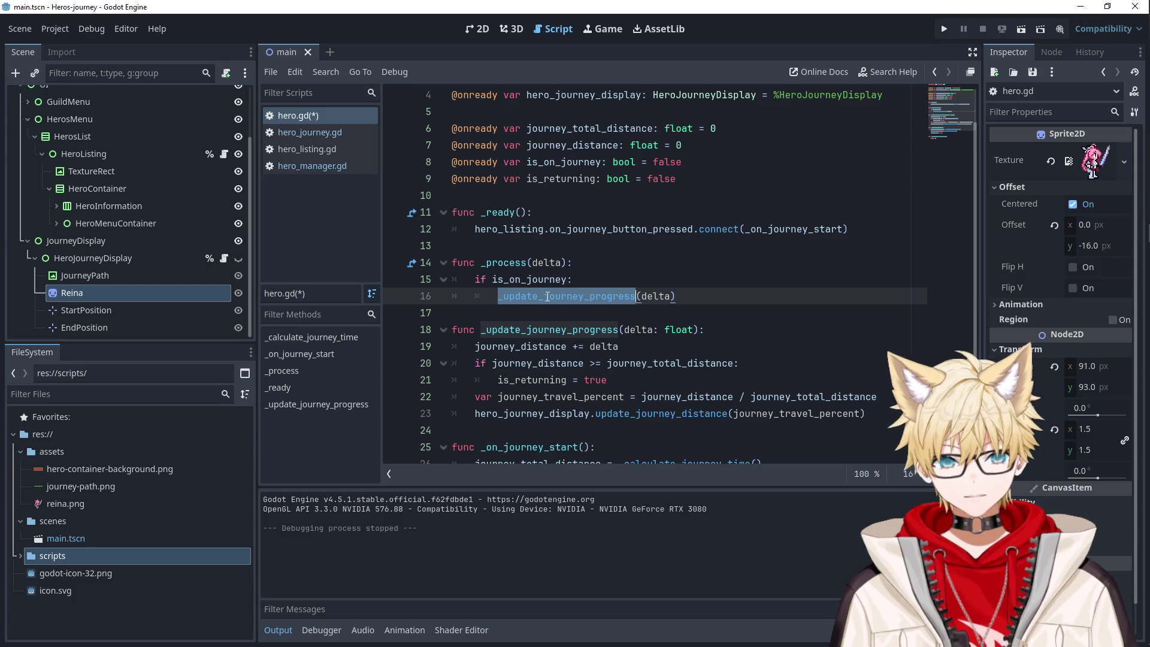
double_click(531, 346)
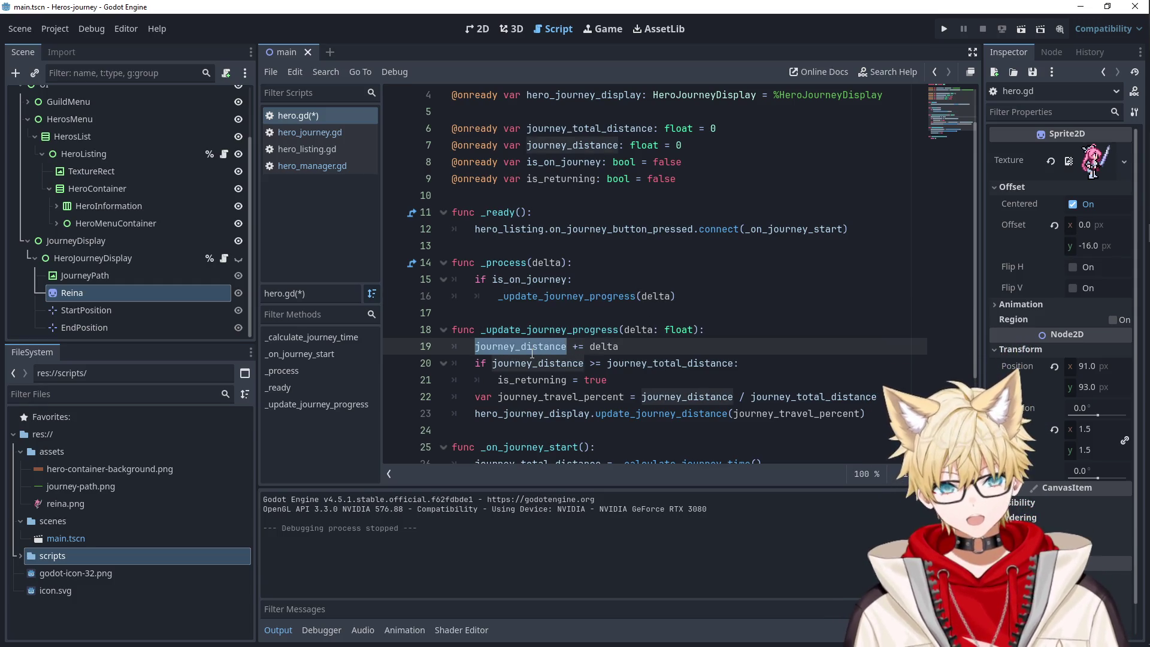
double_click(536, 363)
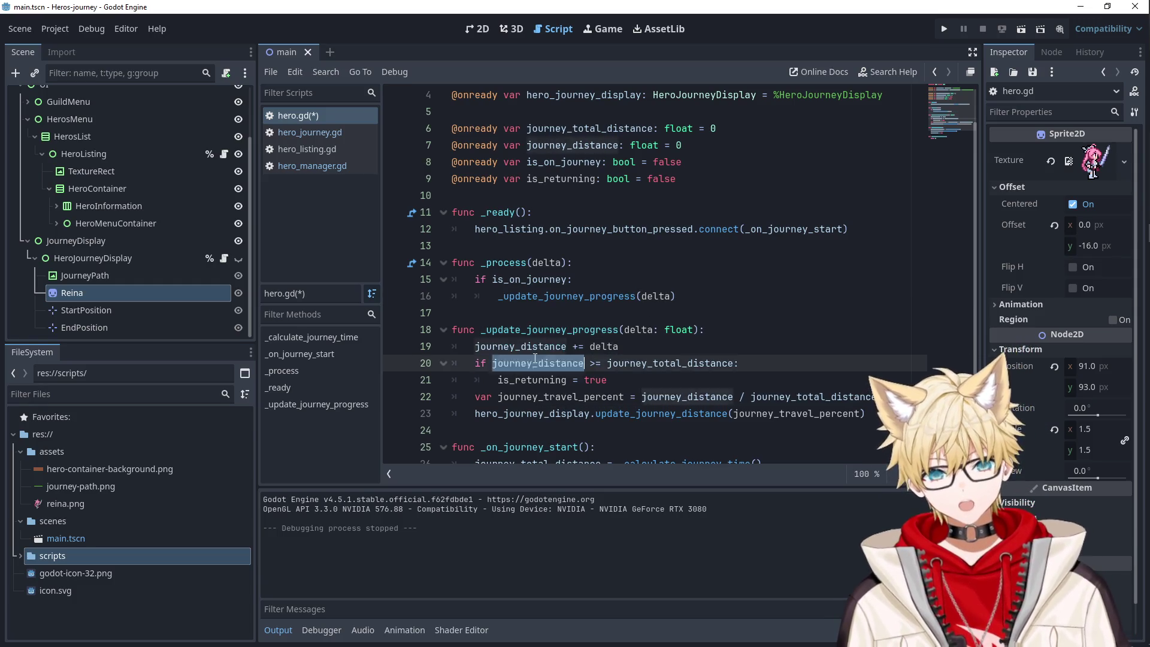
double_click(667, 363)
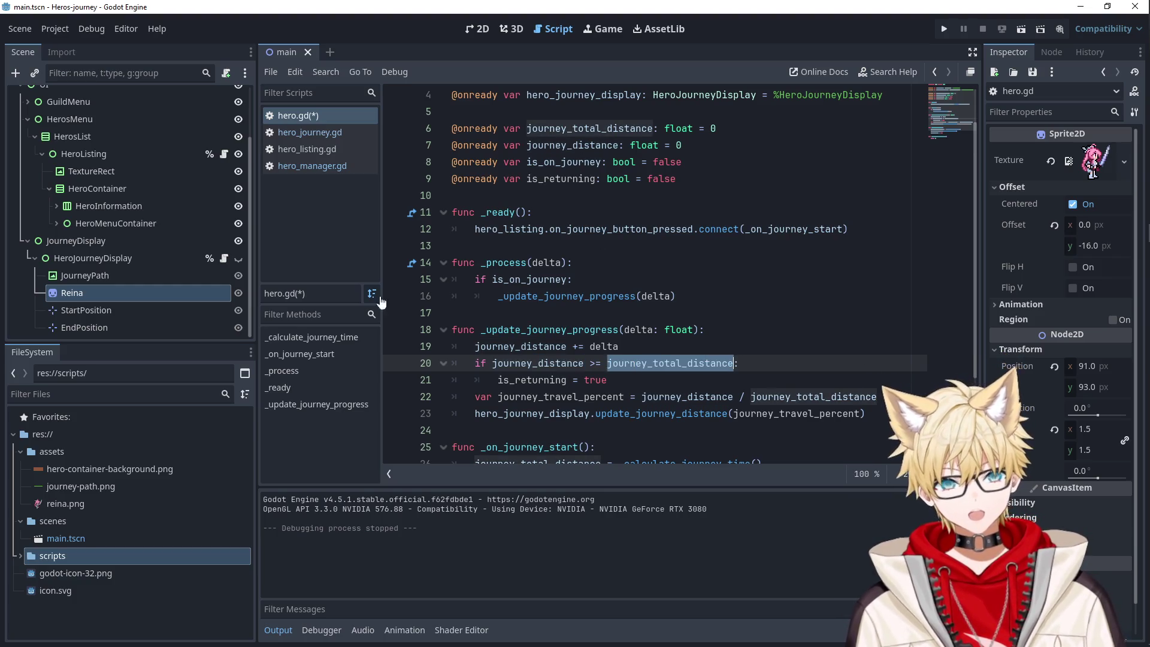
double_click(532, 379)
Step: Add a 'return' line right after 'is_returning = true'
left_click(620, 382)
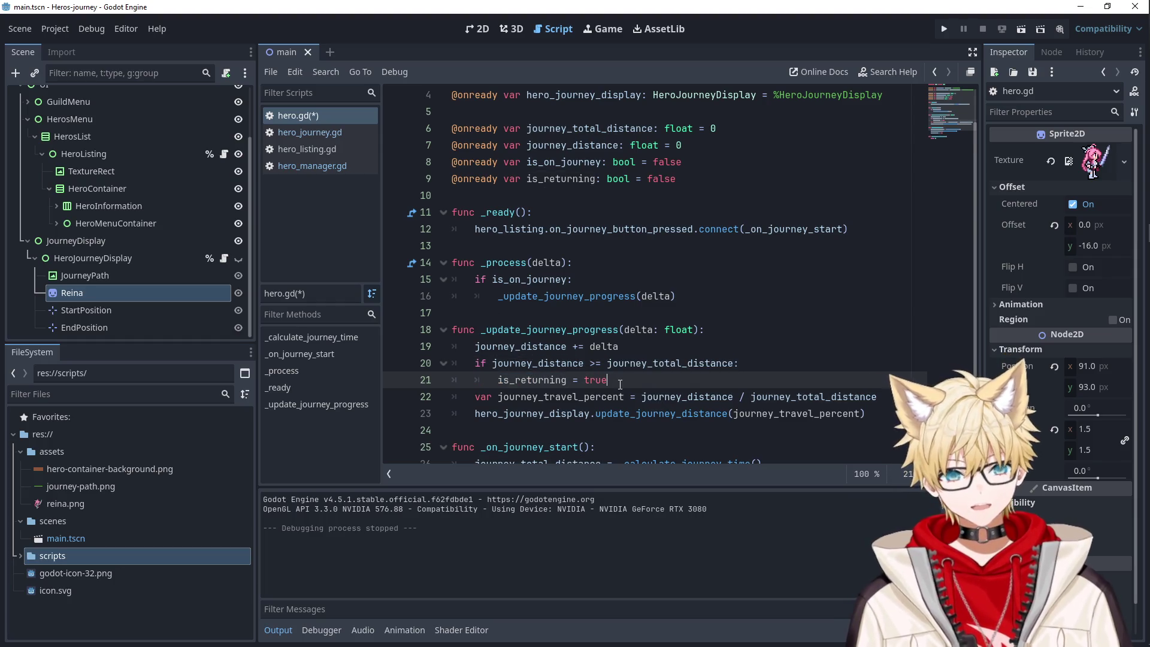
key("Return")
type("return")
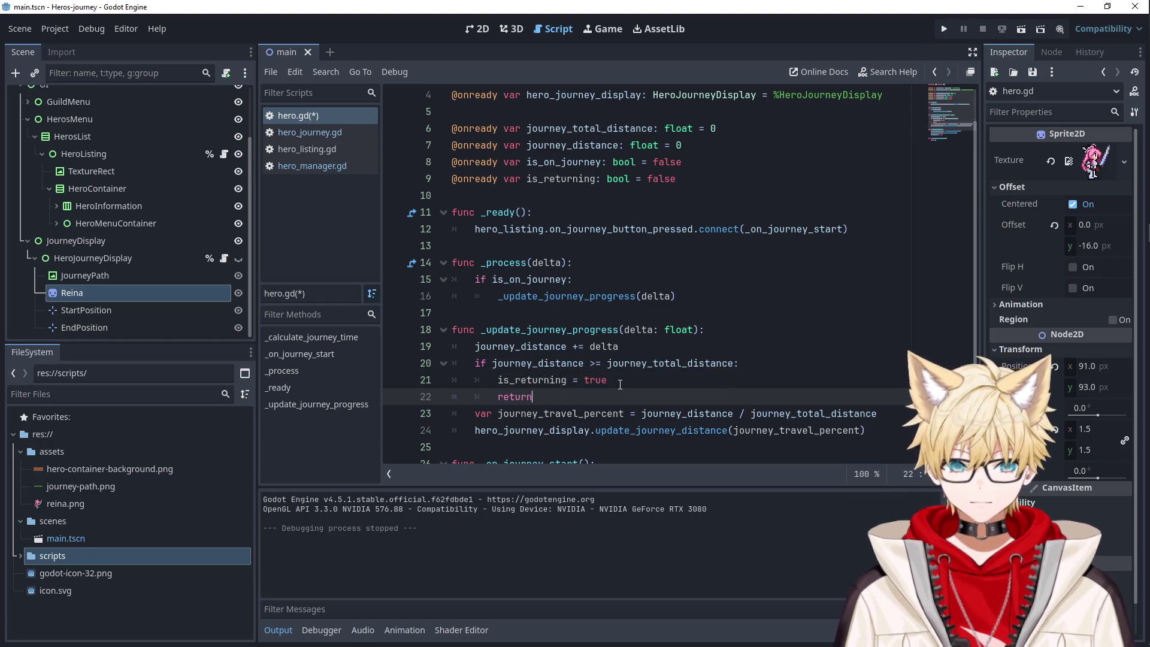
scroll(495, 458, "down", 1)
Step: Review the travel percent and display update code, then open a line under 'if is_on_journey:'
left_click(585, 346)
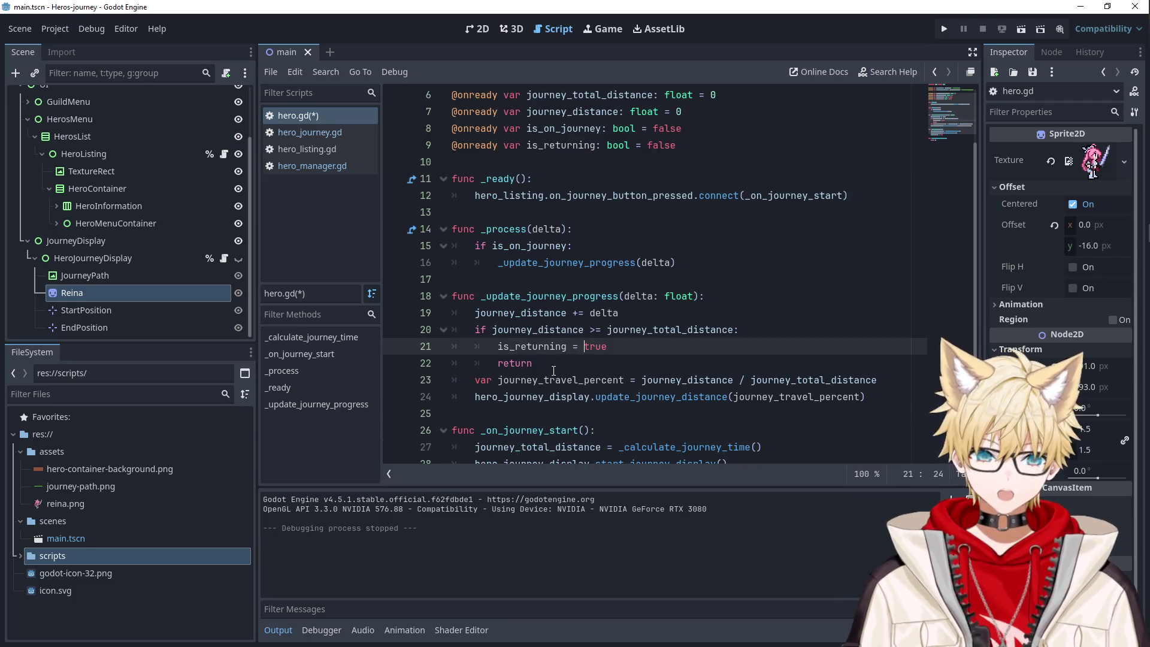
double_click(519, 379)
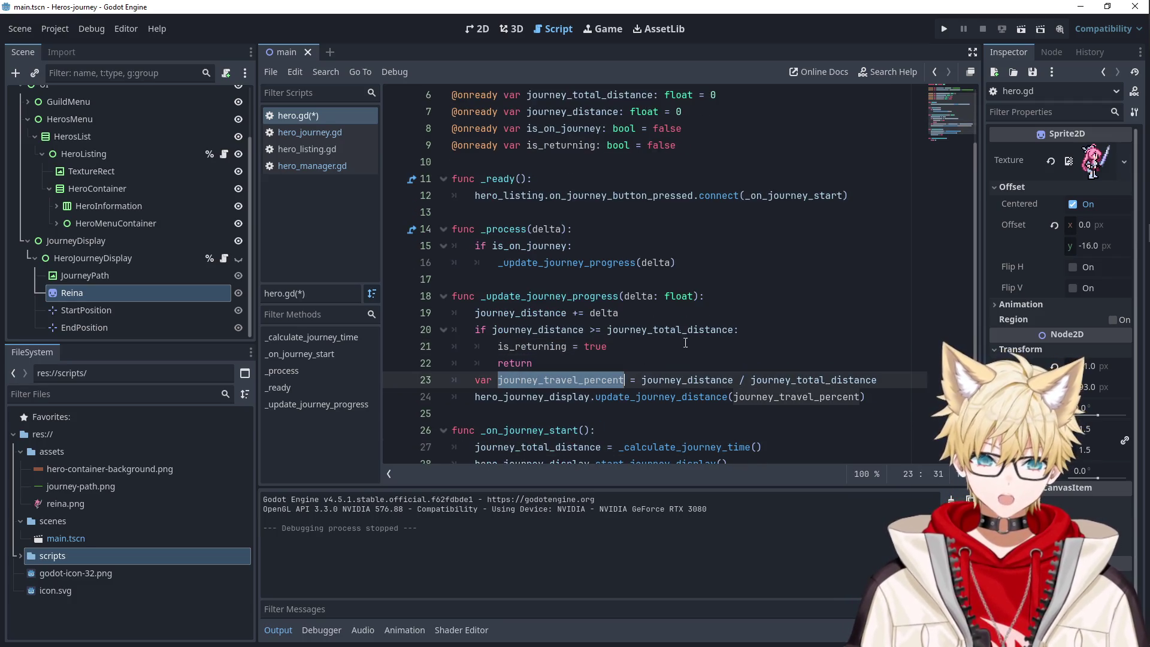
double_click(813, 380)
double_click(570, 397)
double_click(796, 397)
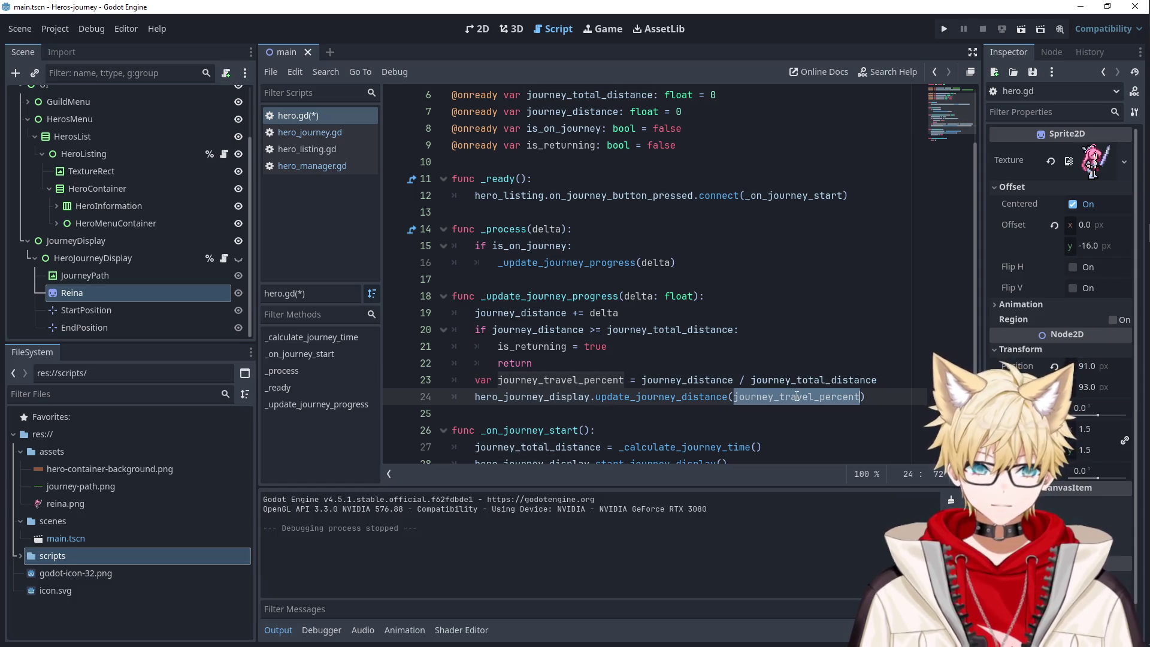
double_click(523, 346)
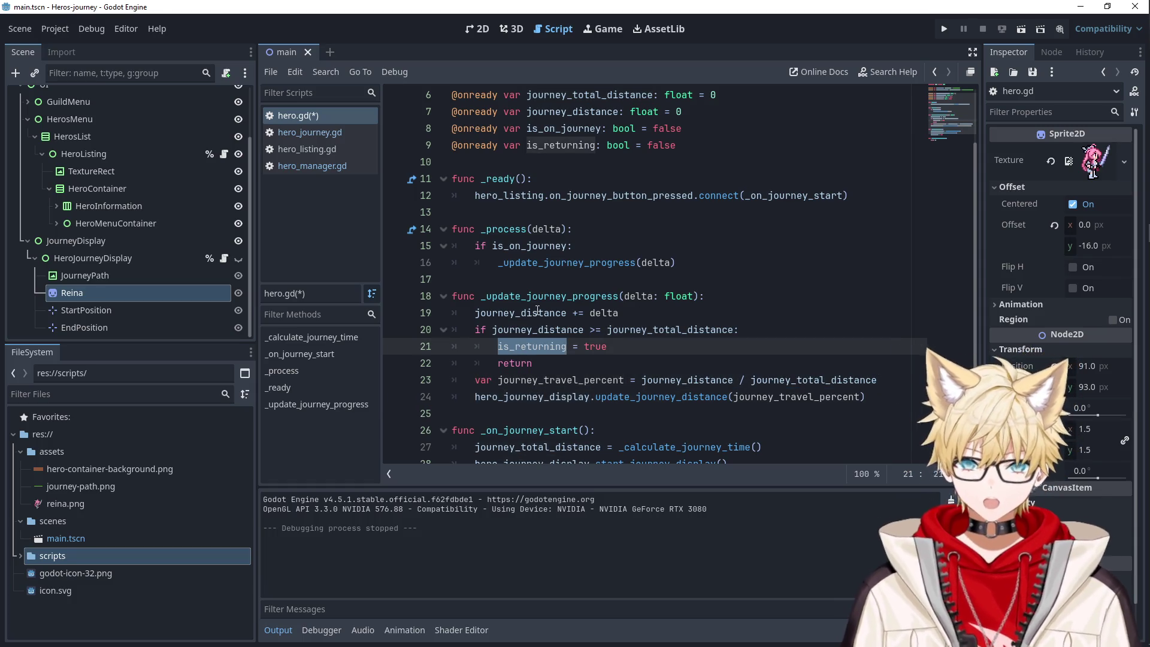
left_click(589, 242)
key("Return")
Step: Add an is_returning check inside the is_on_journey branch calling _update_return_progress(delta)
type("is_returning:")
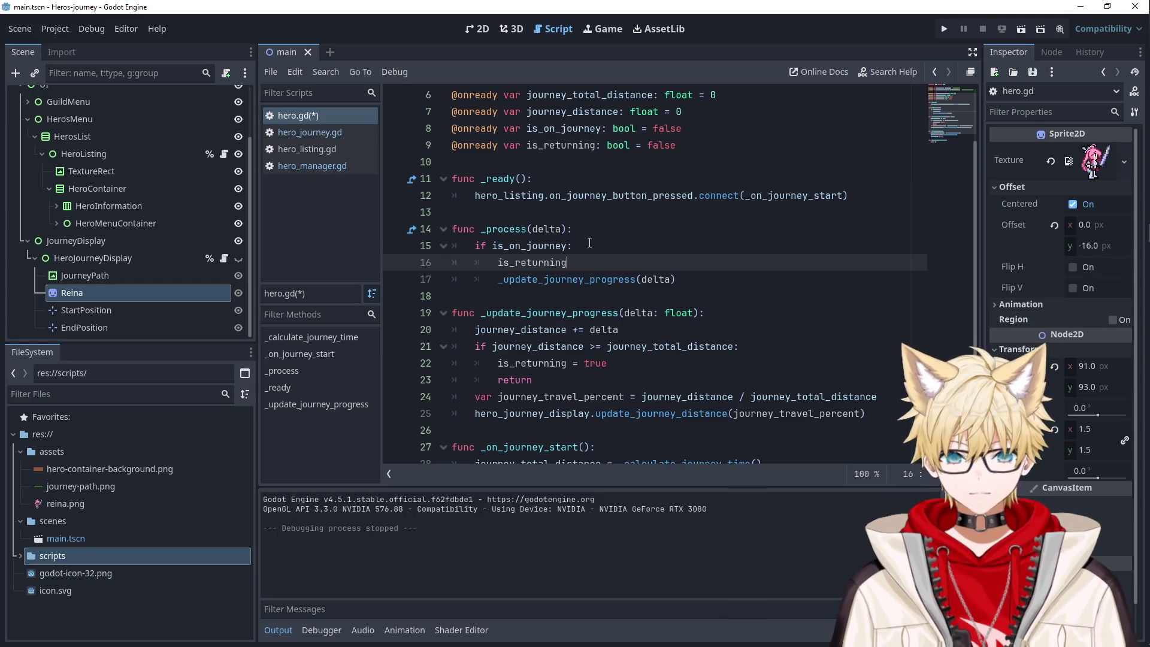
key("Return")
type("_update_return_progres")
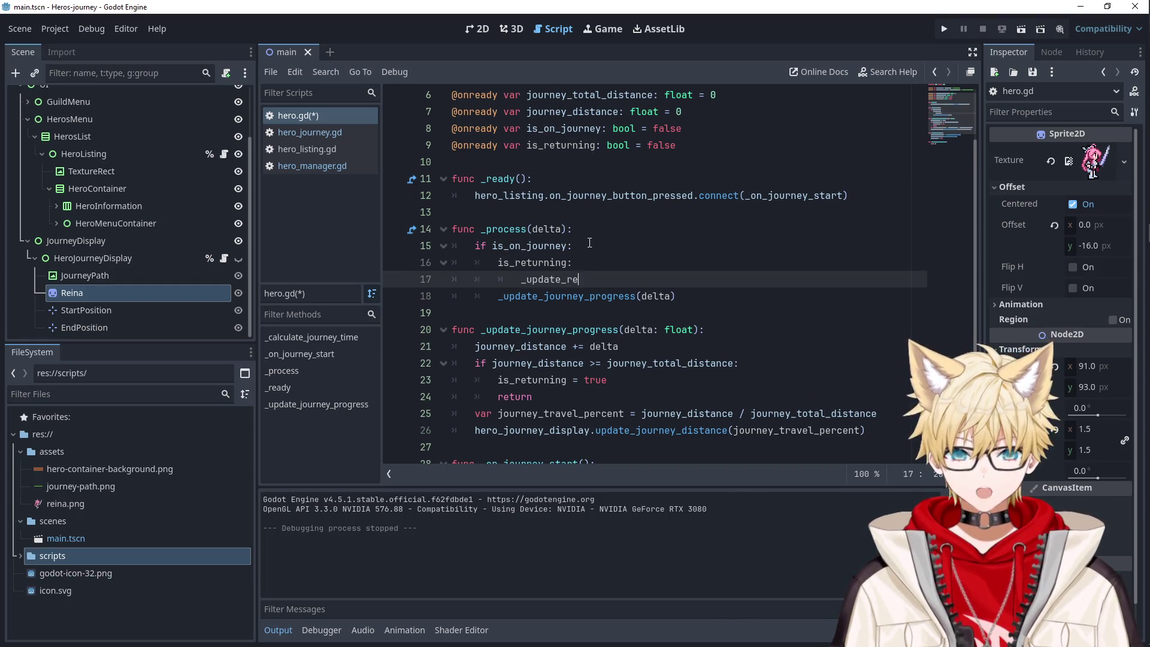
type("s(delta)")
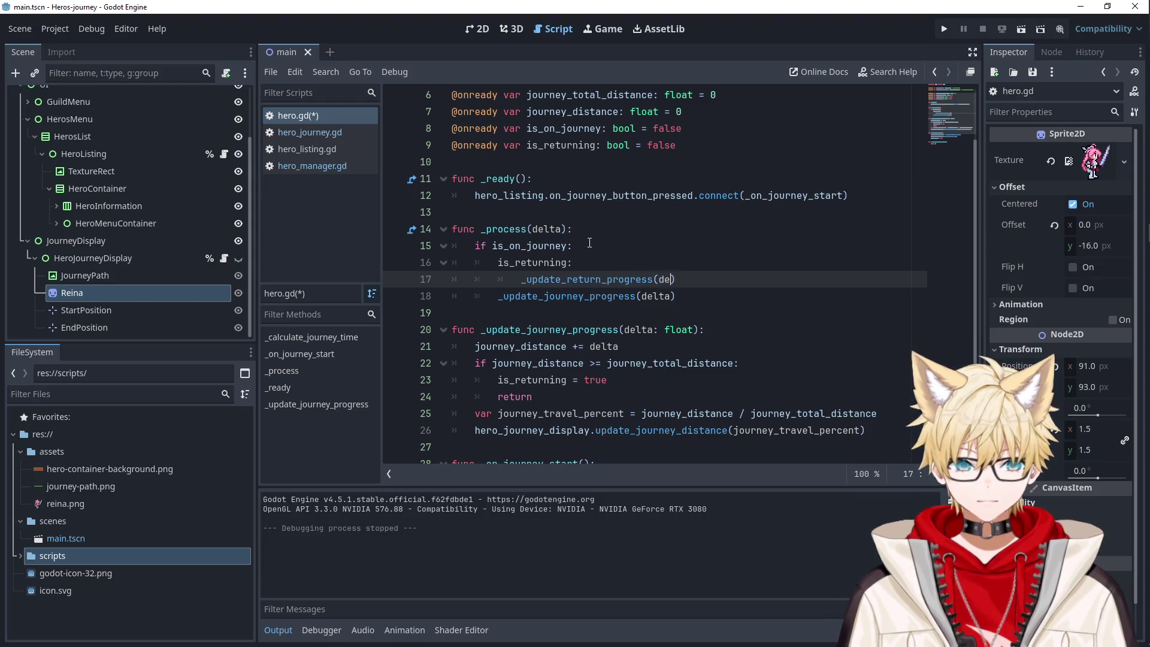
double_click(517, 303)
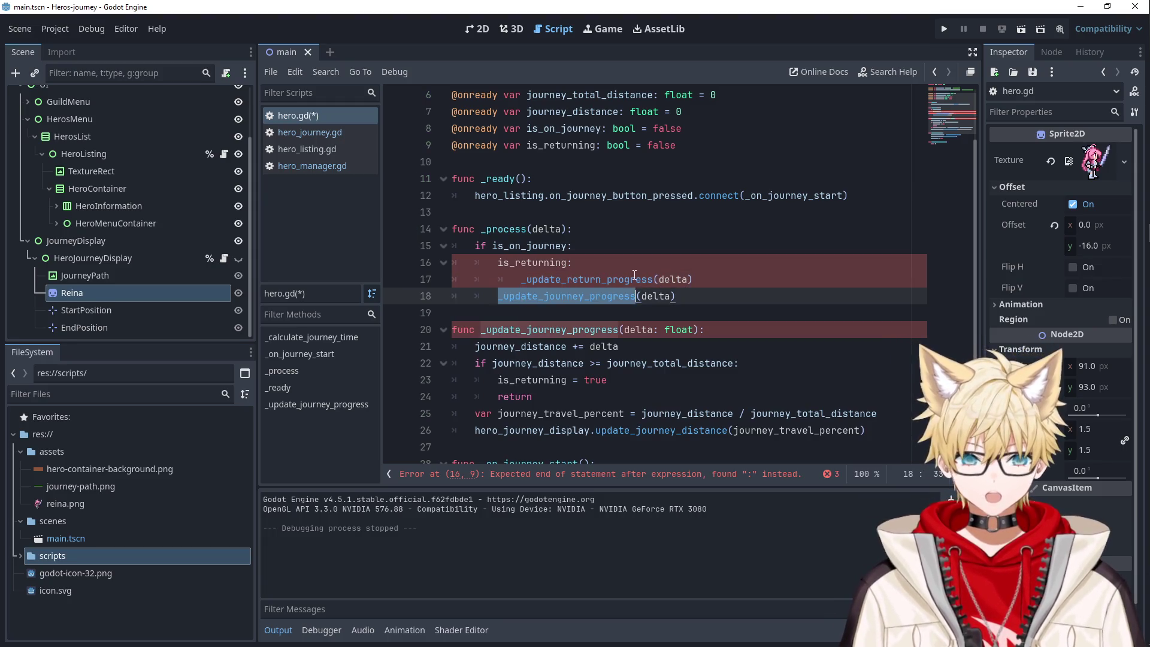
left_click(544, 302)
Step: Create 'func _update_return_progress(delta: float):' after _update_journey_progress
scroll(543, 301, "down", 1)
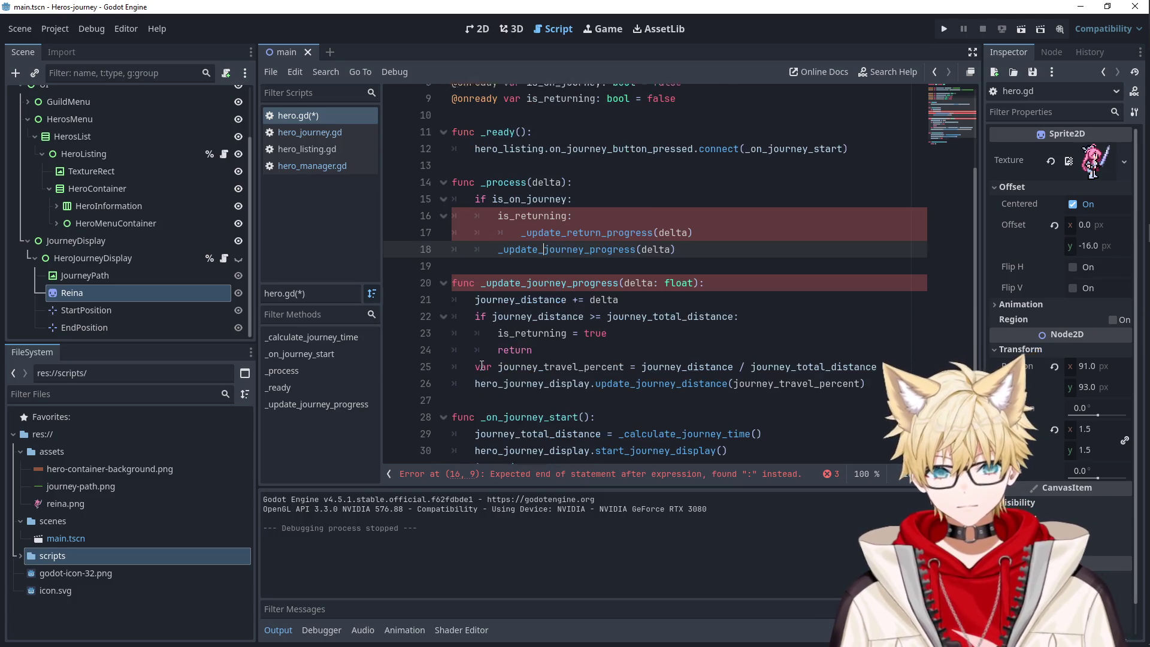
left_click(489, 396)
key("Return")
key("Return")
key("Up")
type("func _update_return_progress(delta: f")
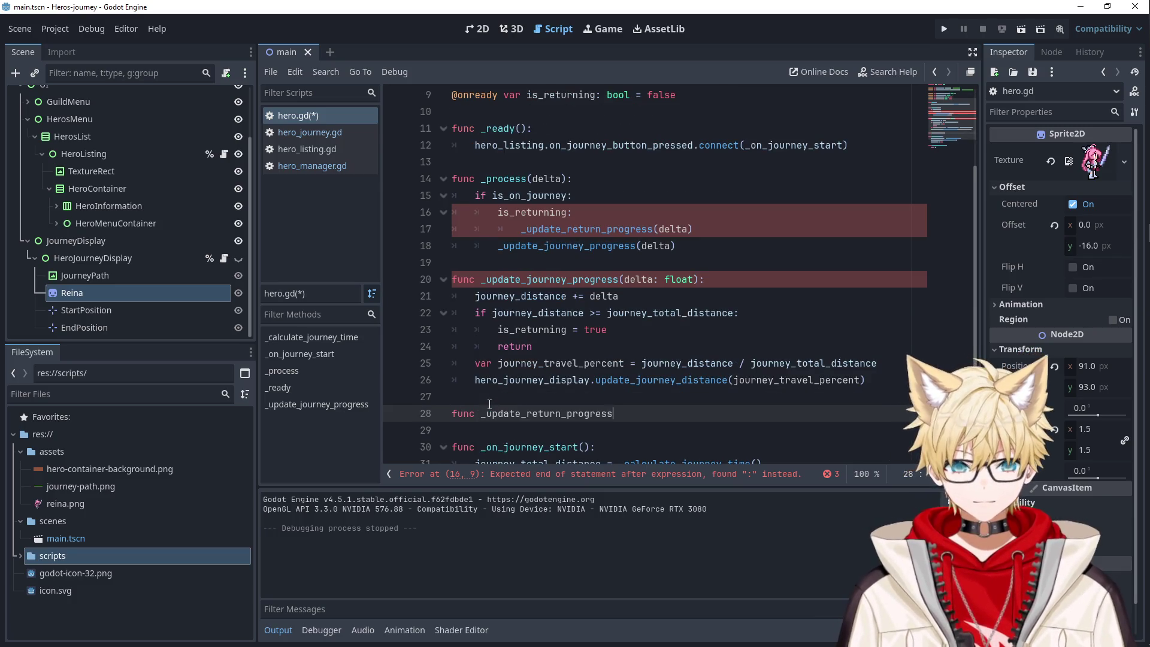
type("loat)")
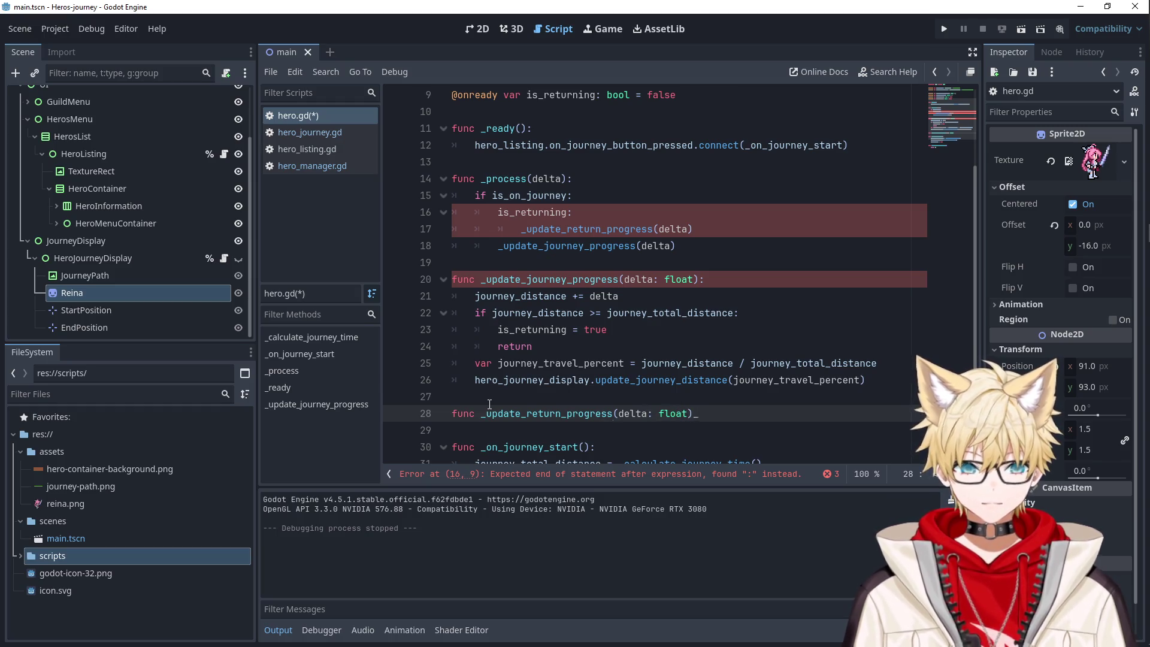
key("BackSpace")
type(":")
key("Return")
Step: Give _update_return_progress the body 'journey_distance -= delta'
scroll(489, 404, "down", 2)
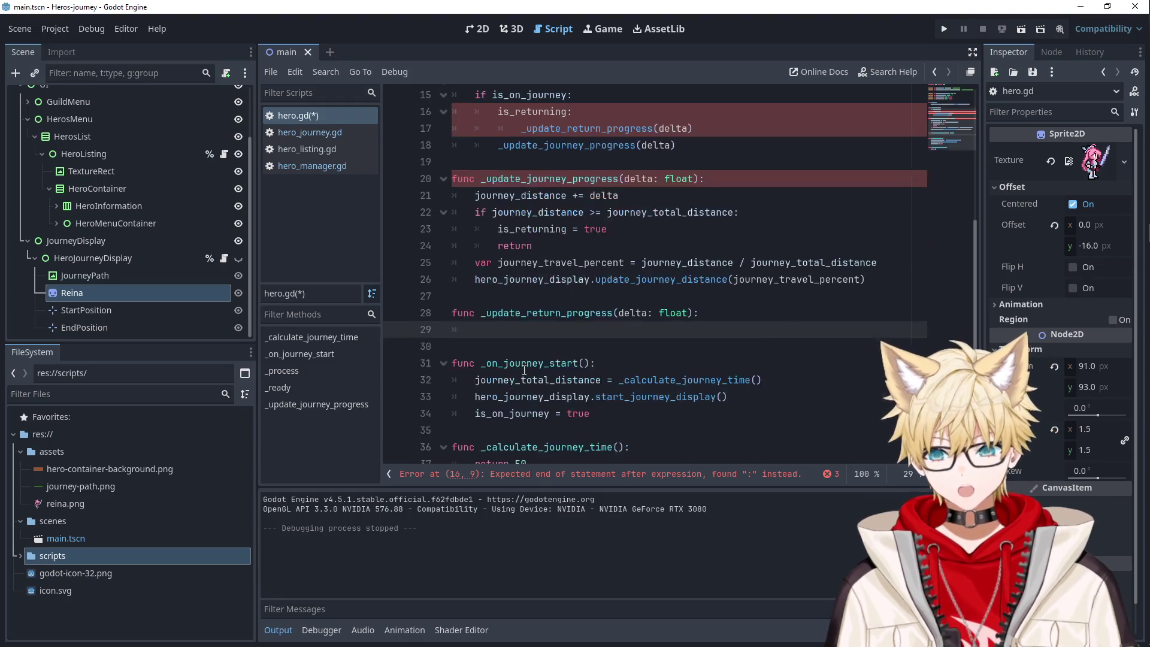
scroll(538, 366, "up", 1)
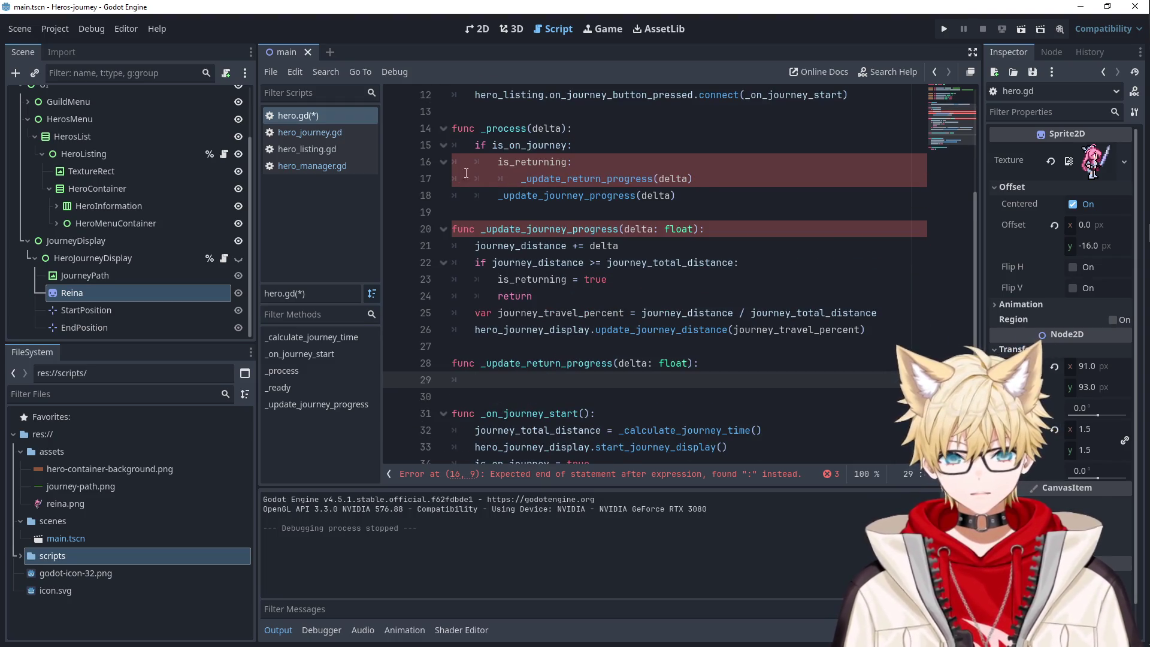
double_click(517, 251)
key("ctrl+c")
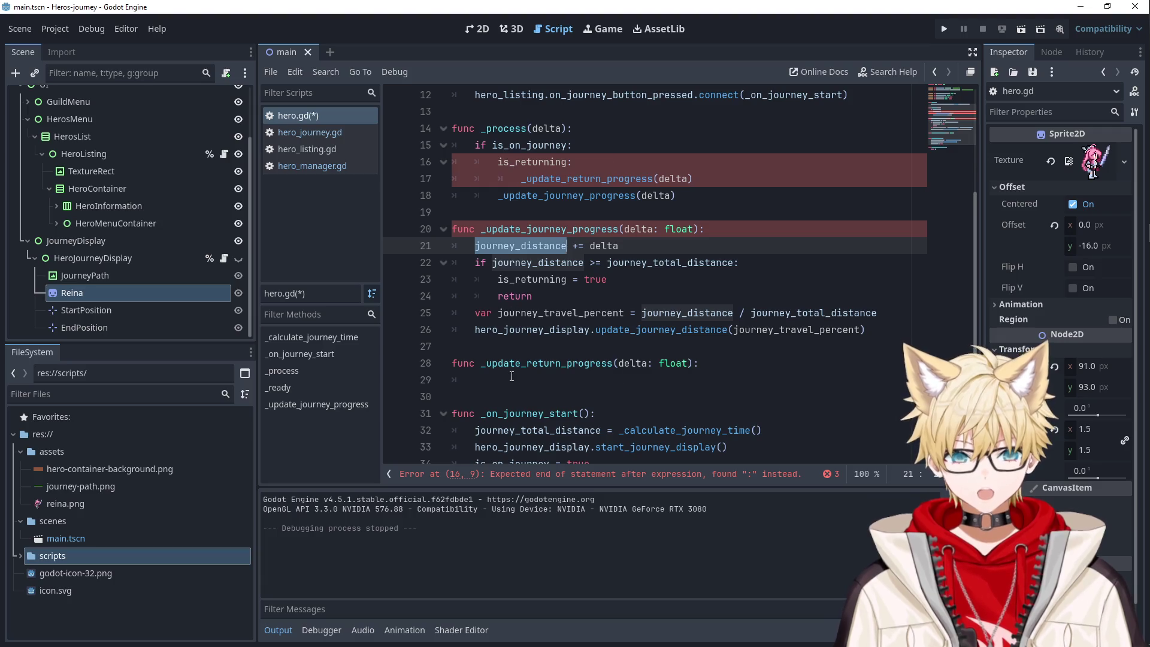
left_click(511, 376)
key("ctrl+v")
type("-= delta")
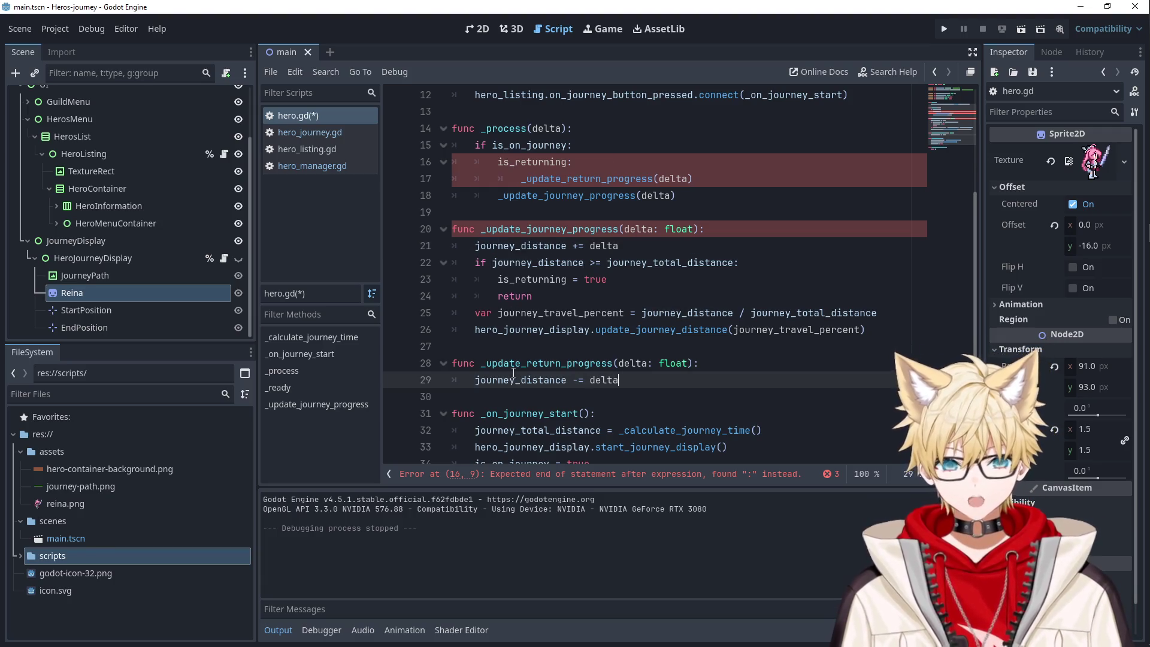
left_click(580, 329)
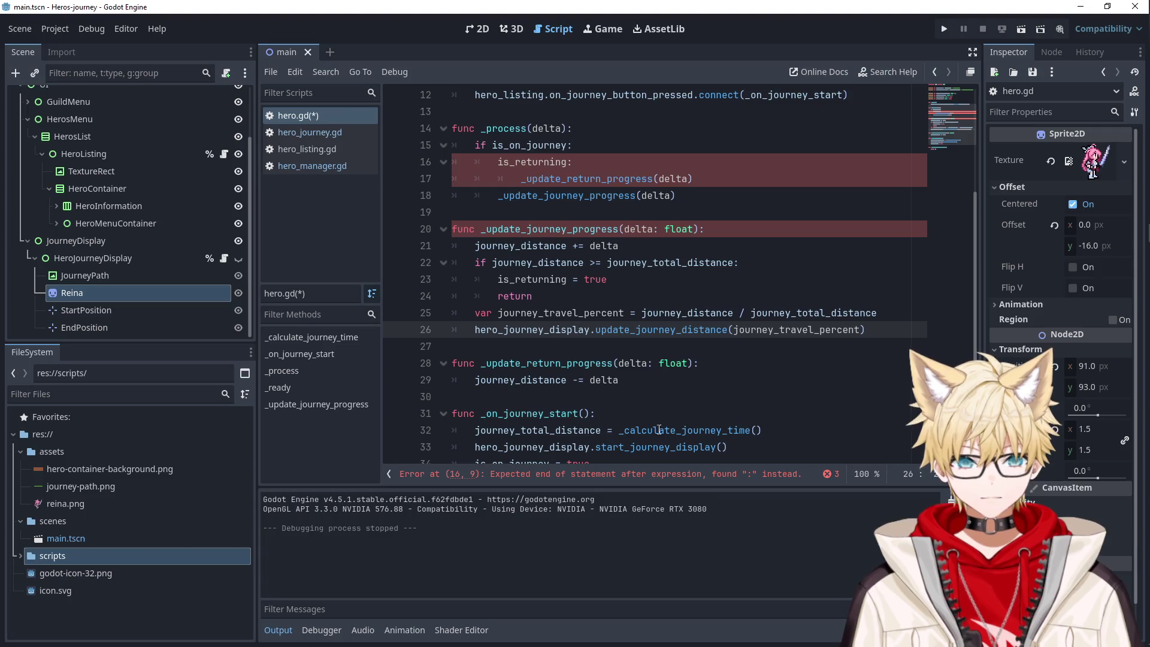
Step: Fix the check to read 'if is_returning:' and save hero.gd
left_click(495, 161)
type("if")
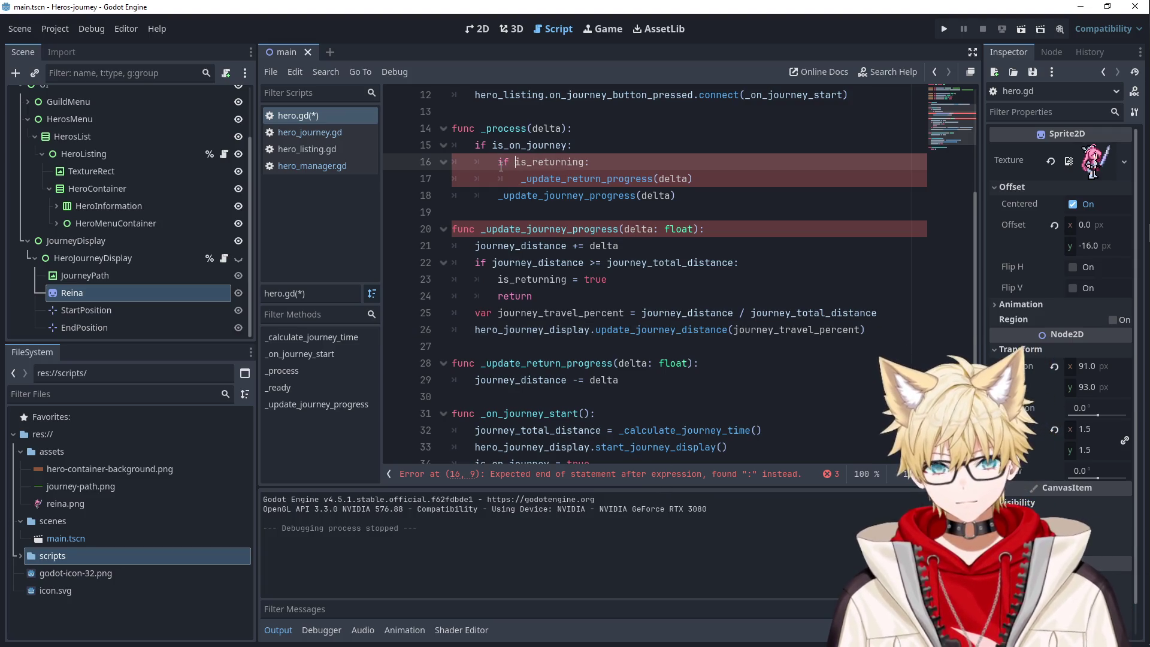
left_click(592, 212)
key("ctrl+s")
Step: Review the 'journey_distance -= delta' line and return to the end of 'is_returning = true'
left_click(546, 381)
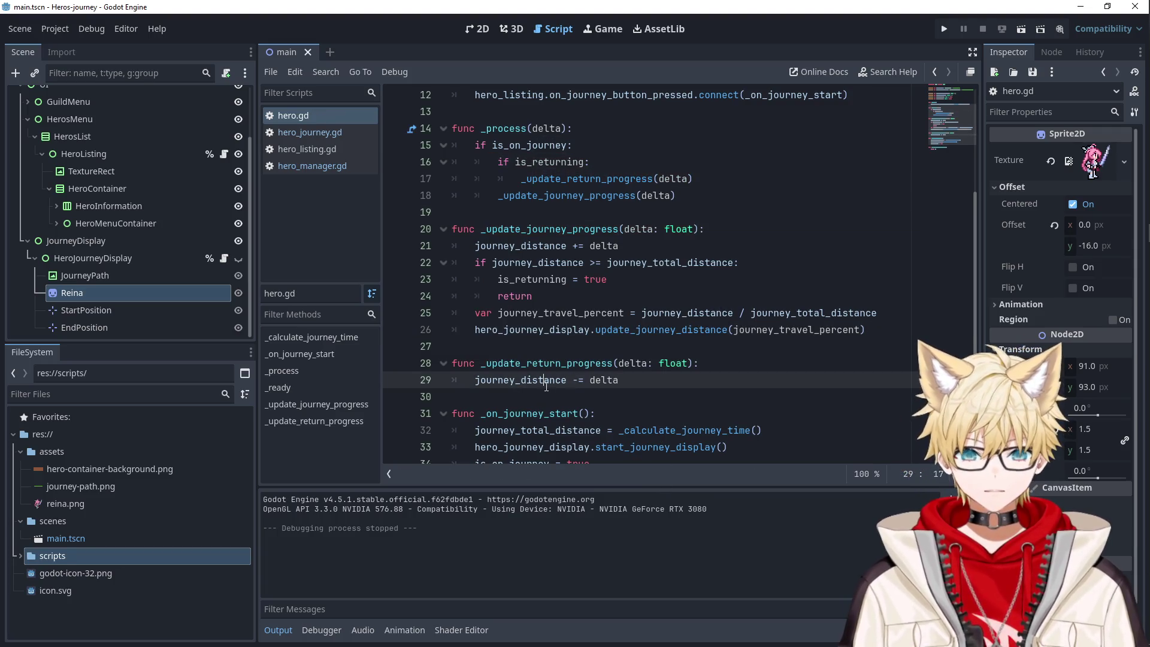
triple_click(641, 382)
left_click(638, 382)
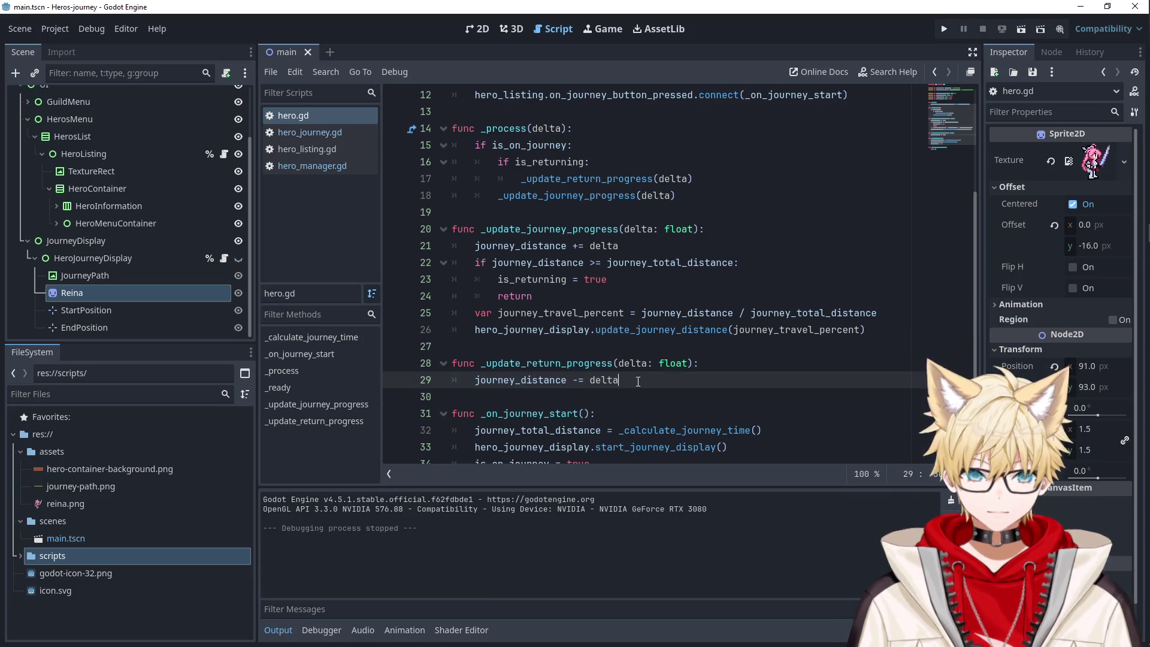
left_click(571, 298)
left_click(658, 287)
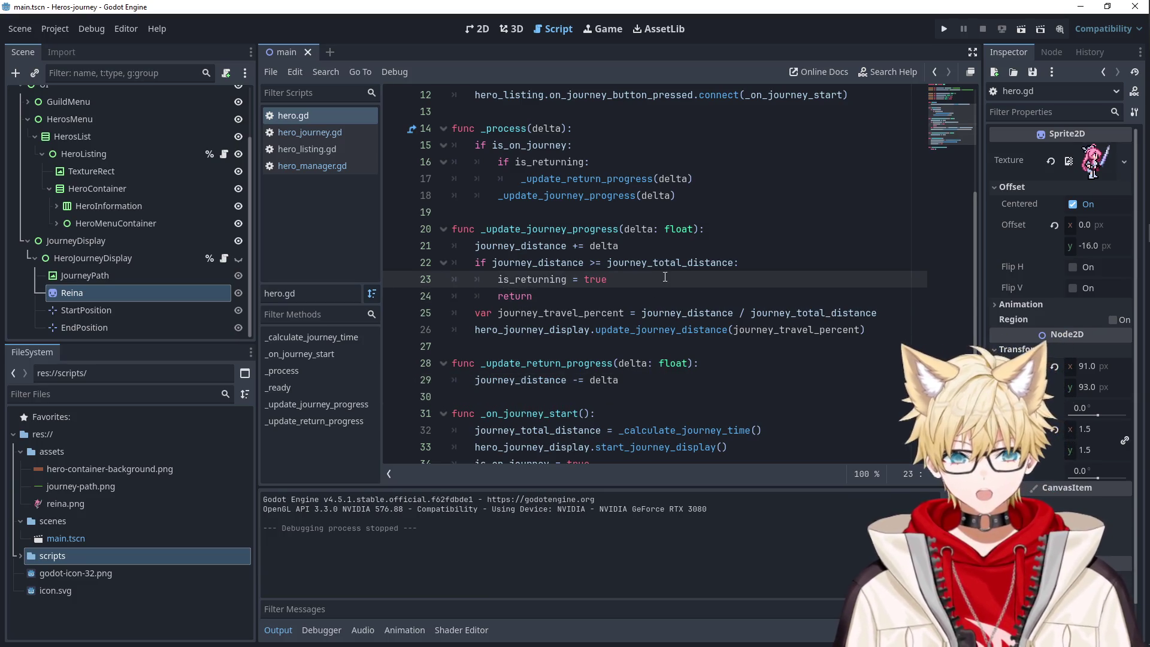
Step: Add 'hero_journey_display.set_is_returning(true)' on a new line after 'is_returning = true'
key("Return")
type("her")
key("Return")
type(".")
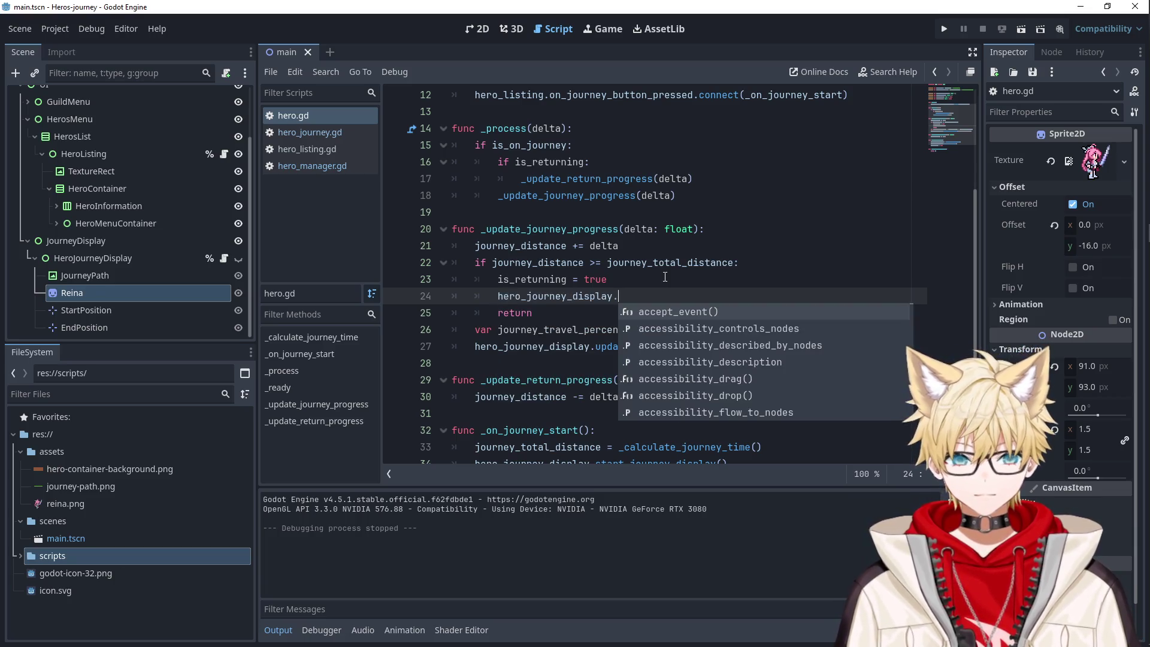
type("travel_To")
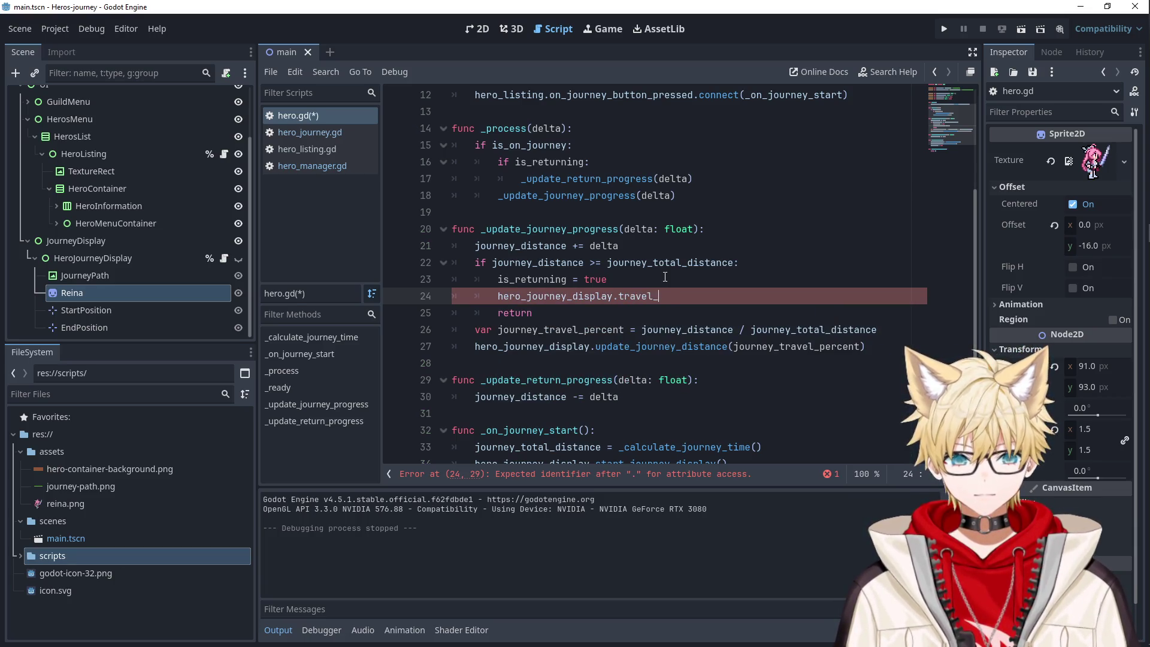
key("BackSpace")
key("BackSpace")
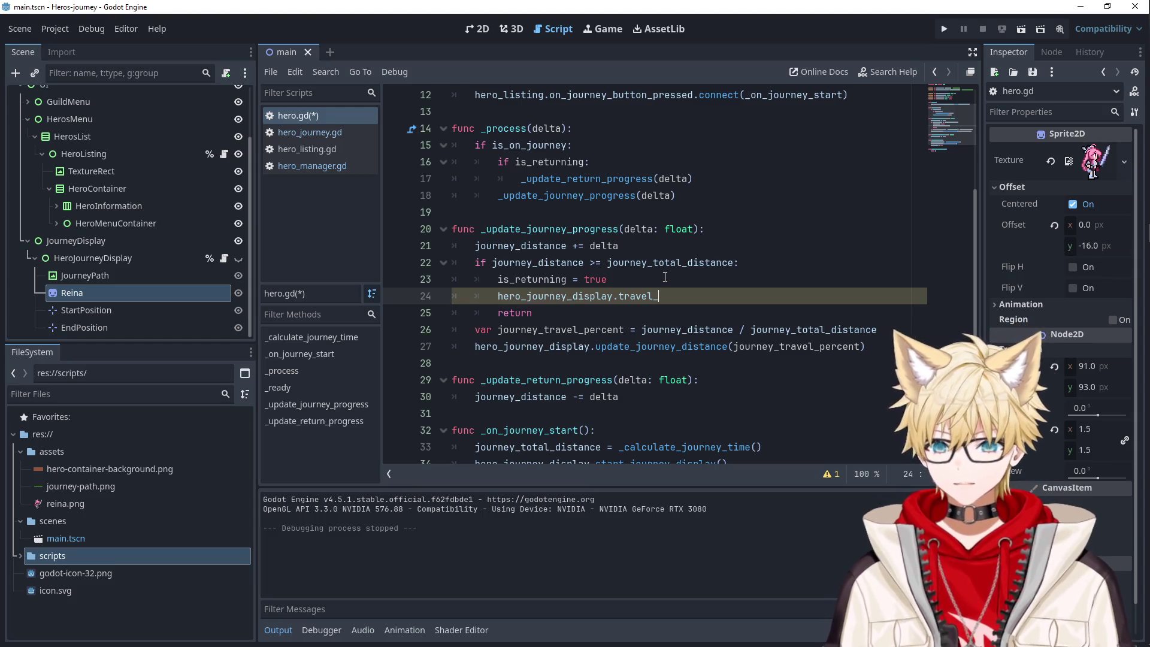
key("BackSpace")
key("BackSpace")
key("BackSpace")
type("is_return")
key("BackSpace")
key("BackSpace")
key("BackSpace")
type("set_is_returning(true")
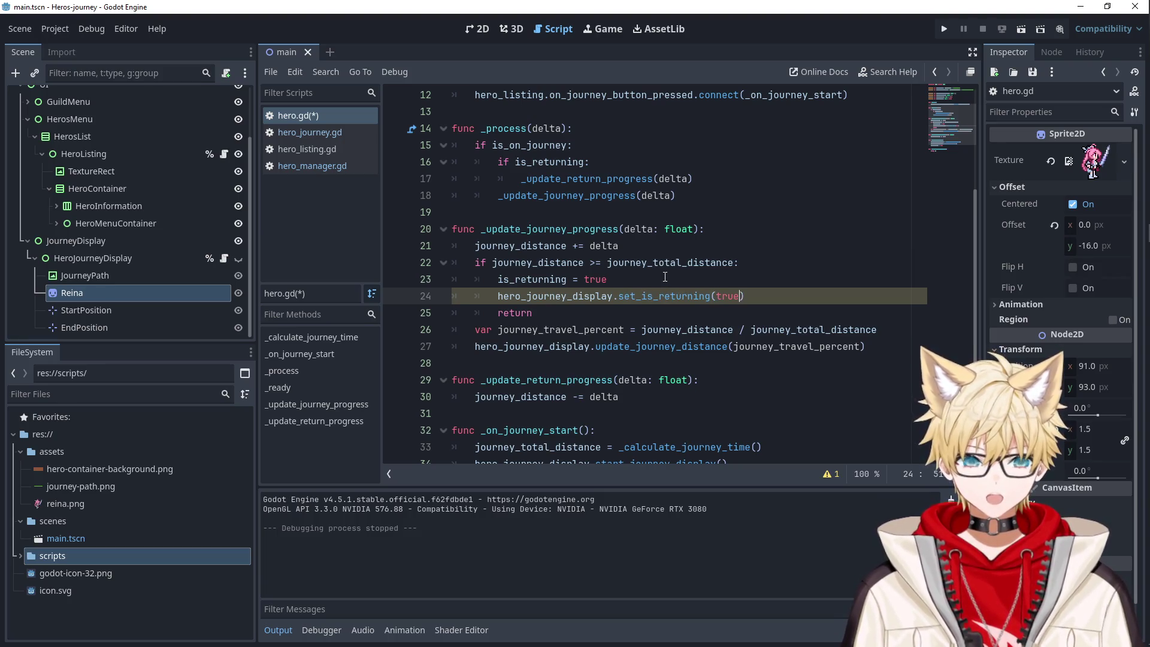
double_click(687, 289)
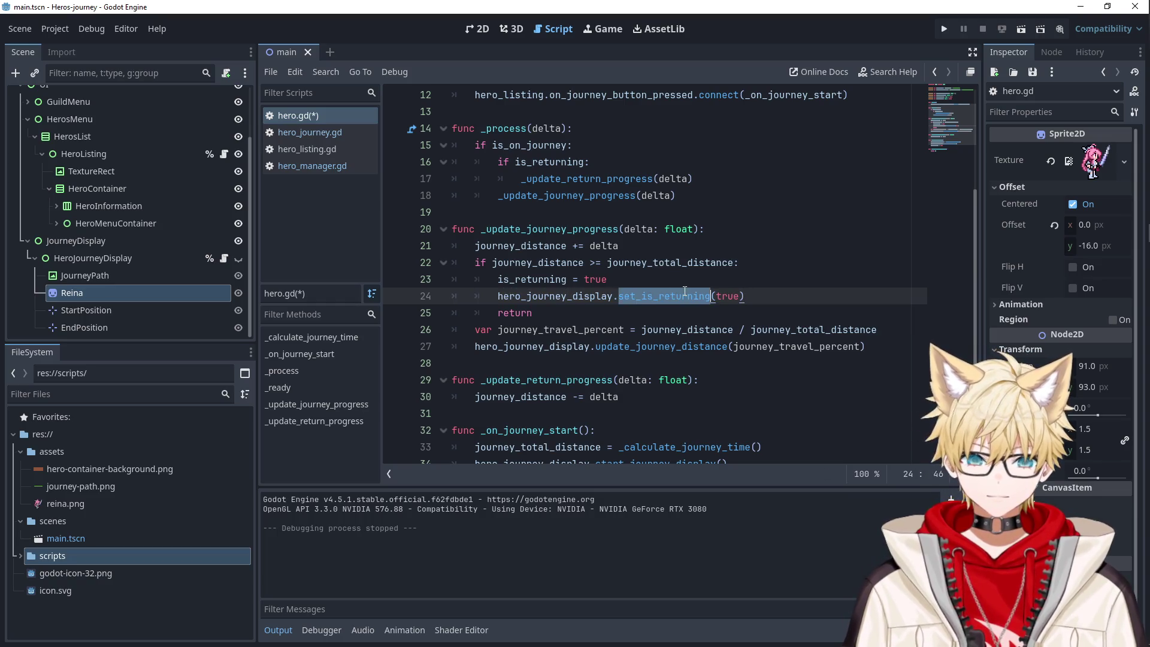
left_click(686, 285)
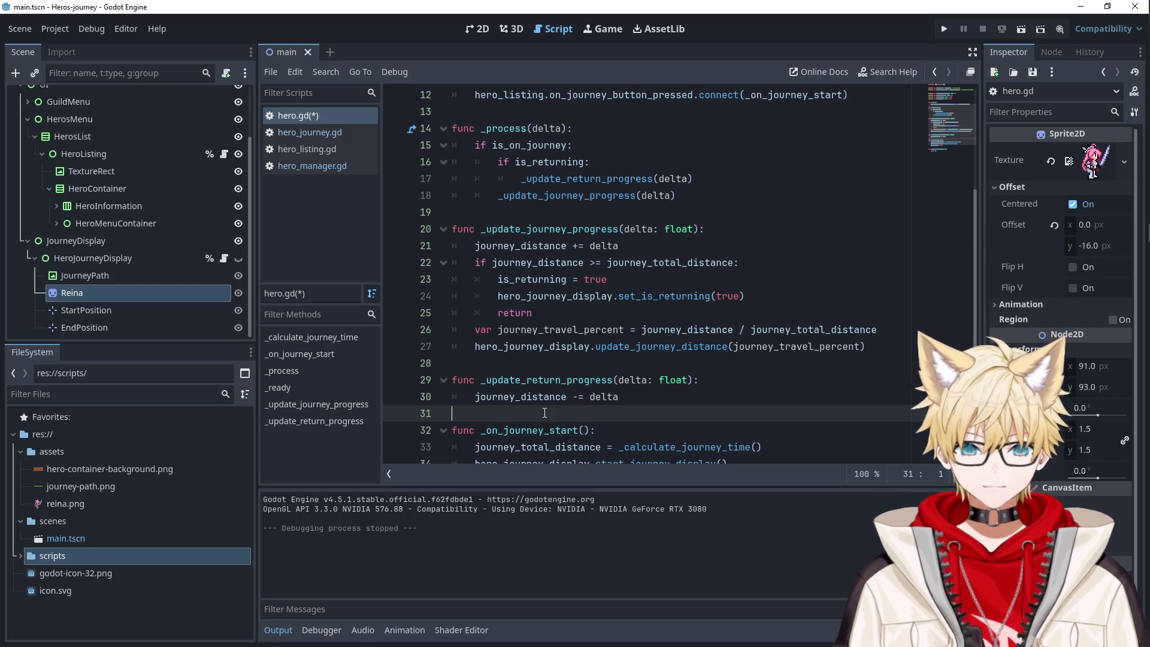
Step: Cut the two travel-percent lines 26–27 out of _update_journey_progress
scroll(545, 413, "down", 2)
left_click(665, 291)
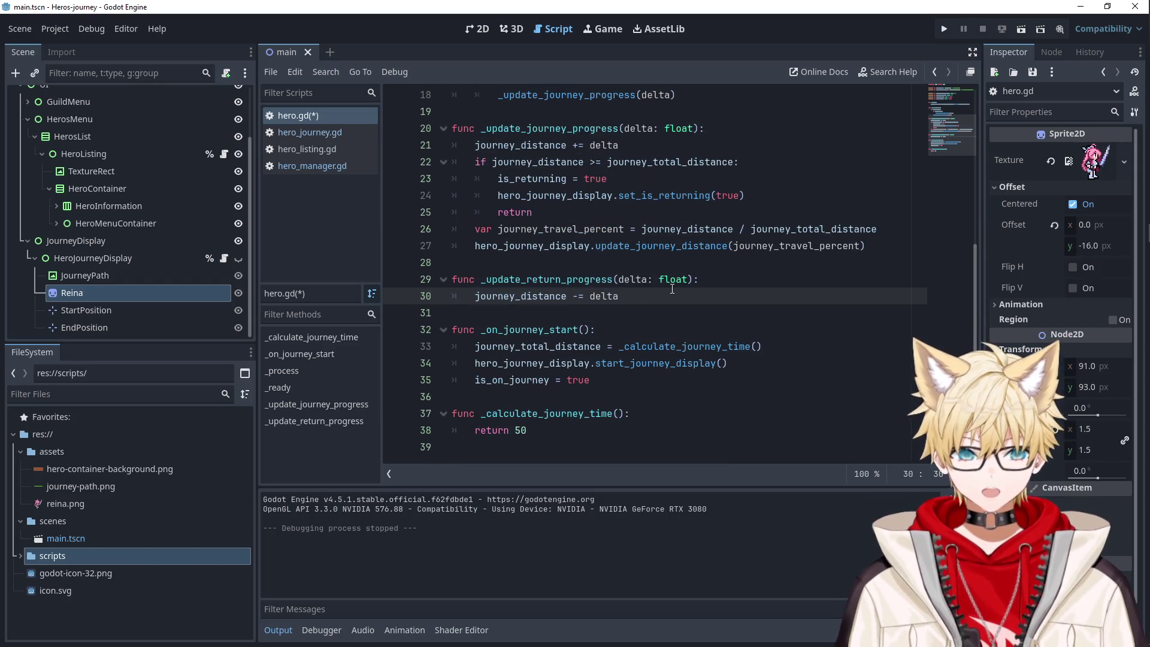
key("Return")
left_click_drag(879, 229, 457, 241)
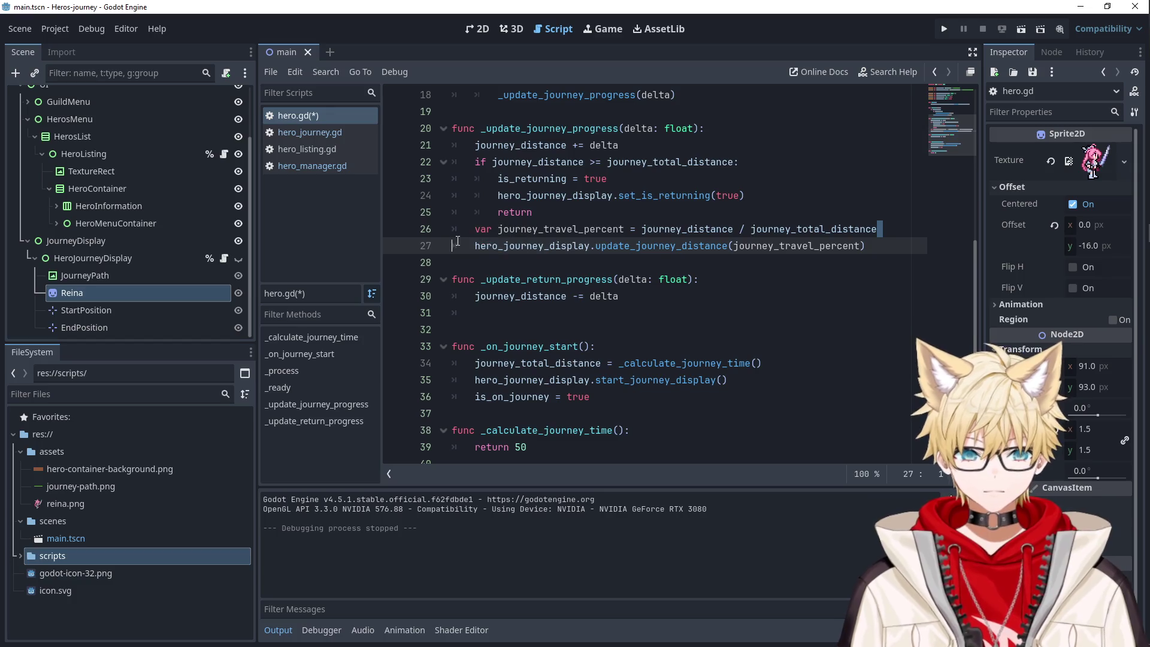
left_click_drag(893, 251, 371, 226)
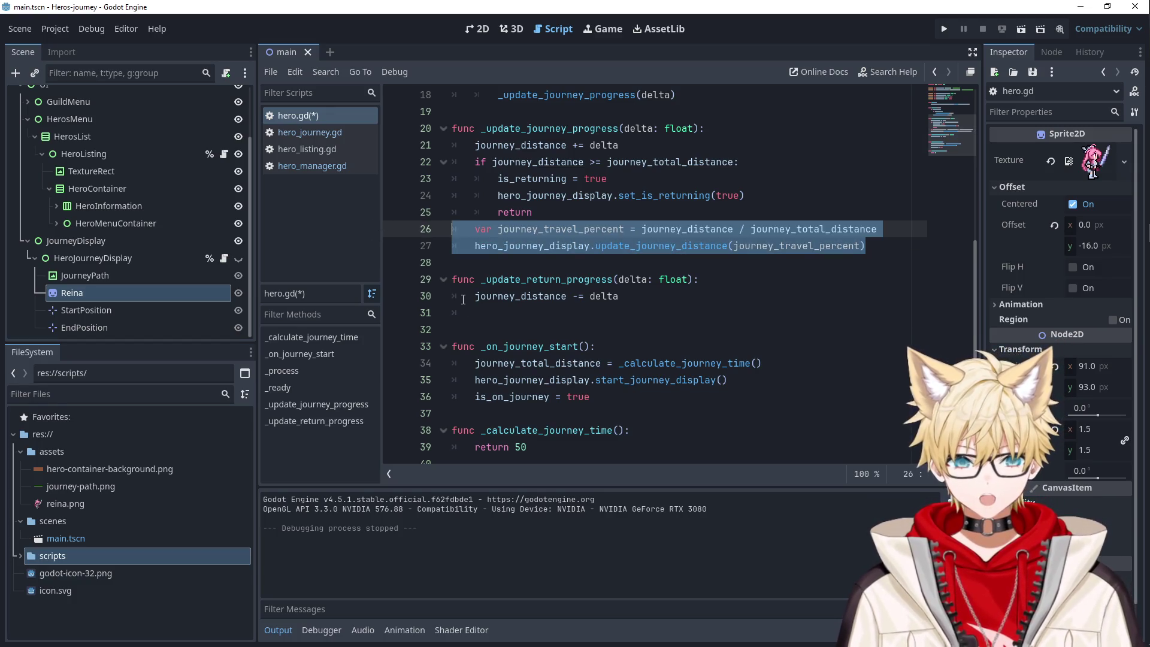
key("ctrl+x")
key("BackSpace")
key("Down")
key("Down")
key("Down")
Step: Create 'func _update_journey_display():' and paste the travel-percent lines into it, fixing indentation
key("Return")
key("Return")
key("Up")
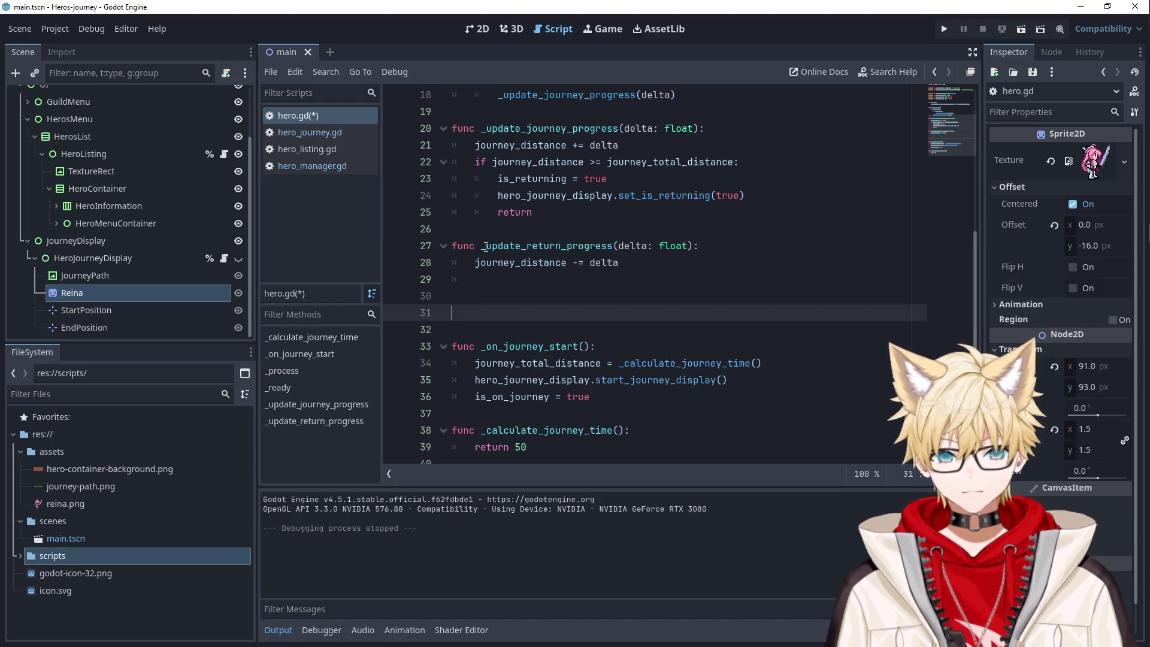
key("BackSpace")
key("BackSpace")
key("BackSpace")
type("unm")
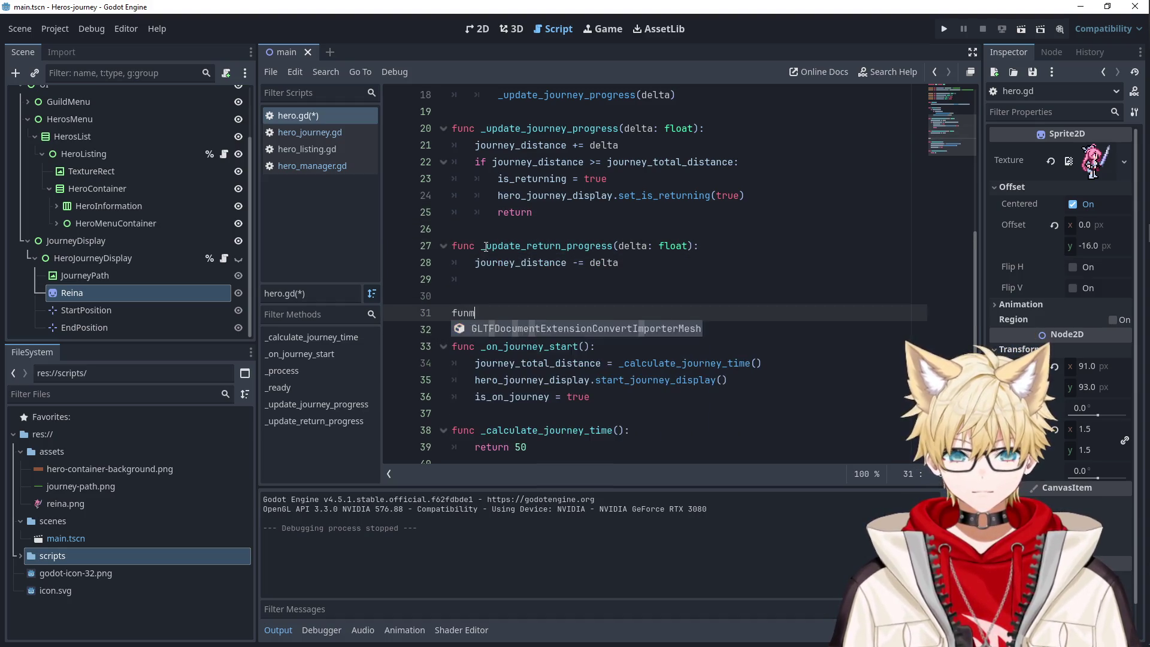
type("c _update_journey_display(_")
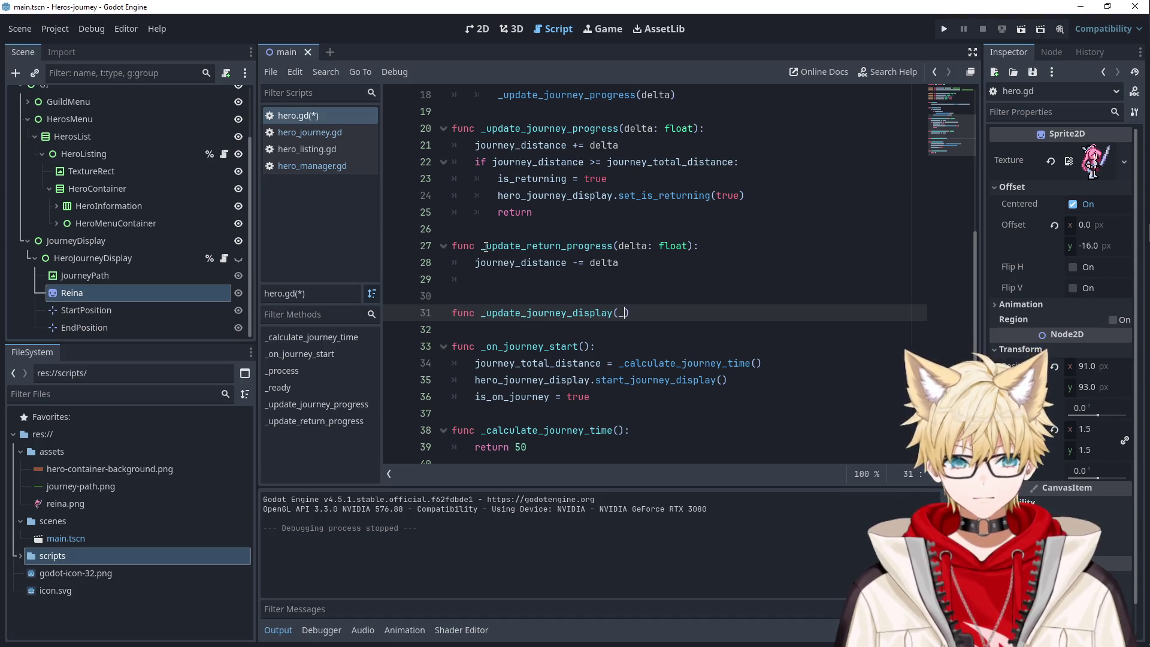
key("Return")
key("ctrl+v")
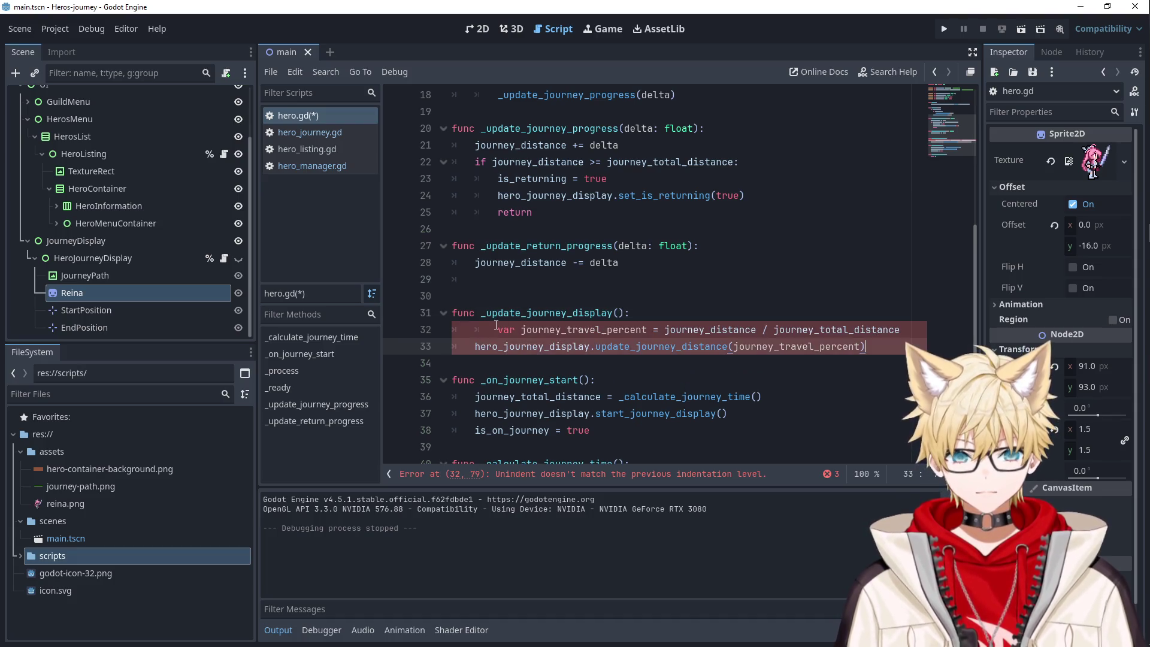
key("Up")
key("Home")
key("BackSpace")
key("Left")
key("Left")
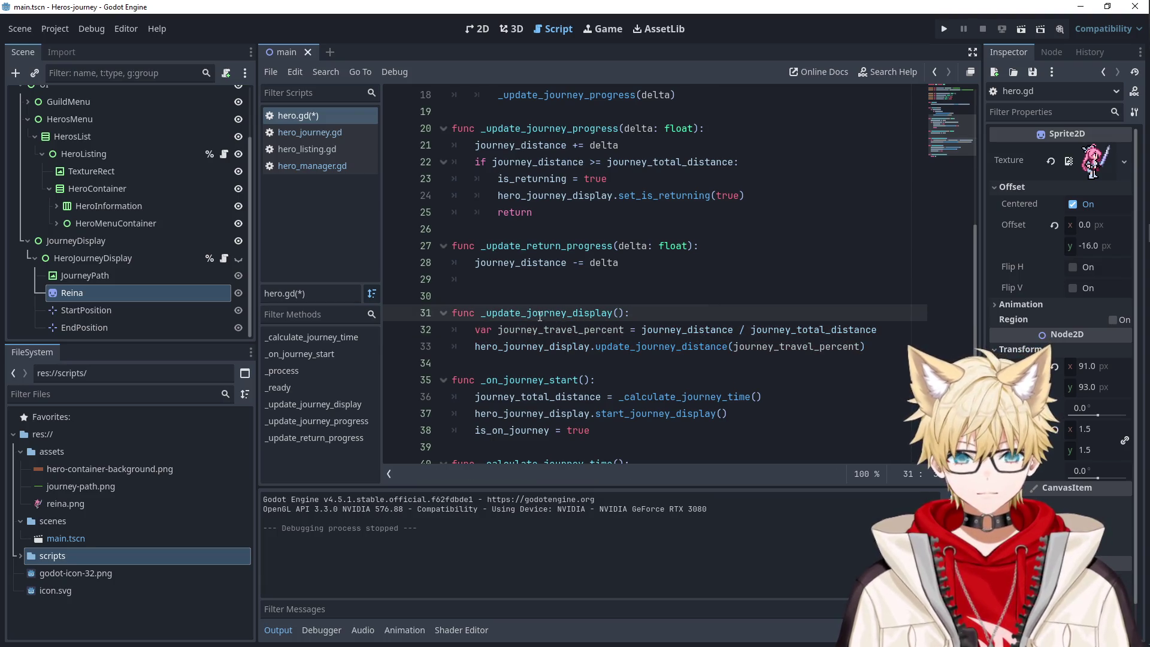
Step: Call _update_journey_display() after the return and inside _update_return_progress
left_click(551, 216)
key("Return")
type("_update_journey_display()")
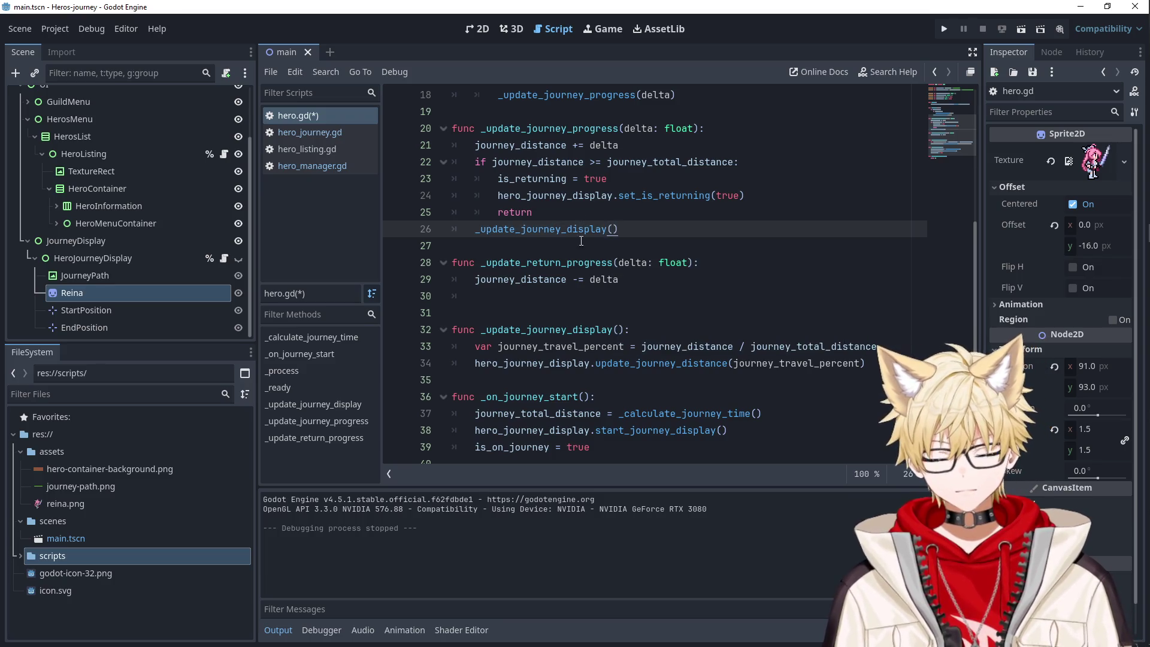
left_click(605, 295)
type("_update_journey_display()")
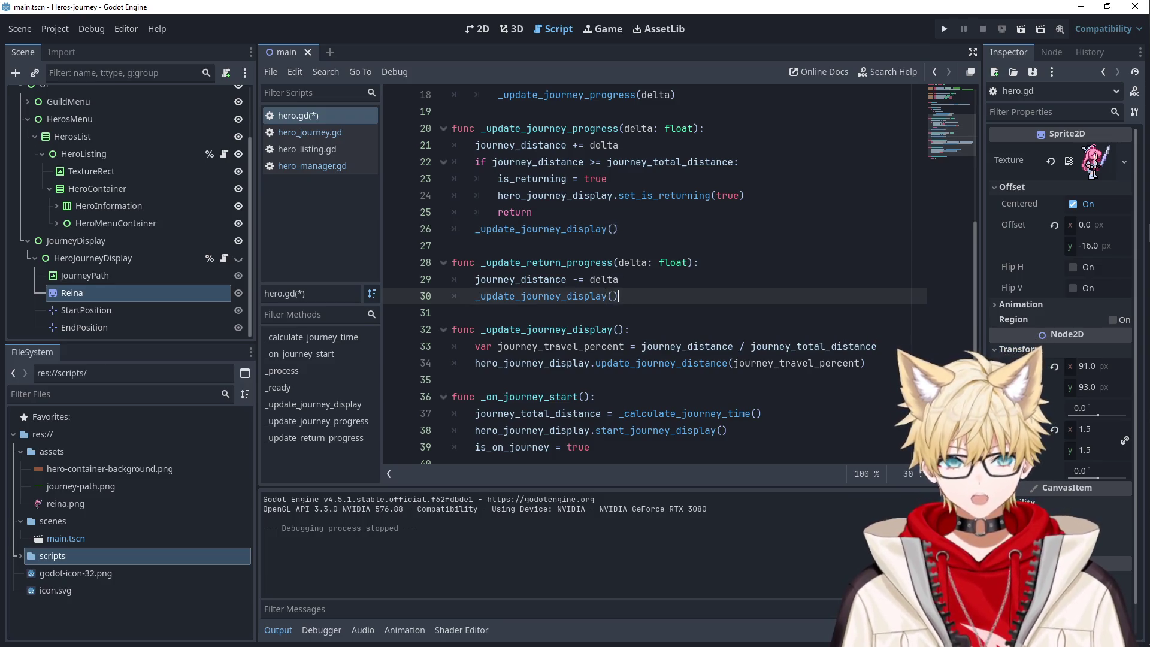
left_click(664, 197)
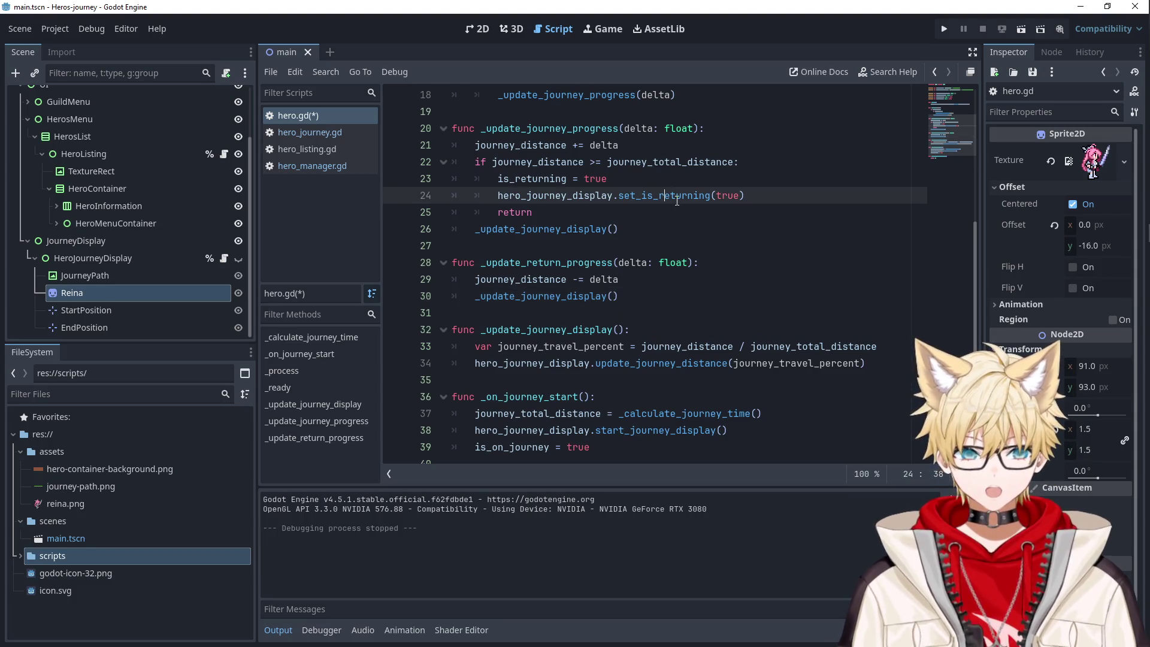
double_click(672, 196)
Step: Open hero_journey.gd from the HeroJourneyDisplay declaration
left_click(557, 198, "ctrl")
scroll(560, 203, "down", 7)
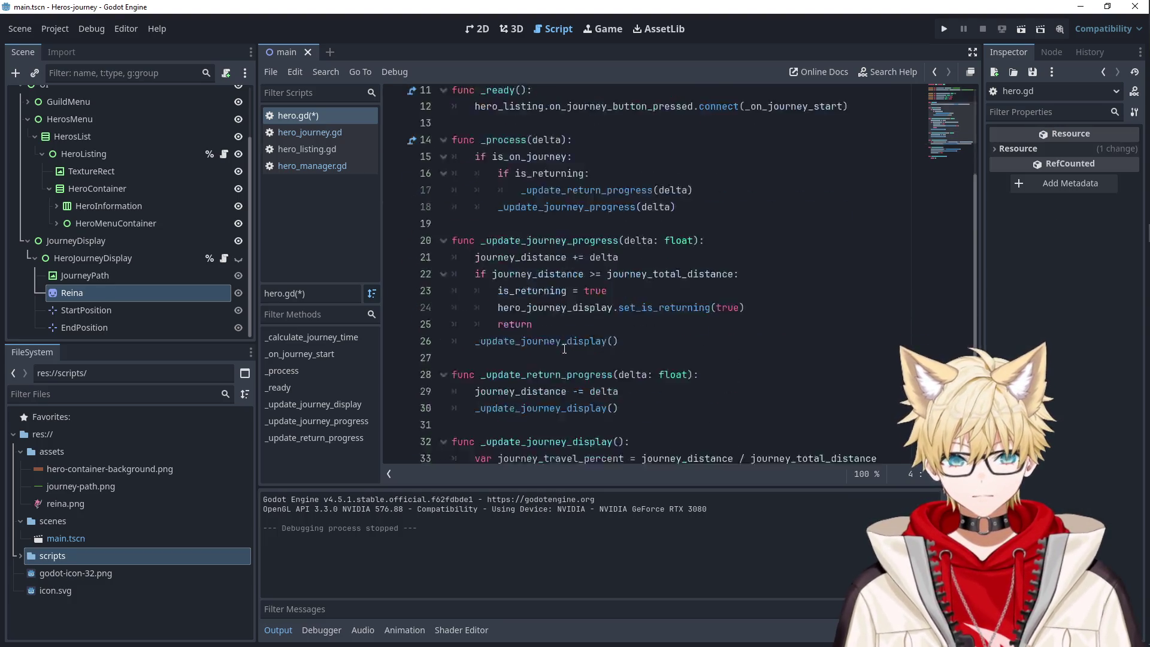
scroll(566, 347, "up", 3)
scroll(576, 292, "up", 4)
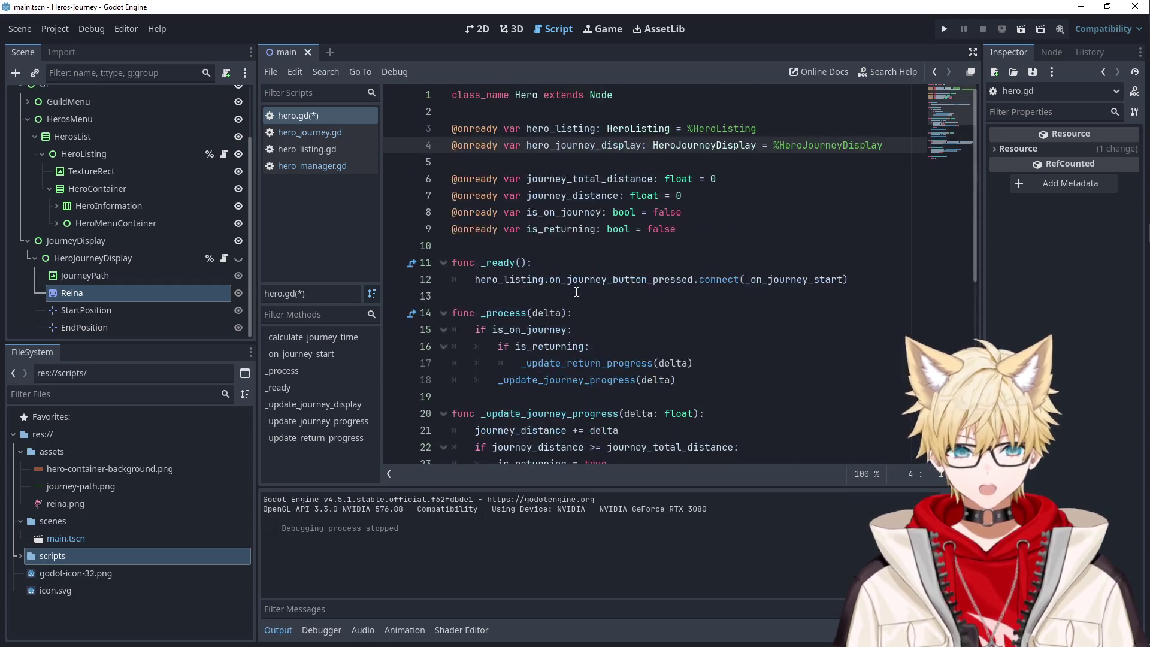
left_click(692, 146, "ctrl")
Step: Add a func set_is_returning(is_returning: bool) header at the end of hero_journey.gd, fixing the 'fumc' typo
left_click(495, 367)
key("Return")
type("fui")
key("BackSpace")
type("mc set_is_returning() _")
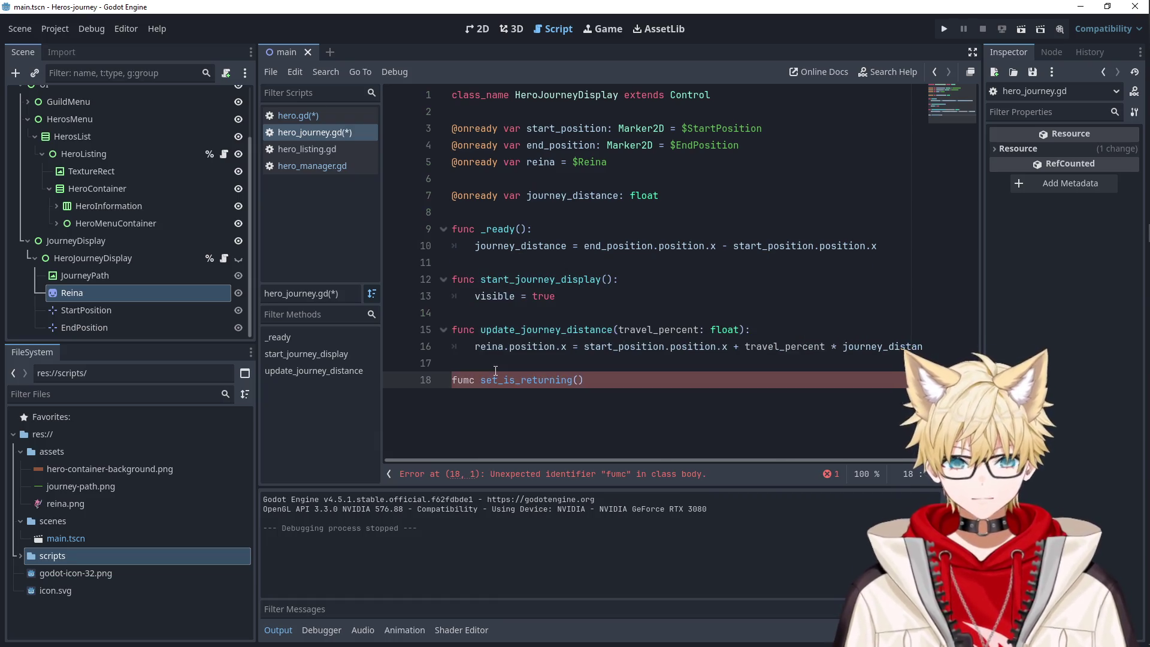
type("turnin")
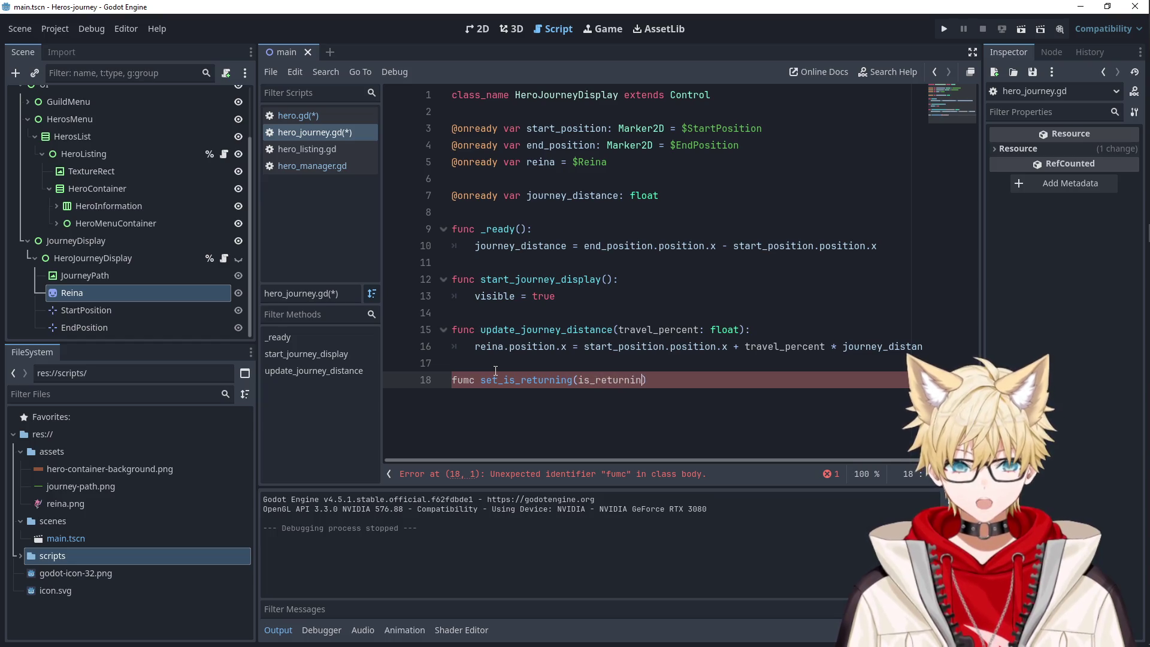
type("boo")
type(":")
key("Return")
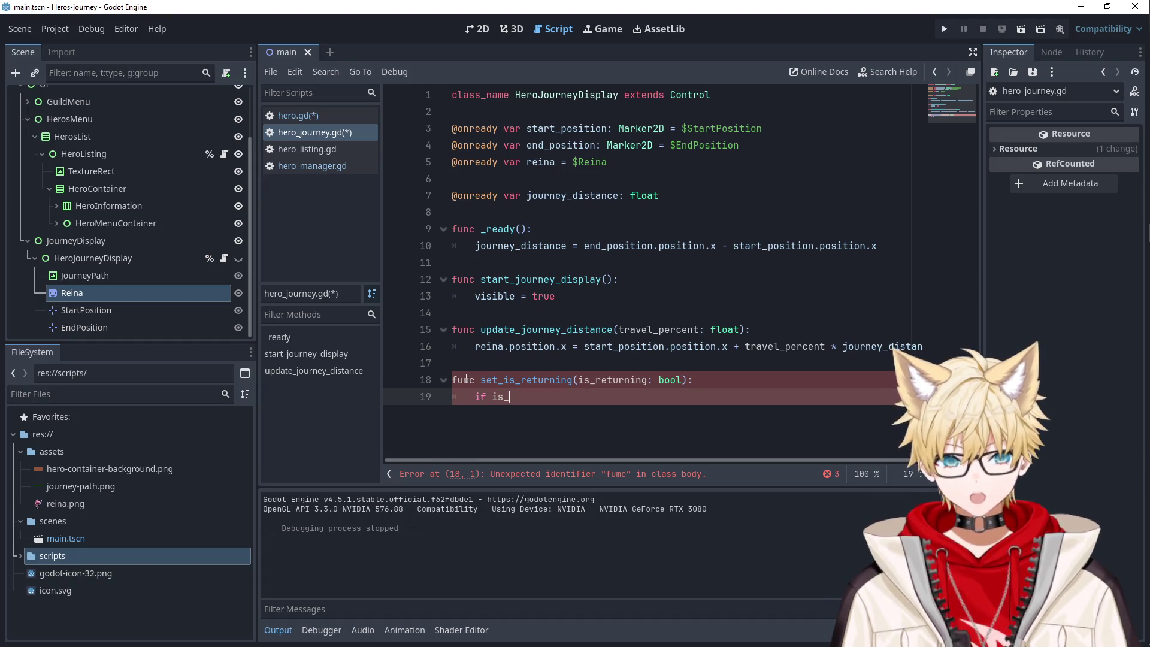
double_click(465, 380)
type("func")
left_click(520, 346)
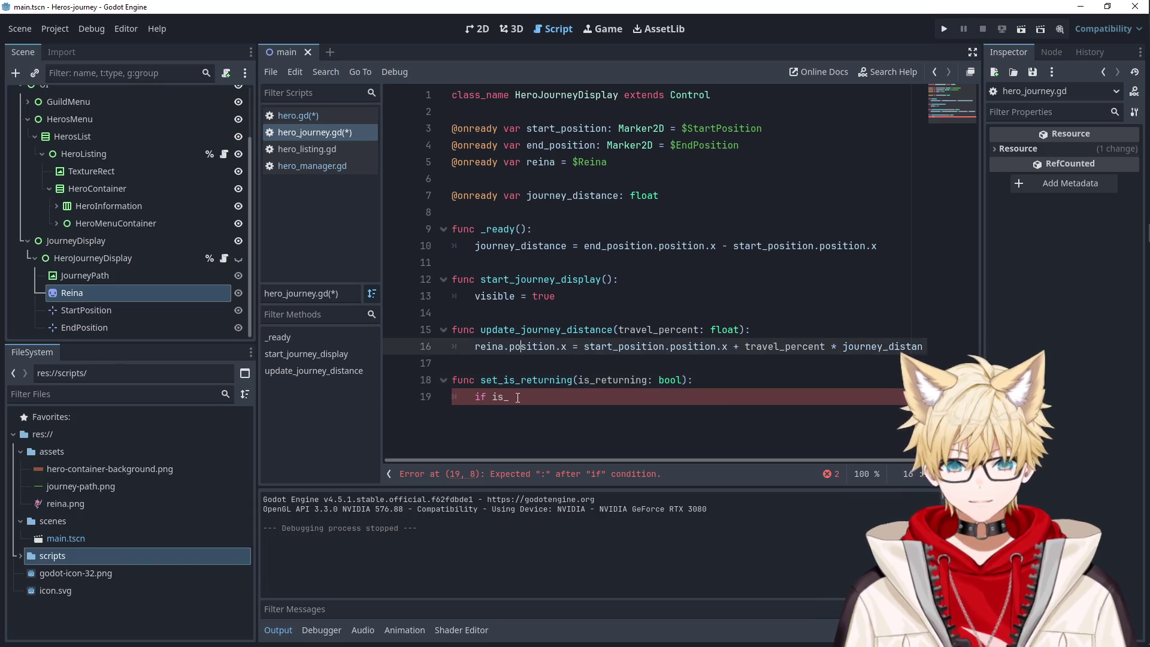
Step: Fill the function body so reina.flip_h is set to true when is_returning is true
left_click(518, 397)
type("r")
key("Return")
type(":")
key("Return")
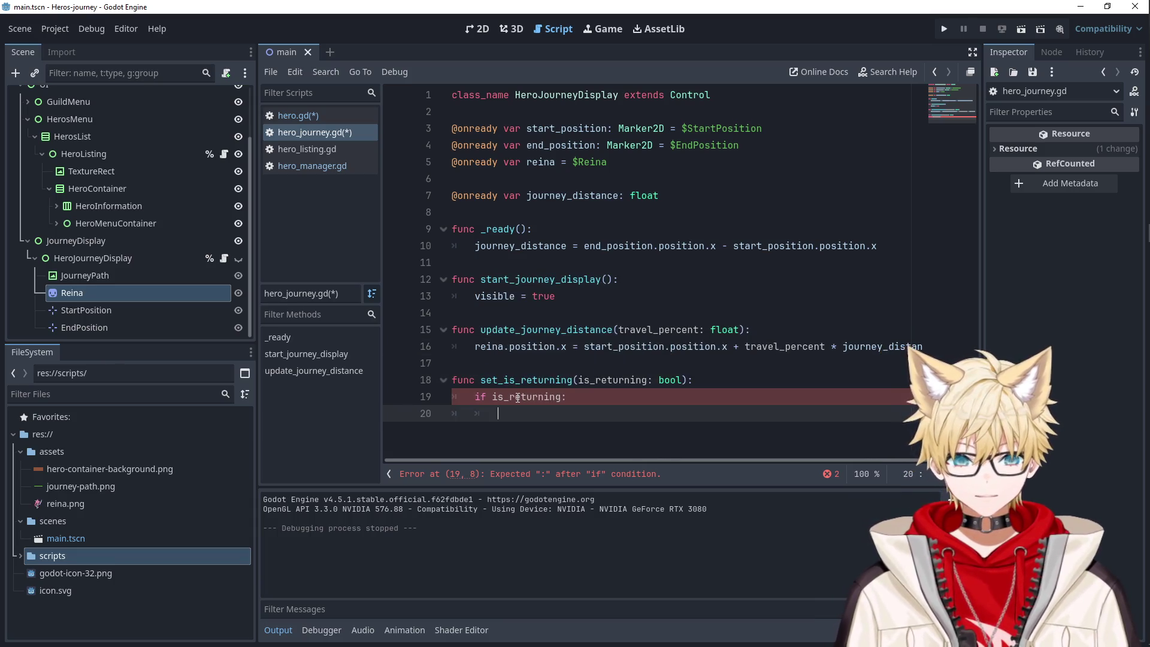
type("reina.")
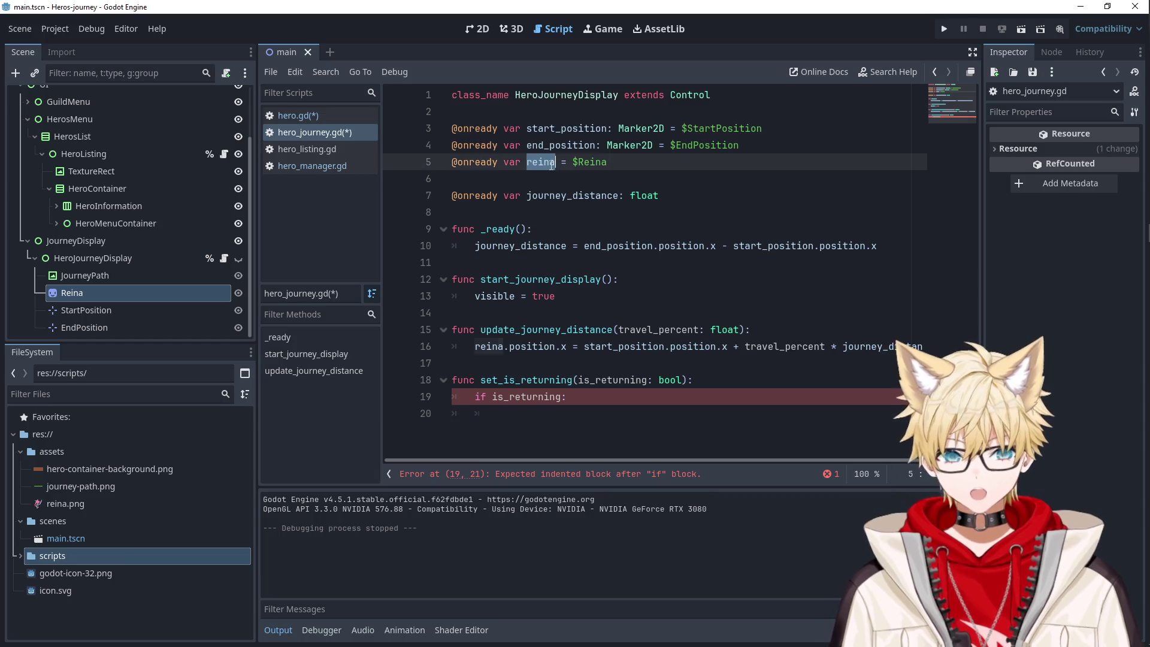
type("flip")
key("Return")
Step: Save the scene and scripts with Ctrl+S
left_click(582, 296)
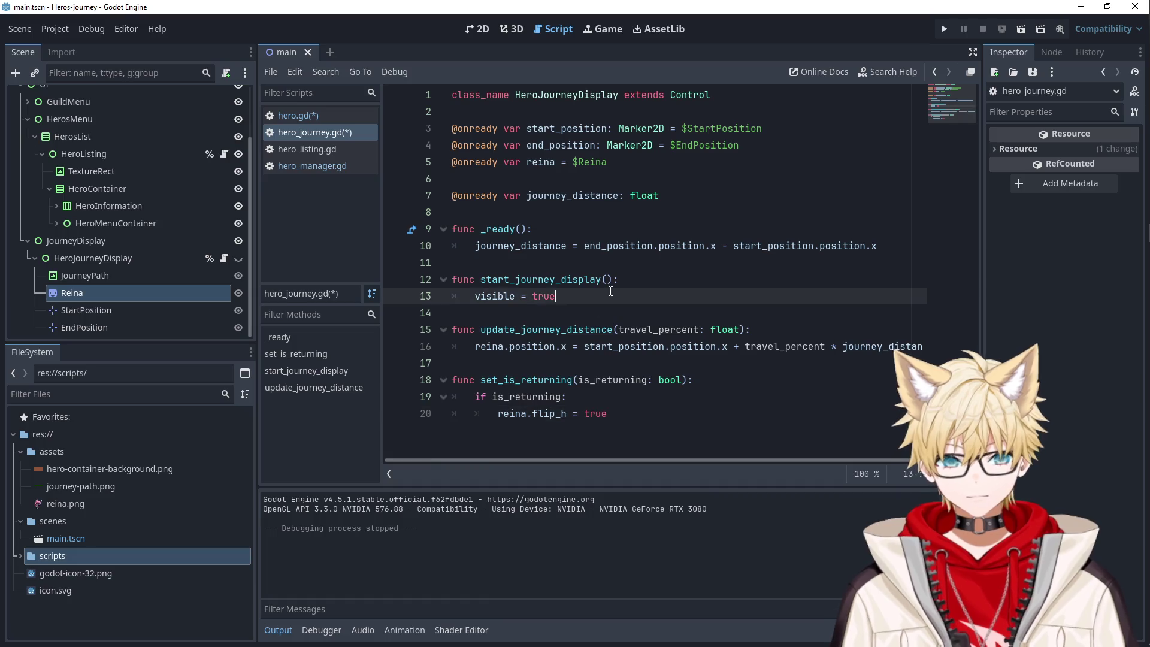
key("ctrl+s")
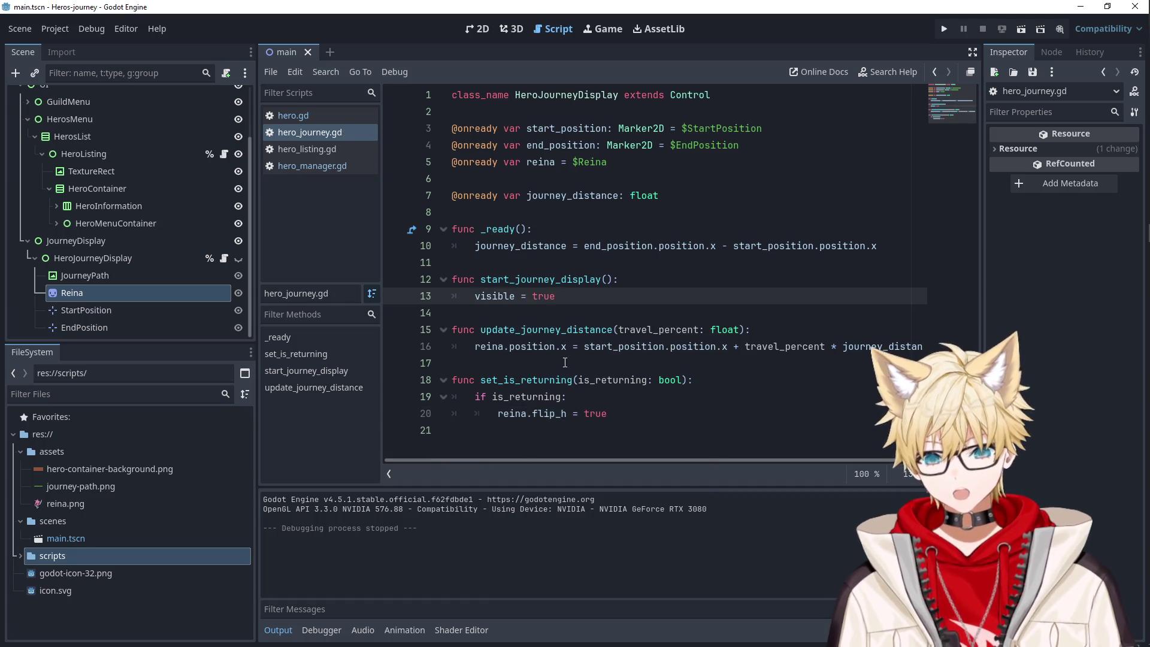
double_click(534, 381)
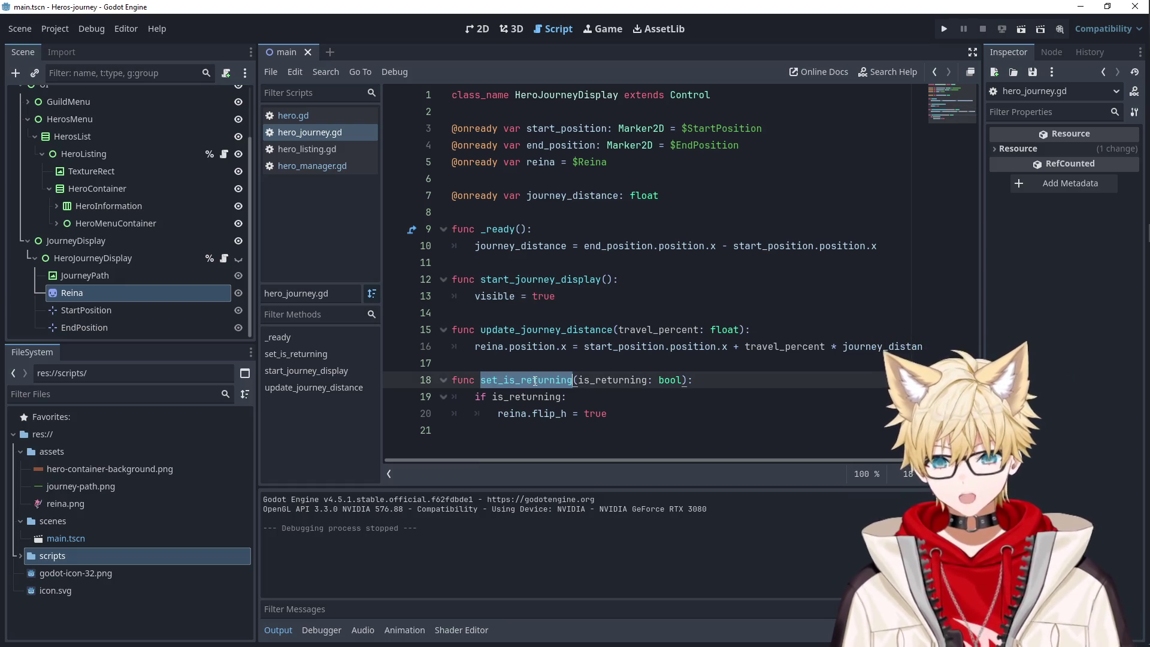
left_click(569, 360)
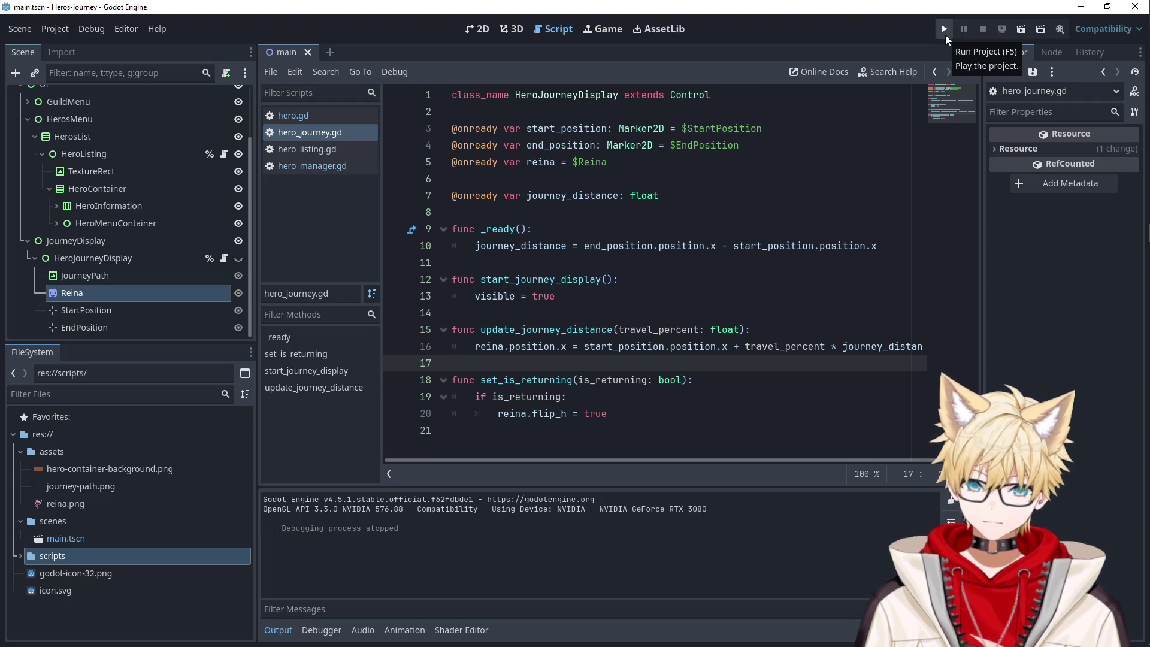
Step: Test-run the game, start the hero's journey, then stop the game
left_click(947, 31)
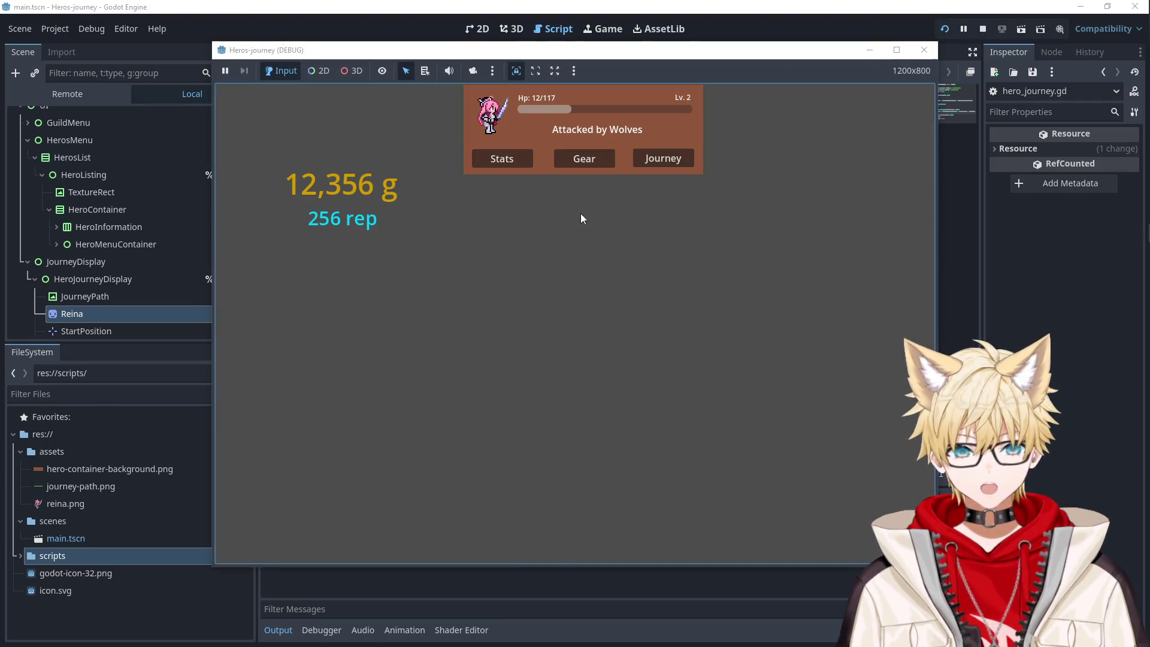
left_click(686, 157)
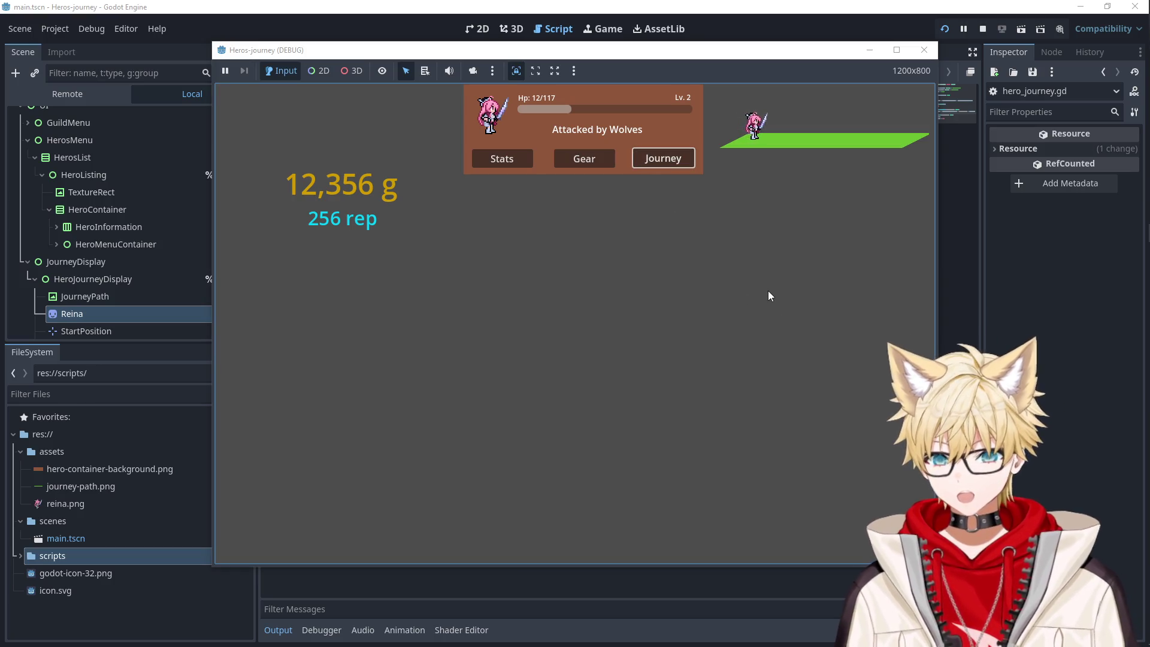
left_click(924, 50)
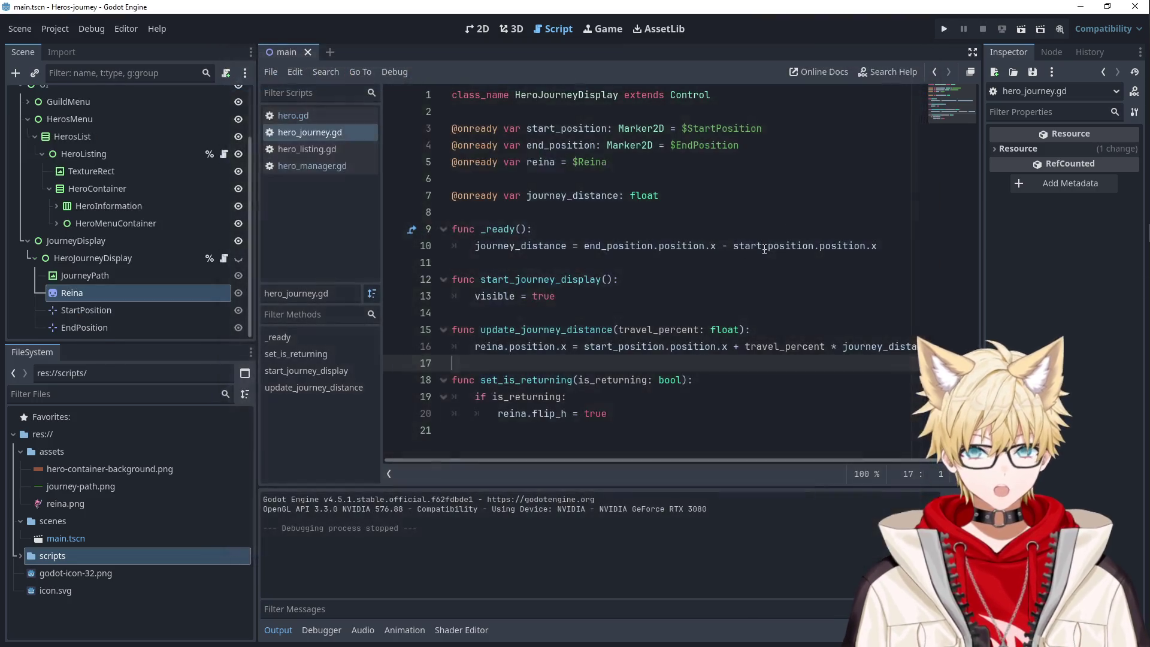
Step: In hero.gd, change the journey time on line 42 from 50 to 15
scroll(203, 205, "up", 3)
left_click(238, 130)
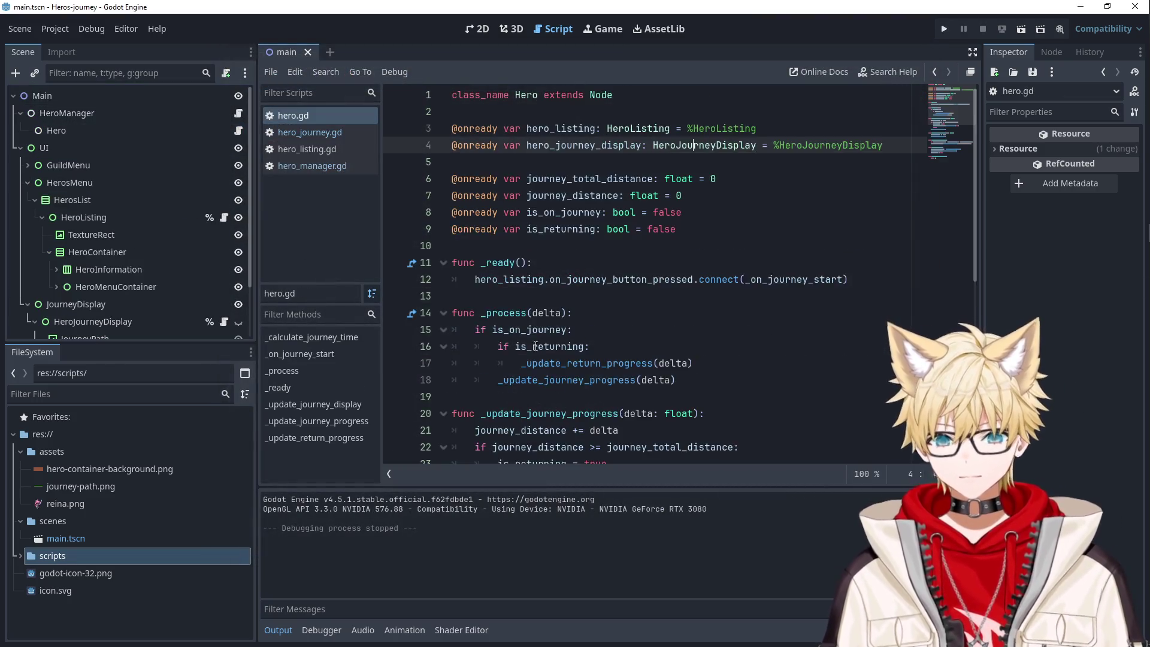
scroll(544, 358, "down", 7)
double_click(521, 430)
type("15")
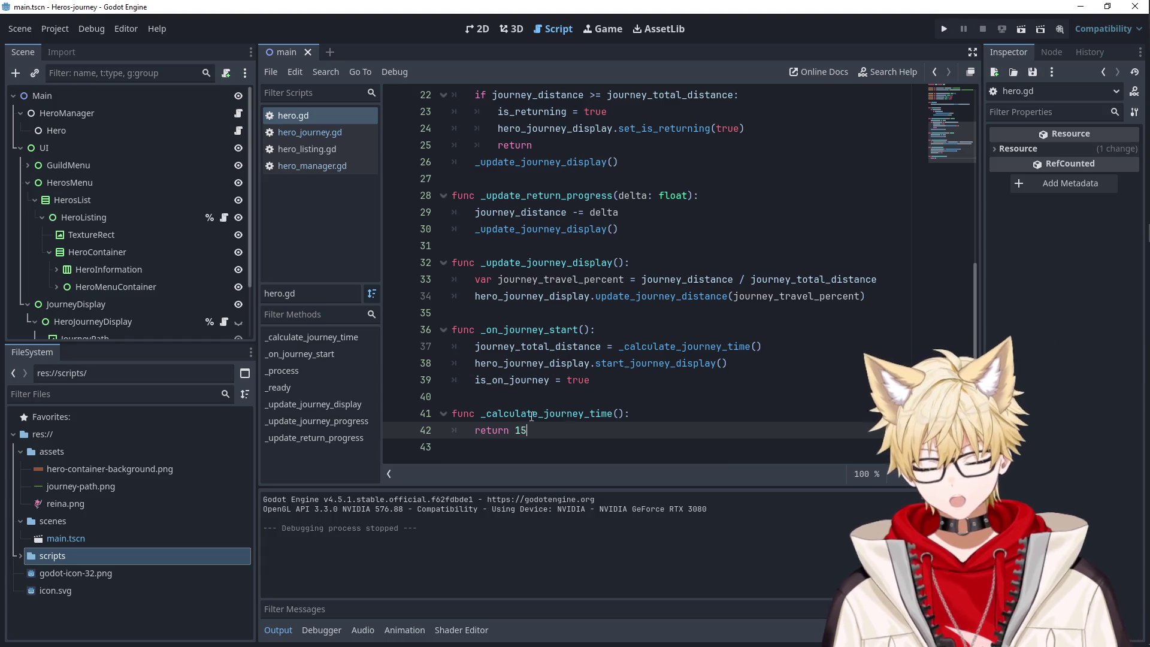
left_click(596, 379)
Step: Re-run the game to test the shorter journey, then close it and open hero_manager.gd
left_click(950, 27)
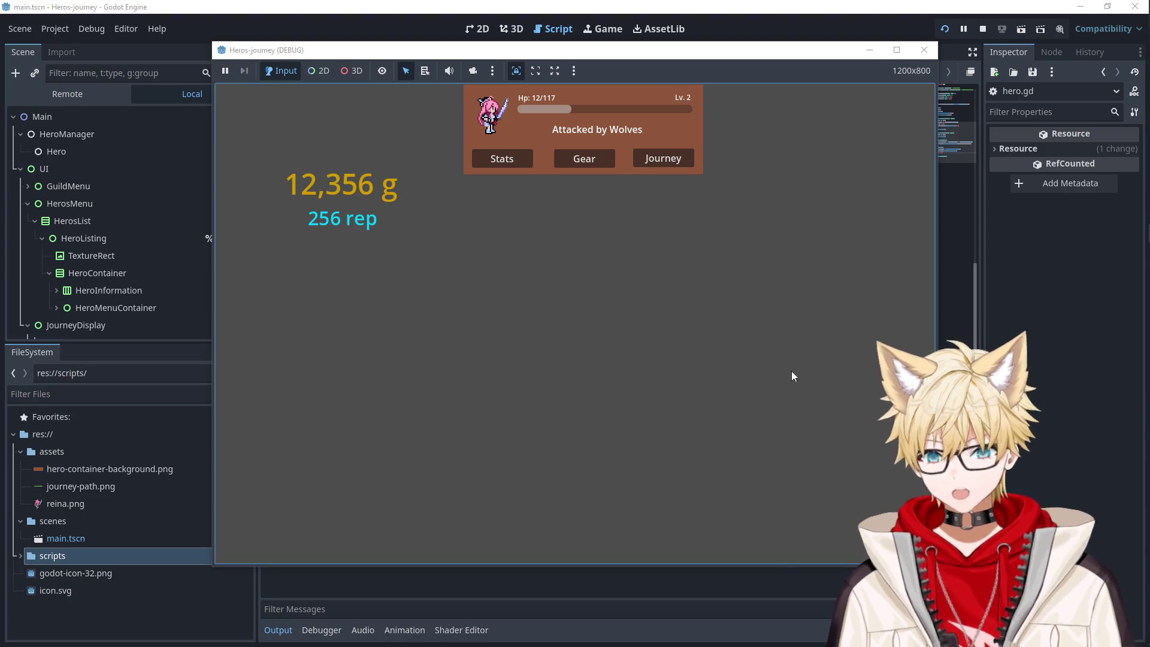
left_click(658, 159)
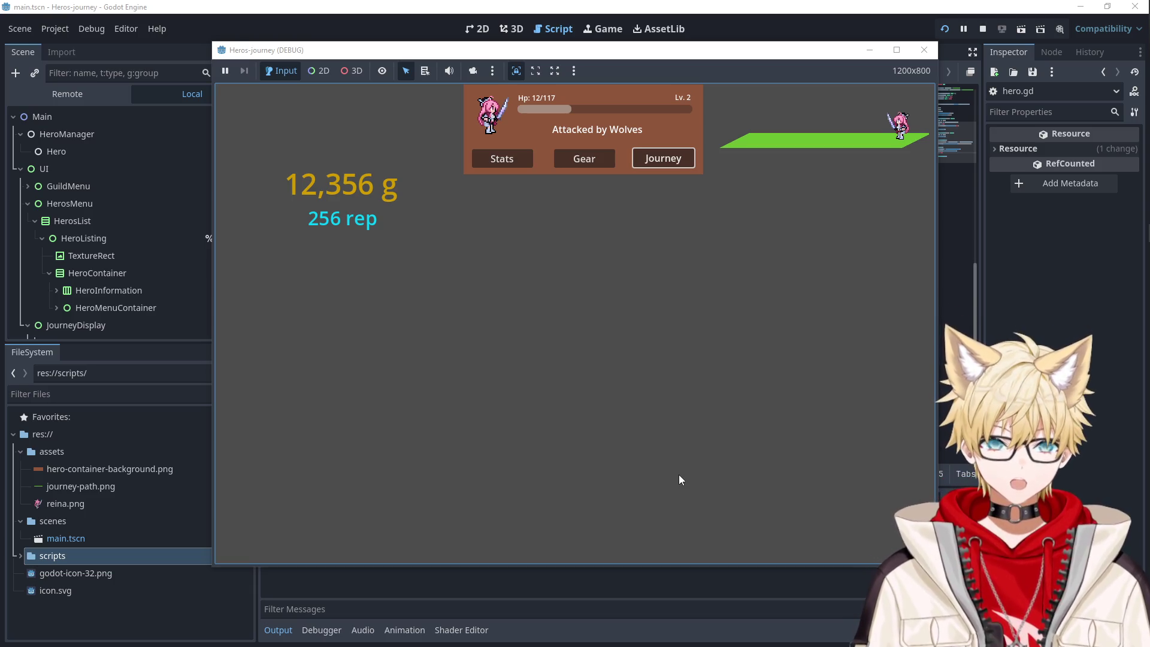
left_click(924, 50)
left_click(239, 115)
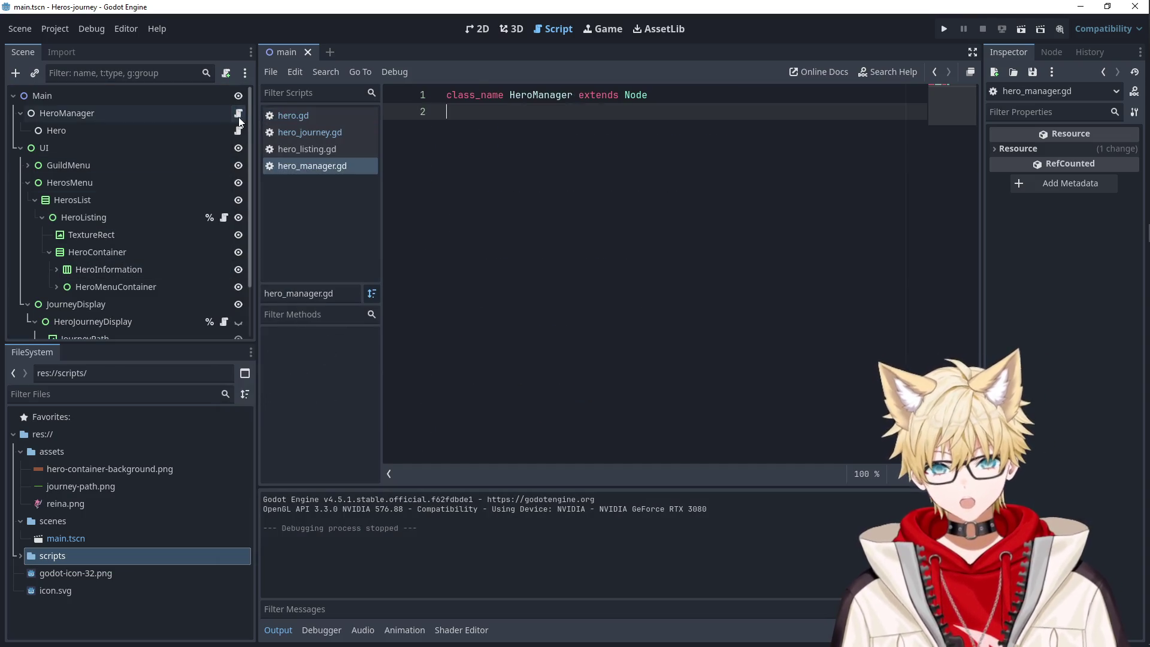
Step: In hero.gd, review the uses of _update_return_progress, journey_distance, journey_travel_percent and _update_journey_display
left_click(239, 130)
left_click(599, 430)
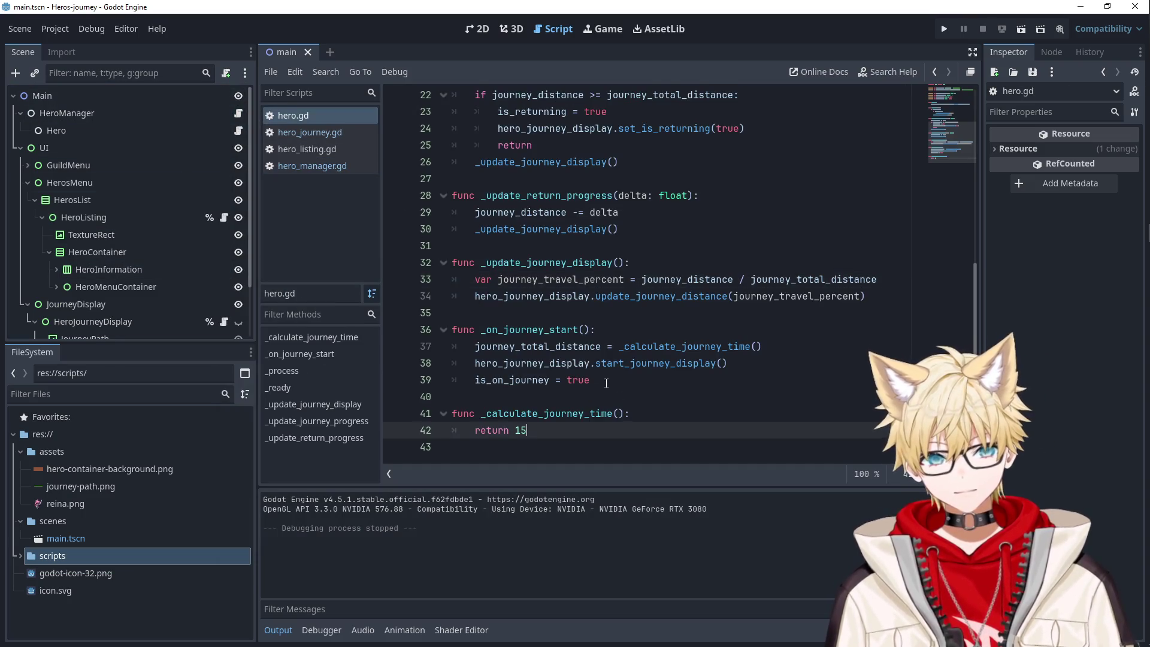
scroll(557, 335, "up", 5)
double_click(570, 264)
scroll(570, 263, "down", 3)
double_click(569, 330)
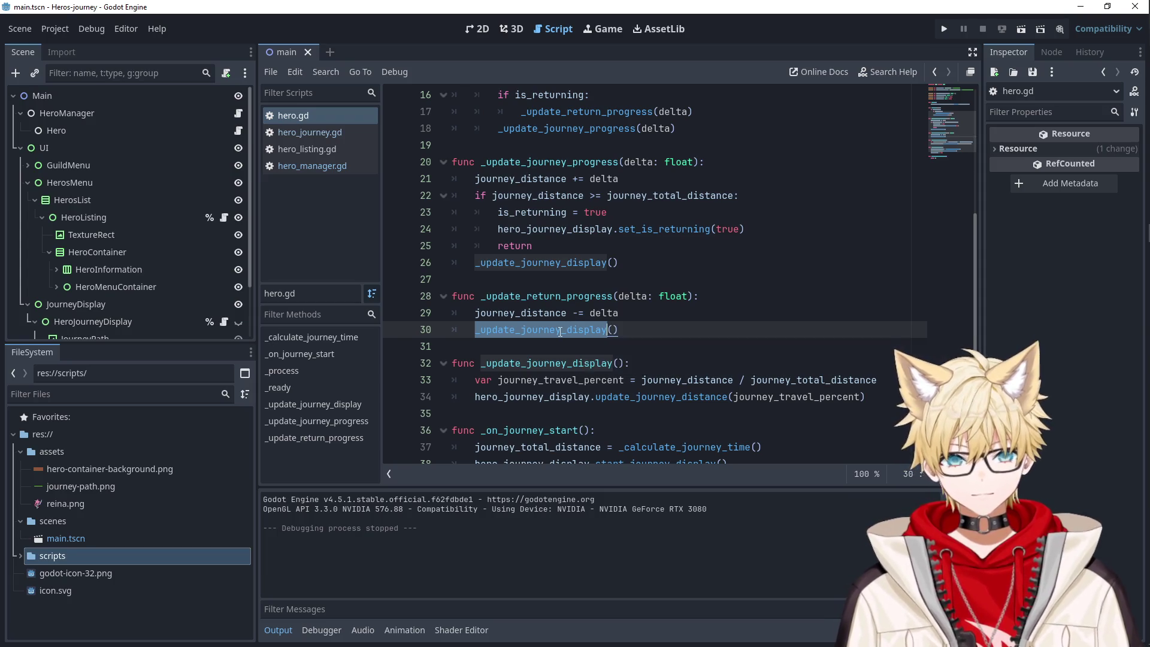
double_click(546, 312)
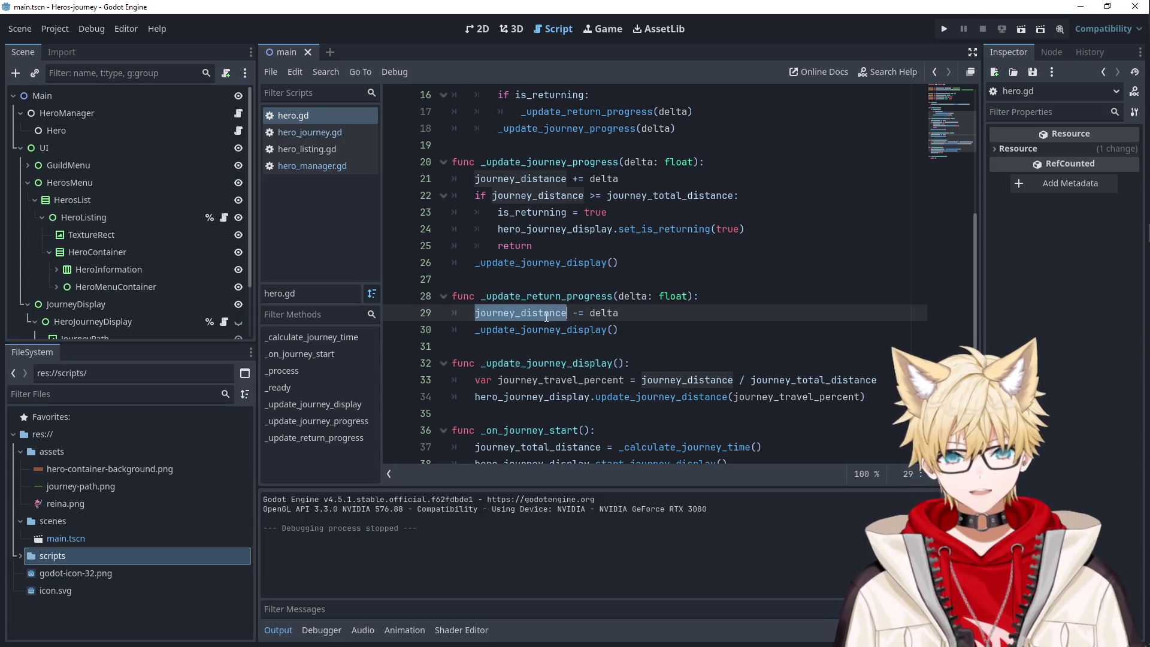
double_click(516, 380)
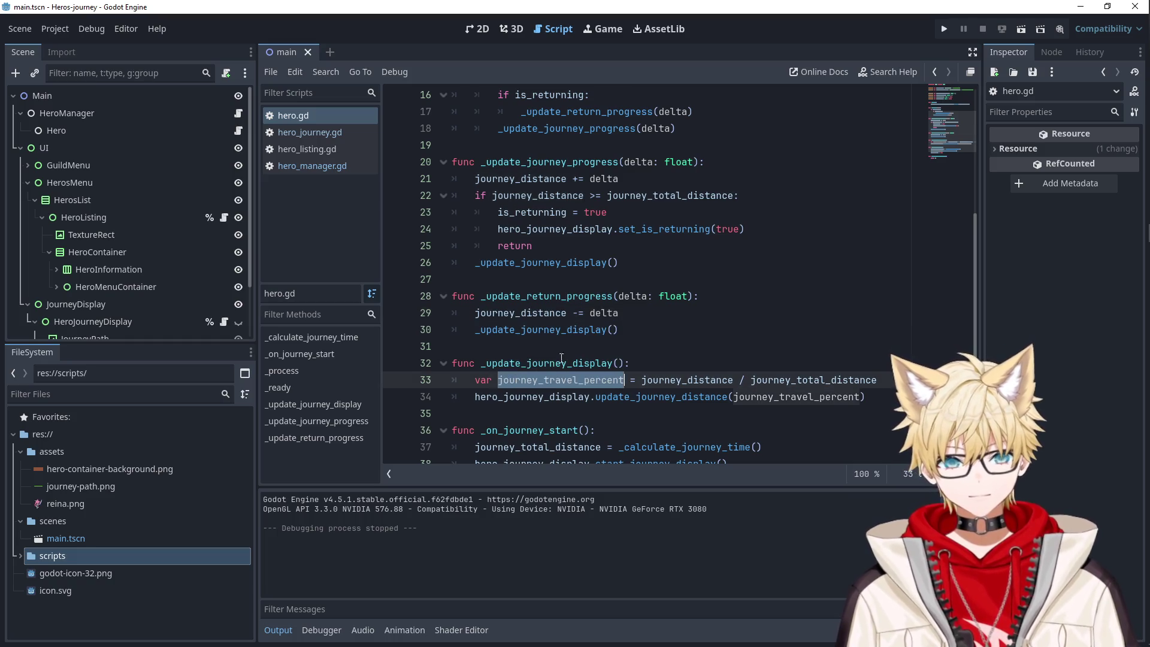
double_click(606, 329)
left_click(608, 312)
double_click(607, 312)
double_click(591, 330)
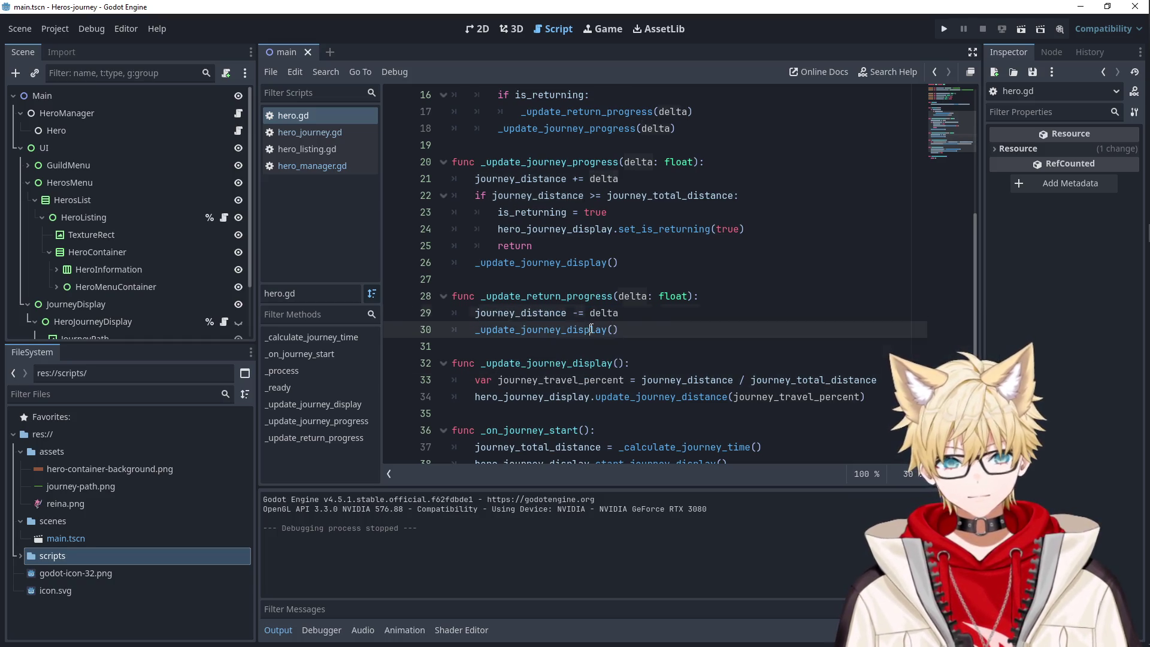
Step: Review is_returning on lines 16 and 23, then view update_journey_distance's definition in hero_journey.gd
scroll(527, 227, "up", 4)
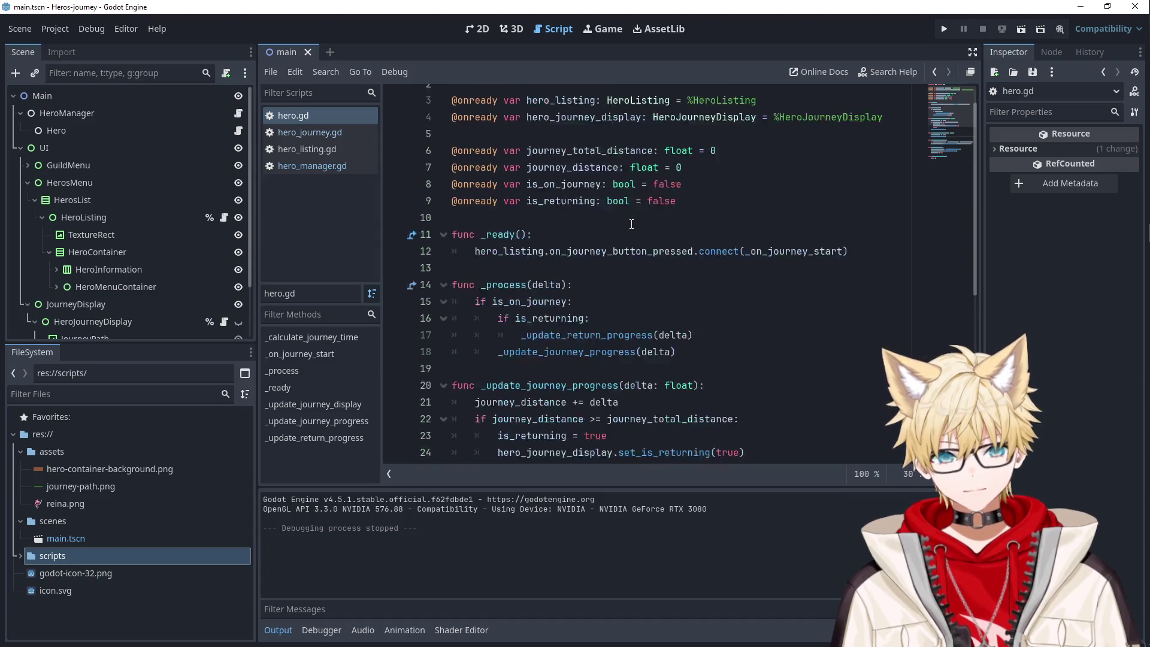
scroll(527, 227, "down", 1)
double_click(537, 245)
scroll(536, 245, "down", 2)
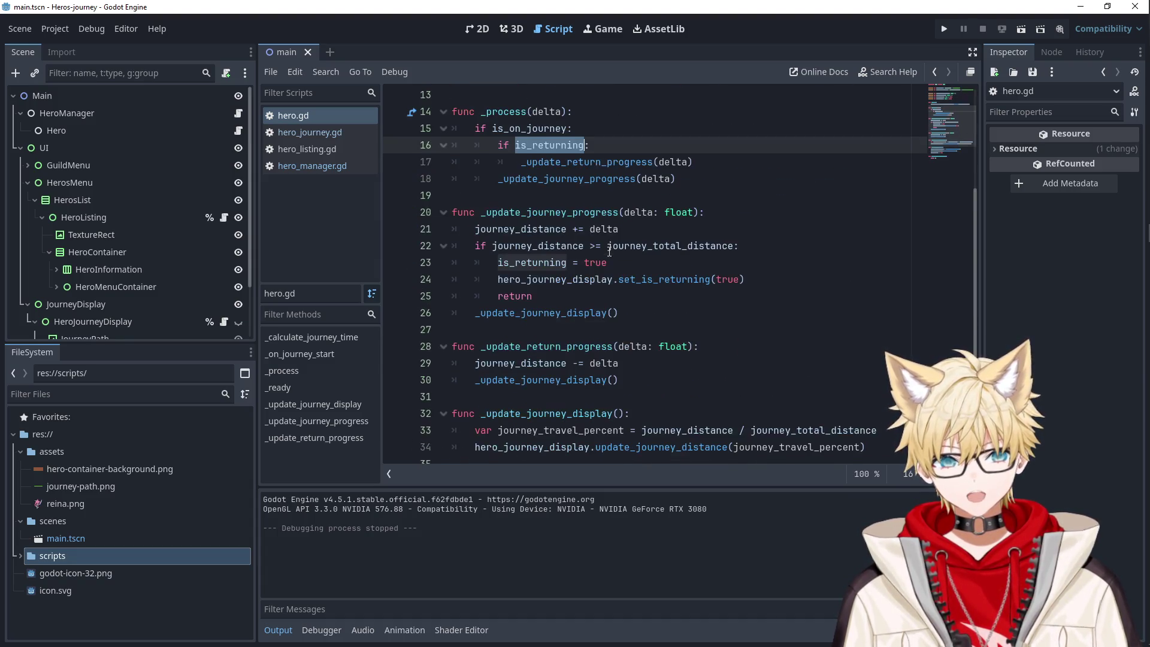
double_click(559, 264)
scroll(560, 265, "down", 2)
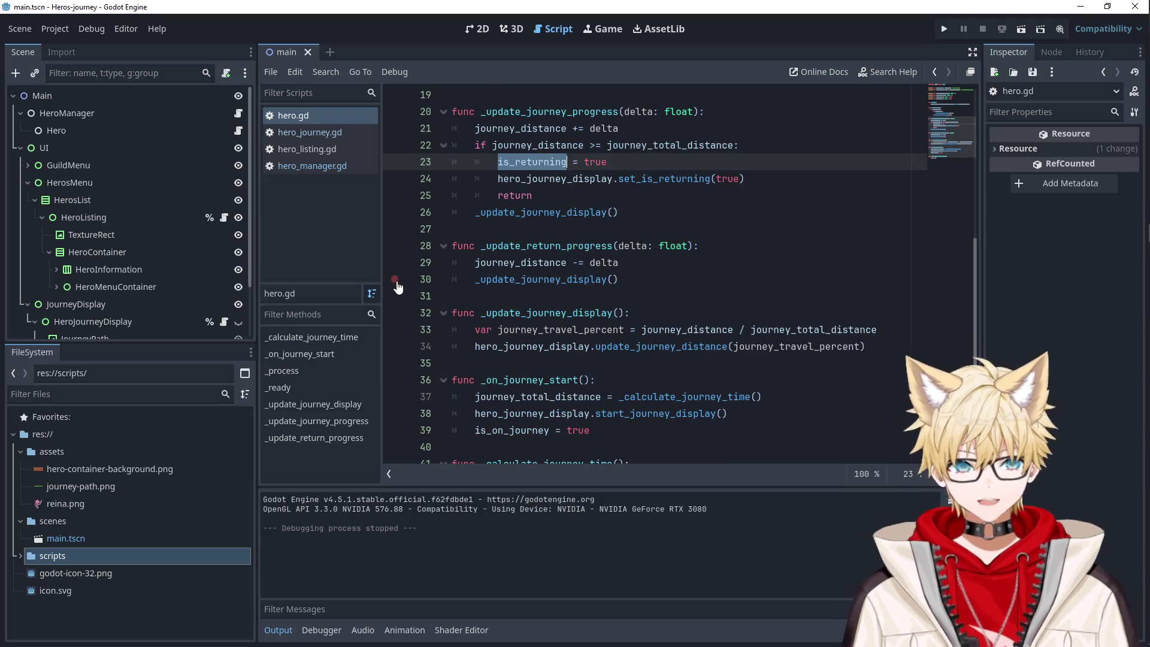
double_click(552, 346)
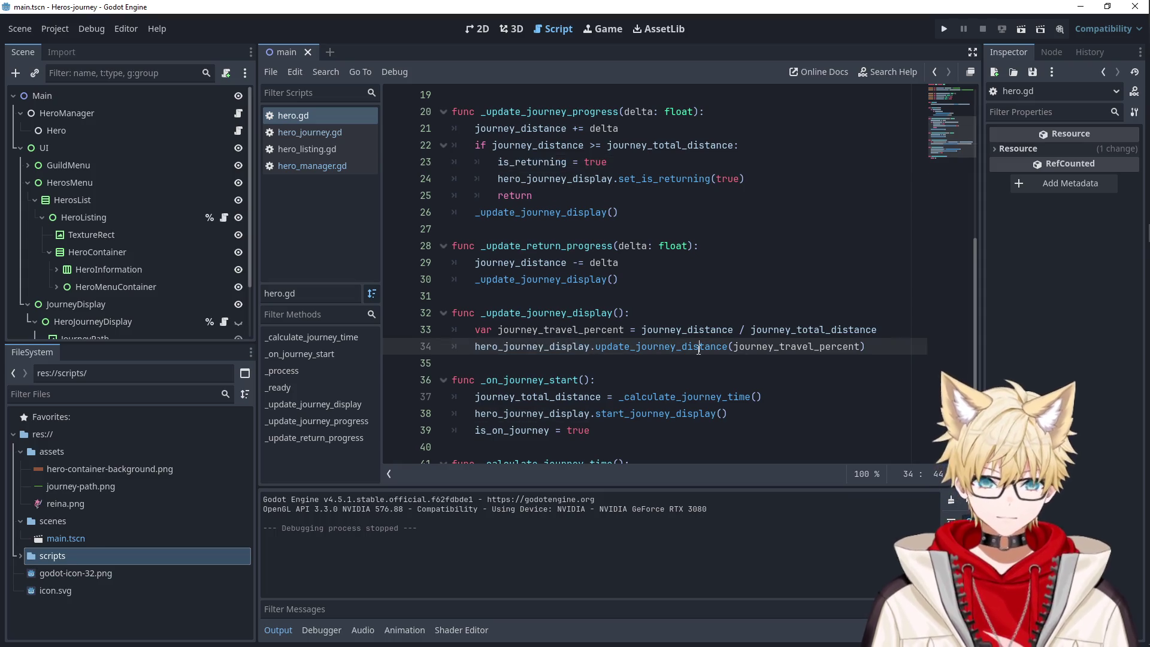
double_click(659, 347)
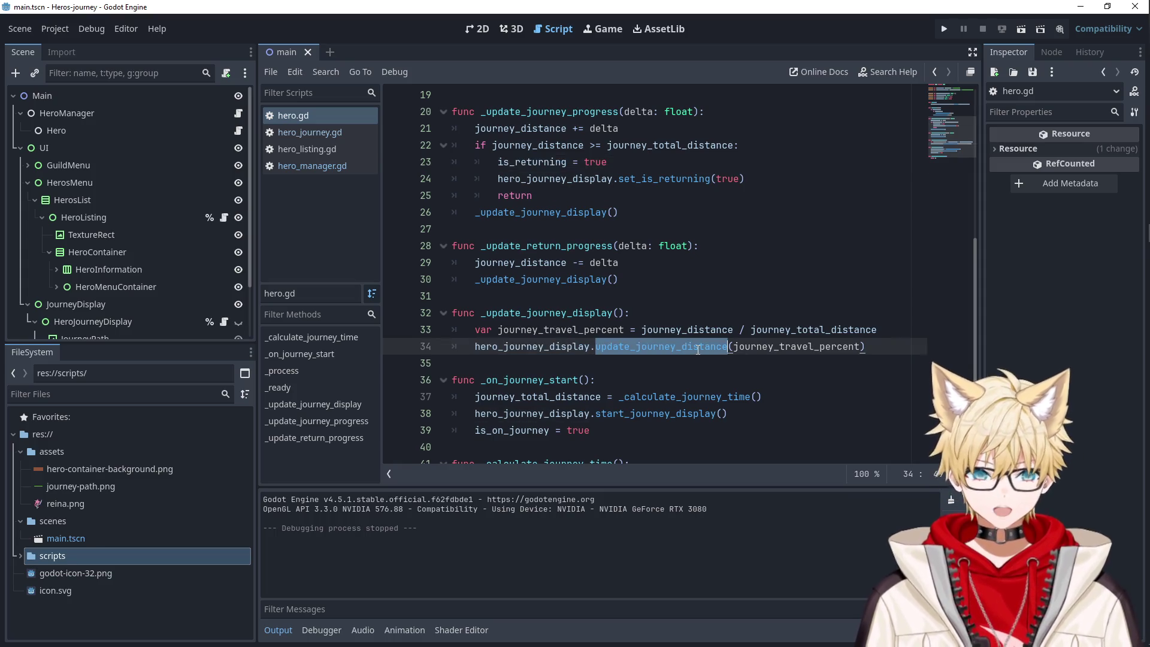
left_click(655, 352, "ctrl")
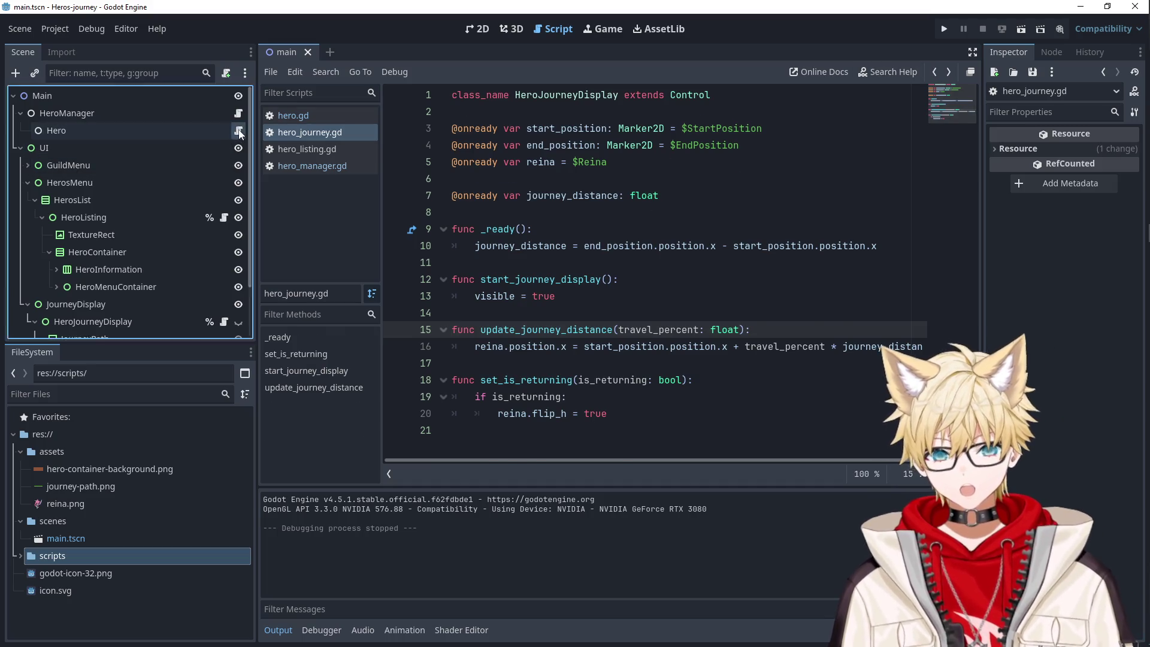
Step: Back in hero.gd, set a breakpoint on line 29 inside _update_return_progress
left_click(282, 116)
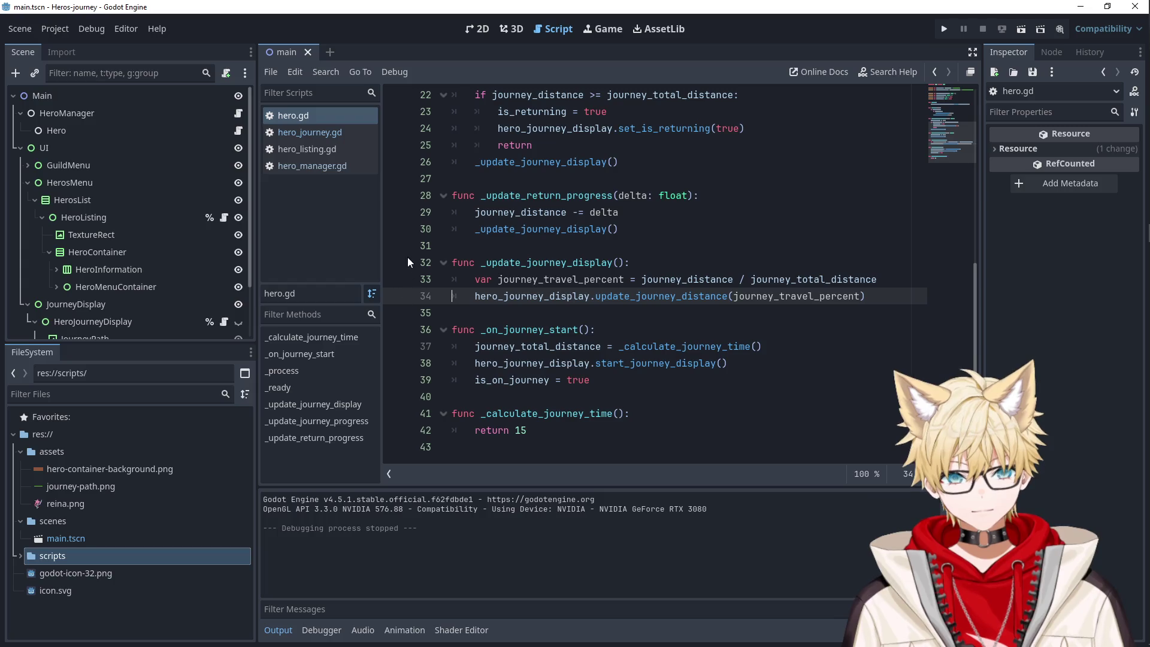
scroll(553, 351, "up", 3)
double_click(553, 351)
scroll(554, 351, "up", 1)
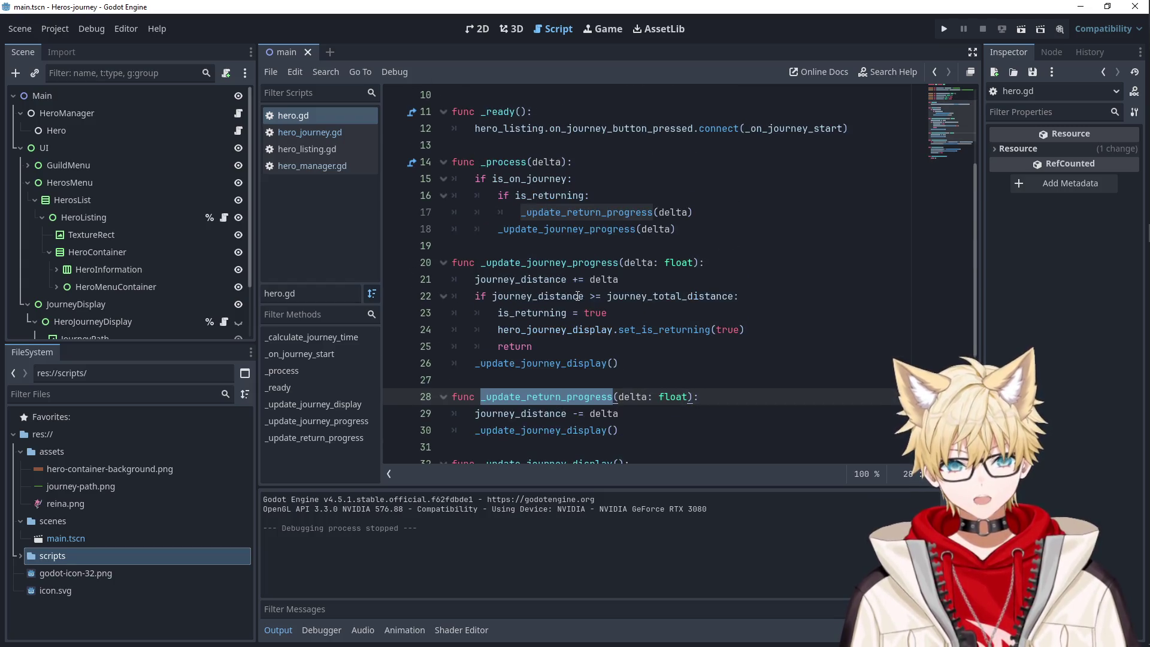
double_click(532, 313)
double_click(584, 212)
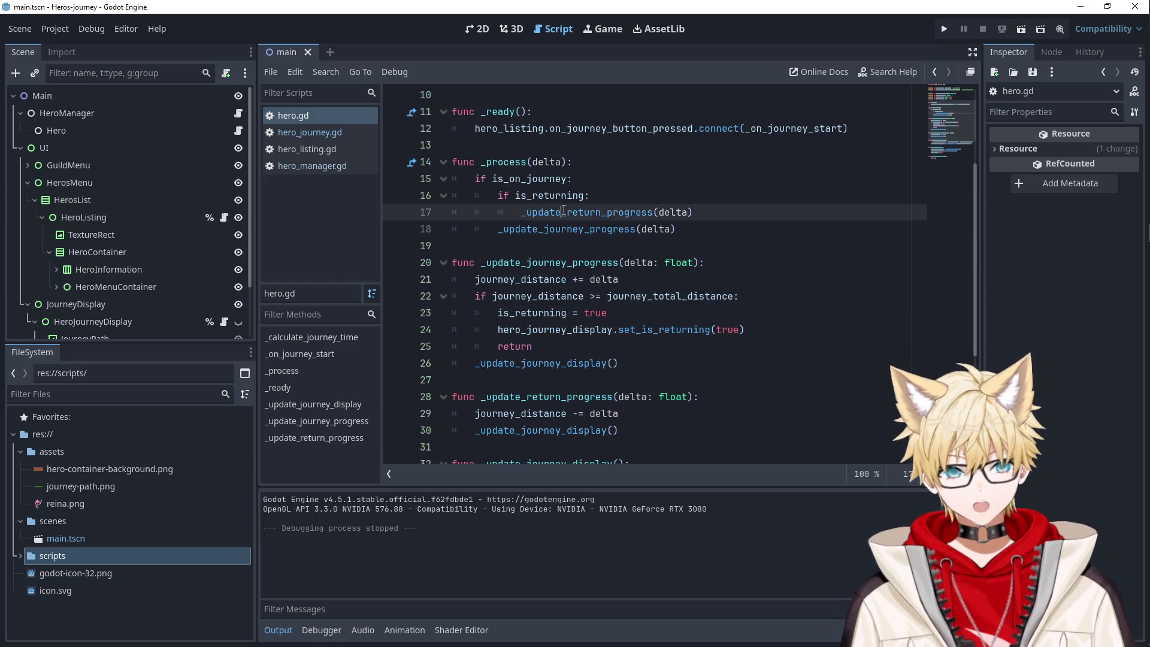
left_click(395, 413)
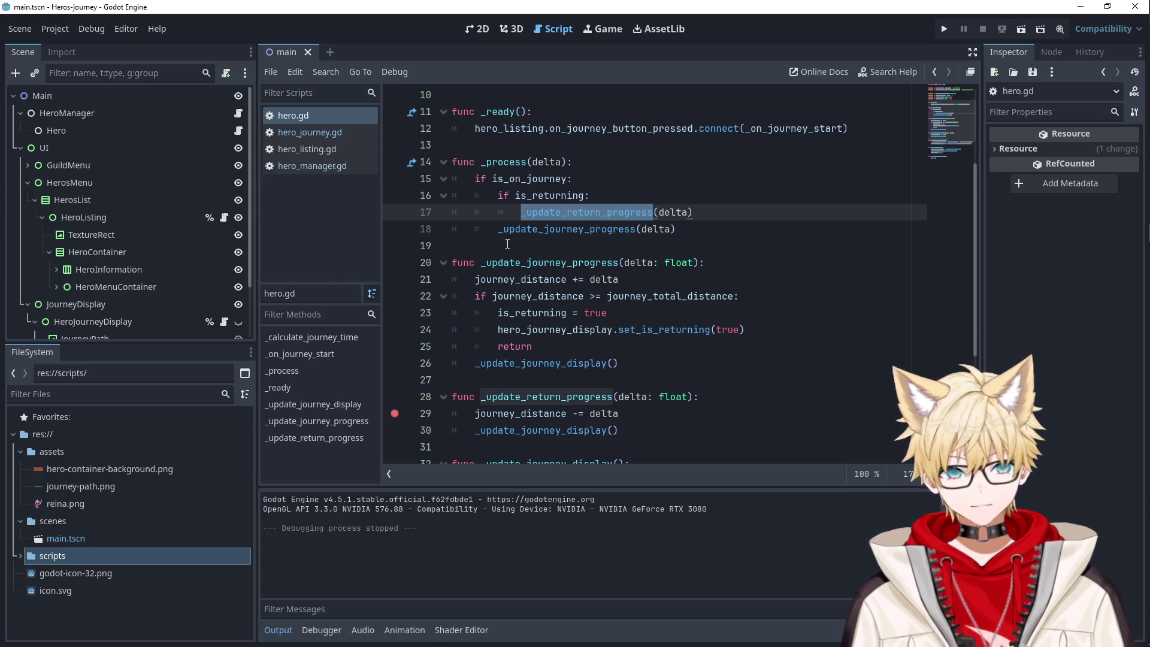
Step: Add a breakpoint on line 17, then briefly run and stop the game
left_click(396, 214)
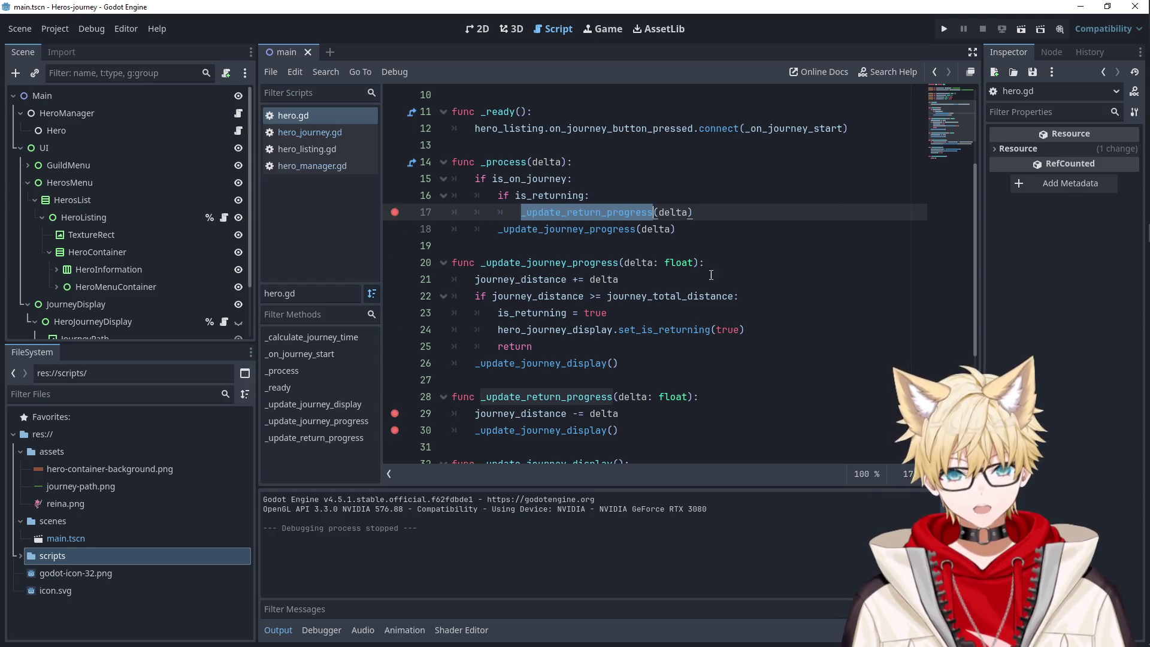
key("F5")
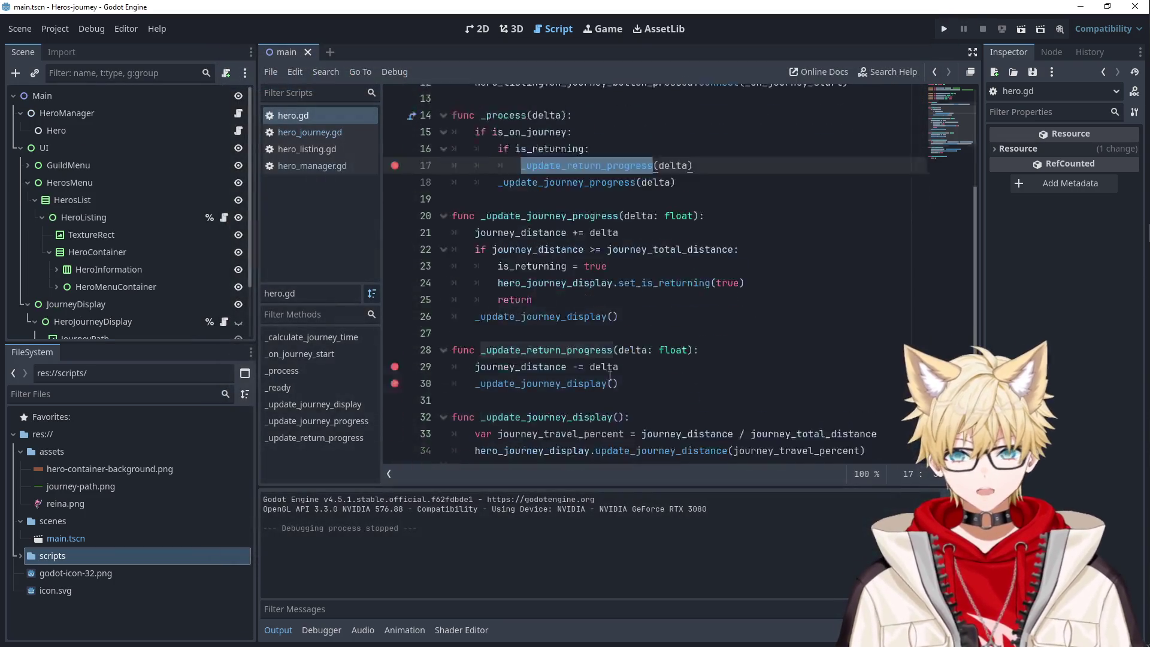
key("F8")
Step: Set the journey time on line 42 to 3 and run the game with a new journey
scroll(567, 405, "down", 3)
double_click(518, 430)
type("3")
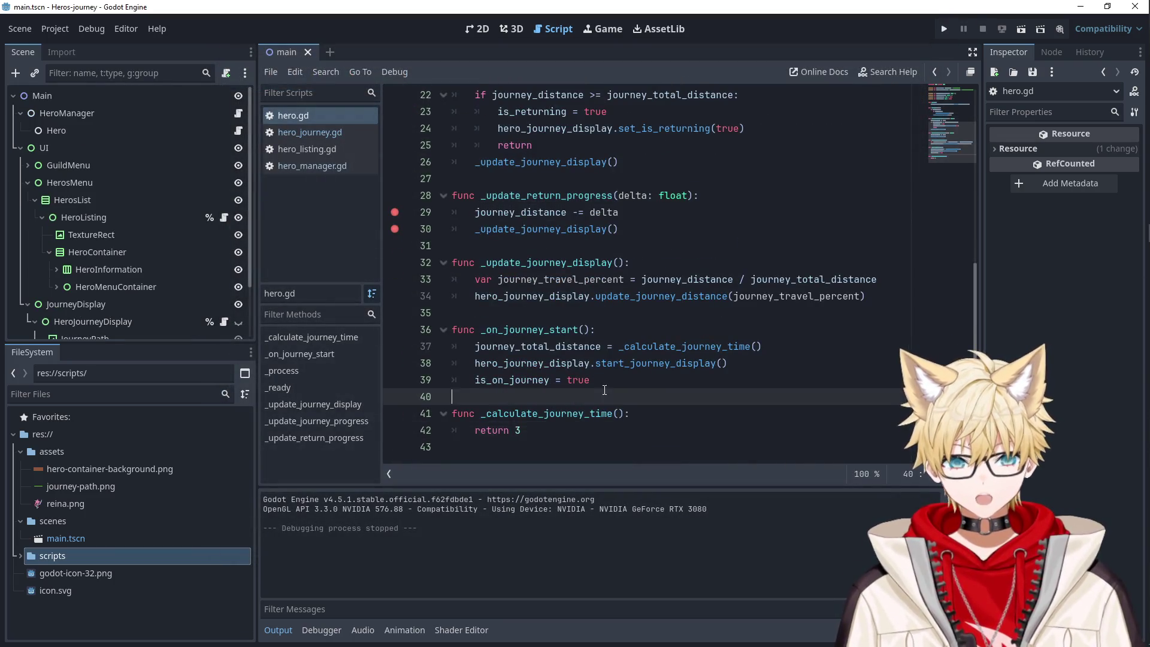
key("ctrl+a")
left_click(726, 197)
left_click(943, 29)
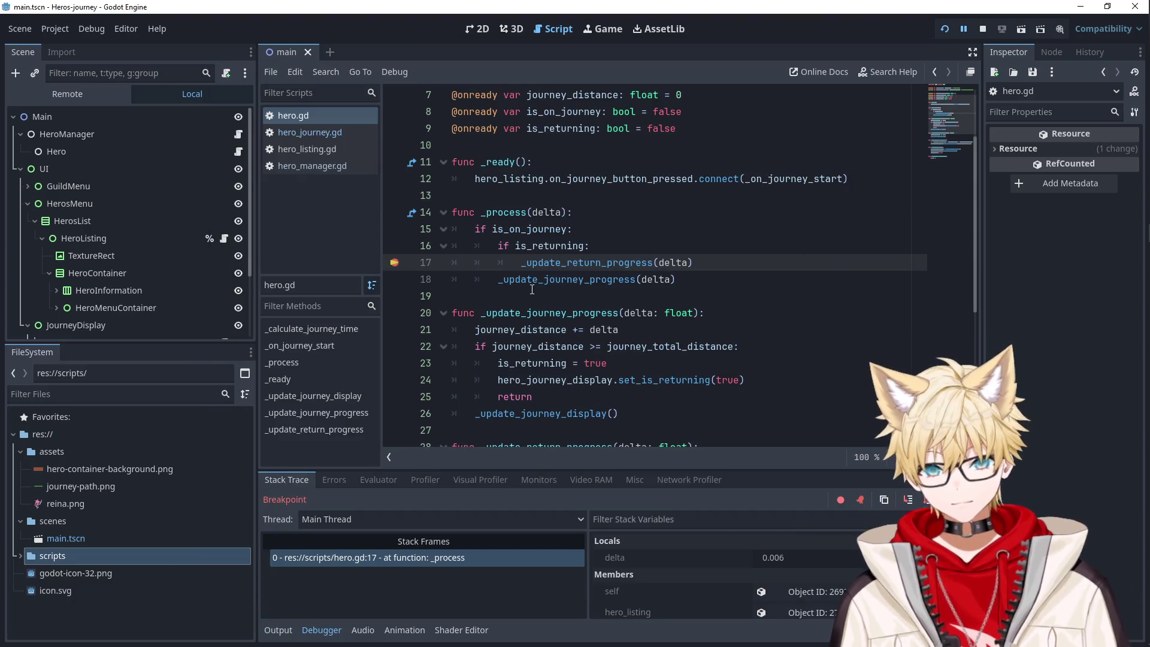
Step: Continue execution to the line 29 breakpoint and step on to line 30
scroll(531, 289, "down", 4)
key("F12")
scroll(455, 240, "up", 2)
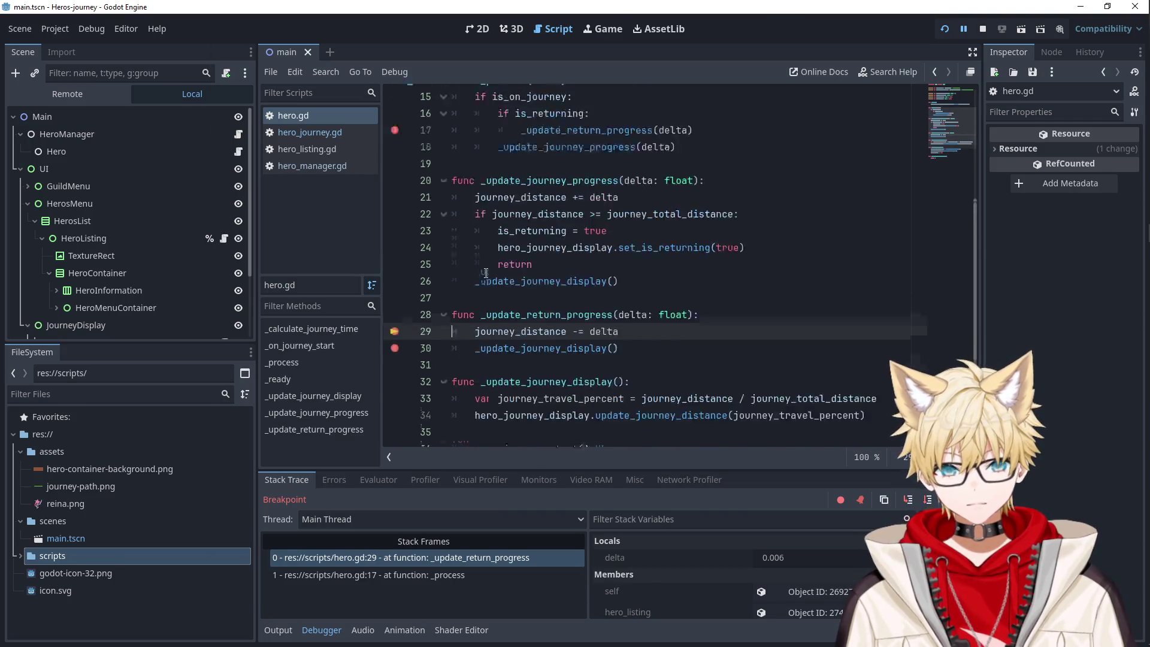
left_click(394, 161)
scroll(536, 338, "down", 1)
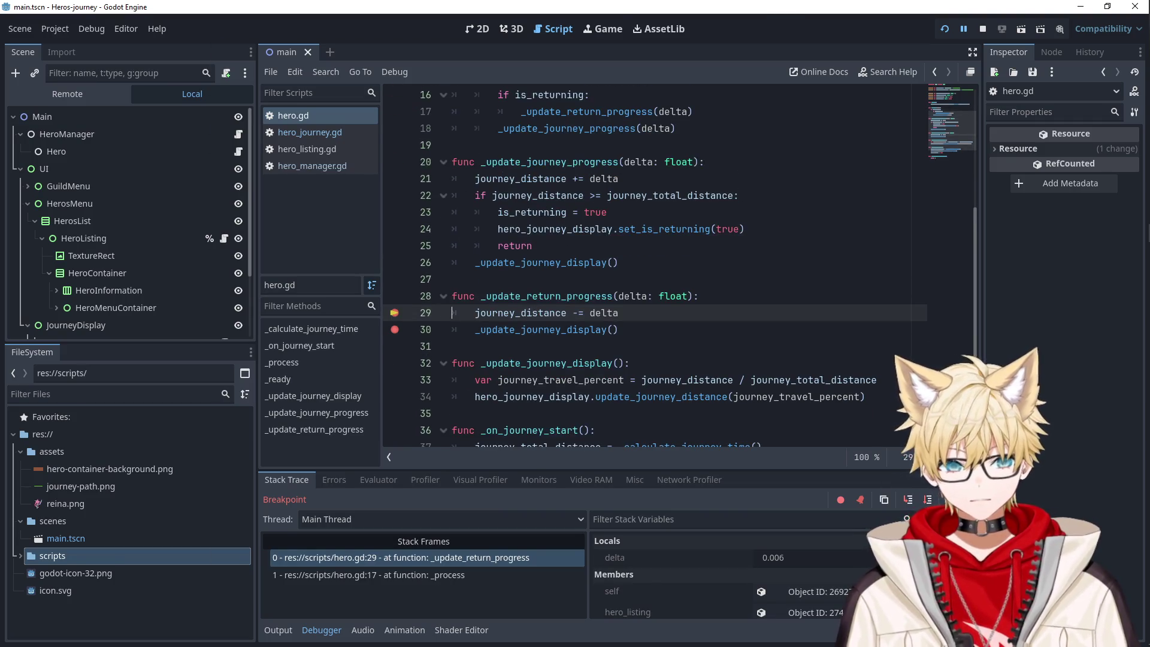
key("F12")
left_click(394, 245)
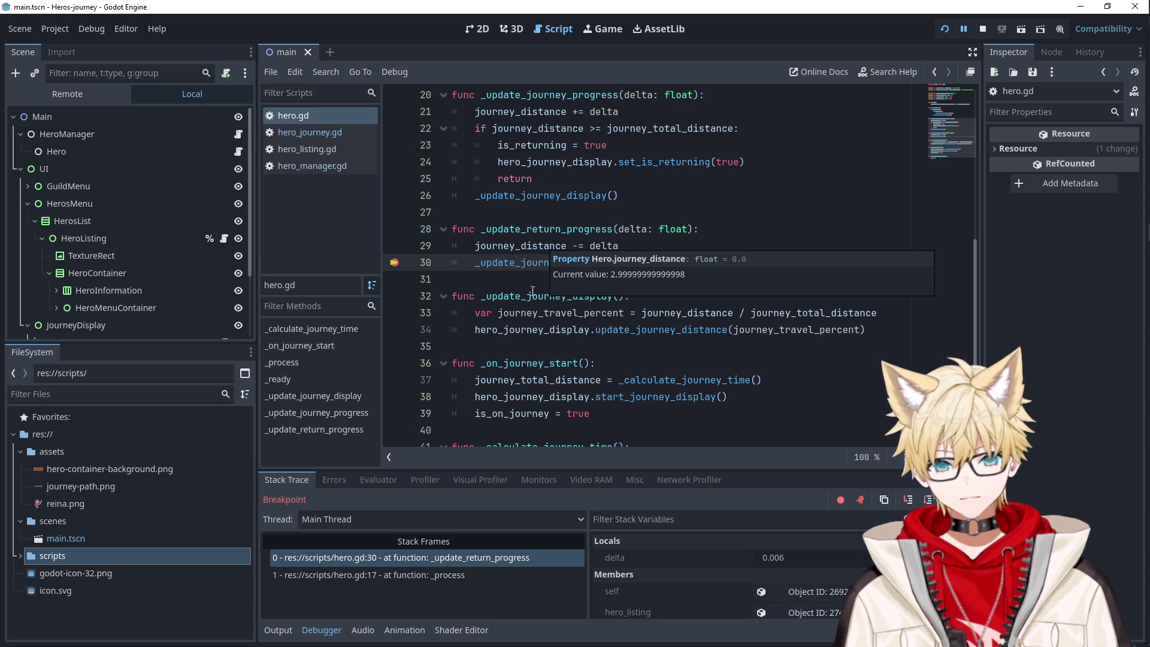
mouse_move(524, 245)
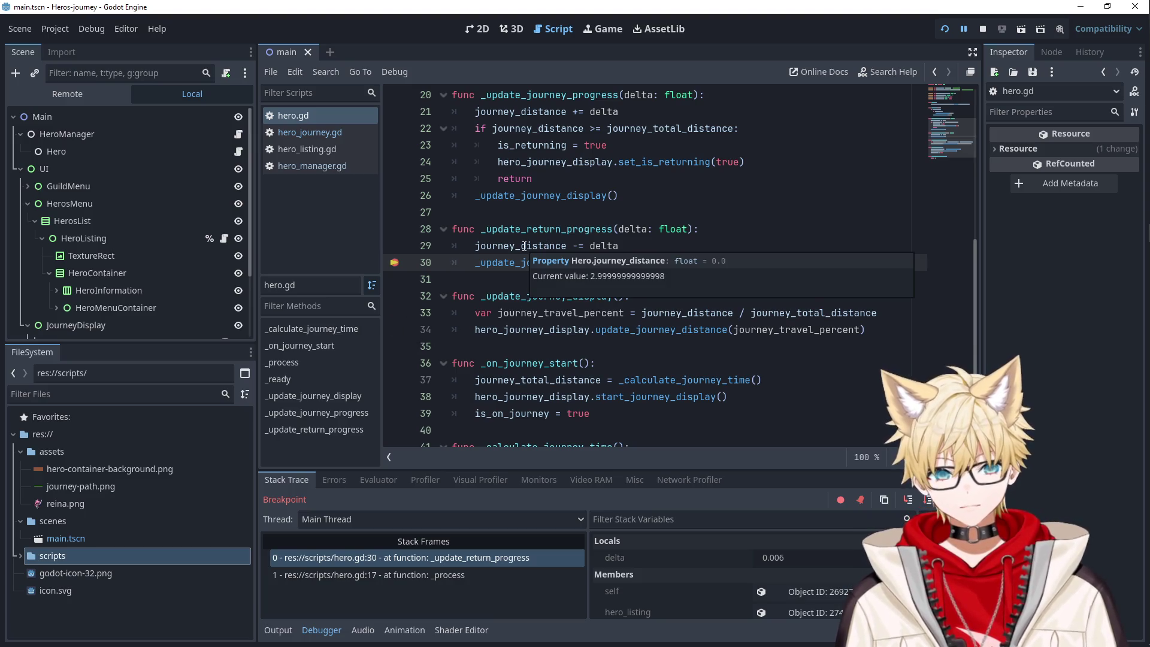
Step: Add breakpoints on lines 33 and 34 and step to line 34 to check journey_travel_percent
left_click(395, 313)
left_click(395, 329)
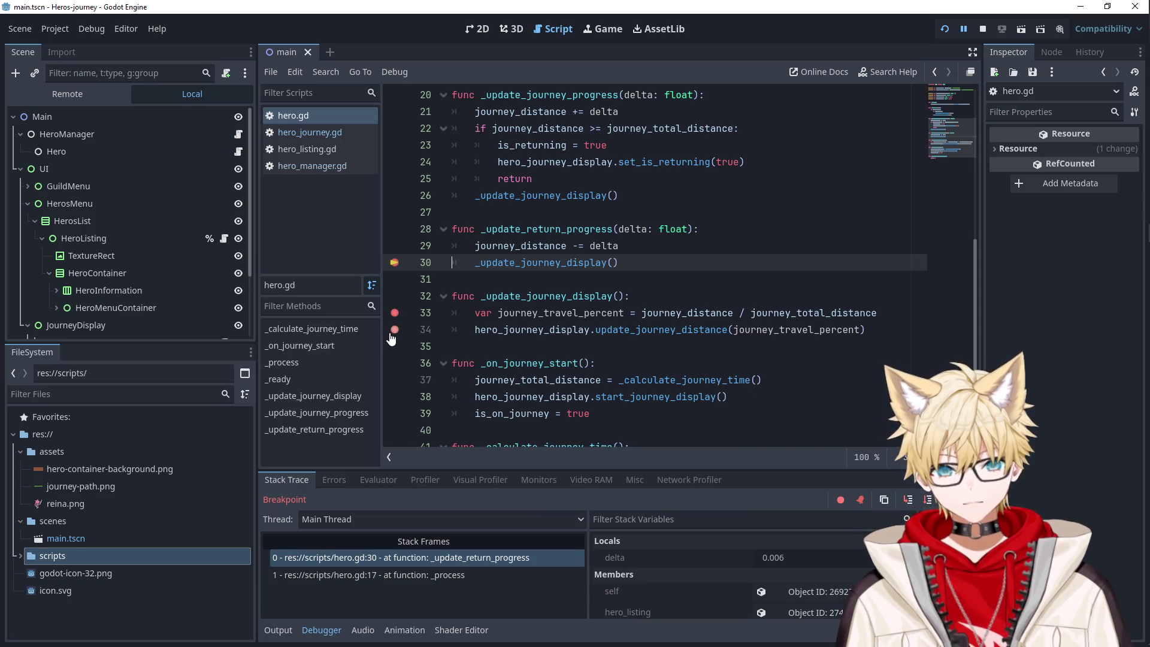
key("F12")
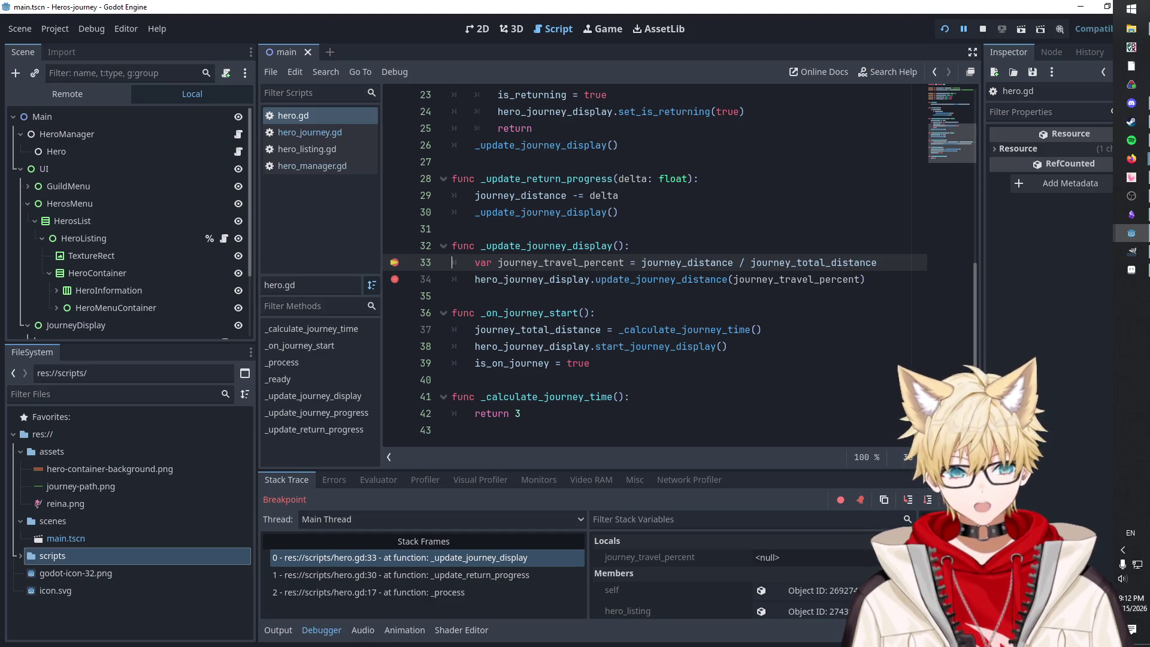
key("F10")
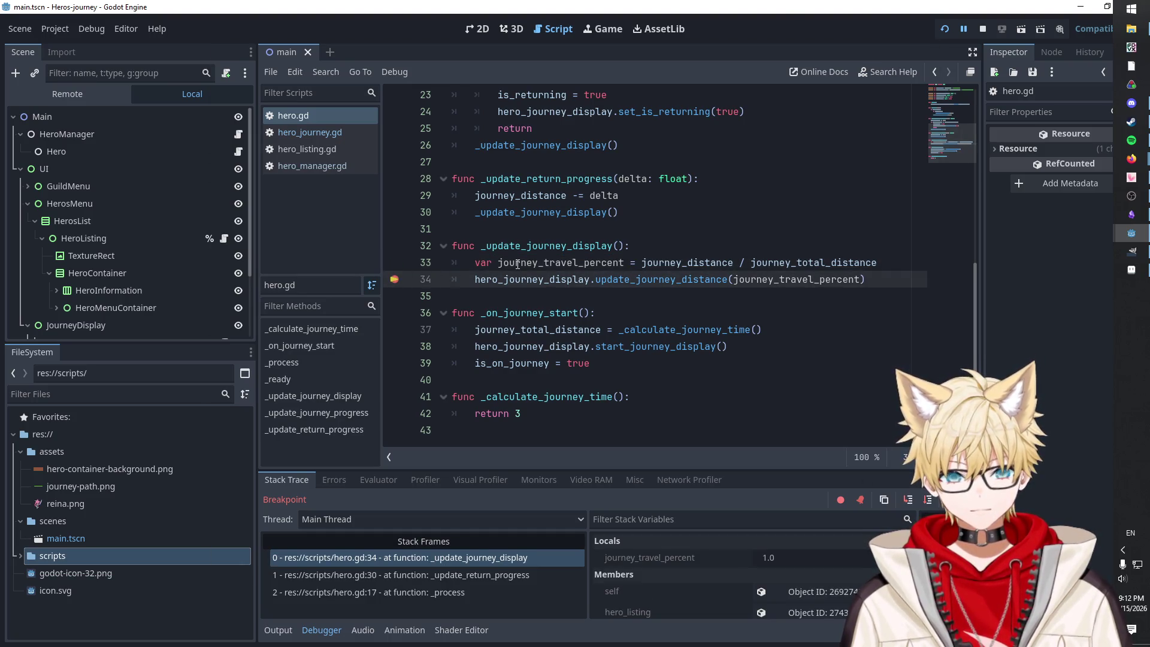
Step: Jump to update_journey_distance in hero_journey.gd and mark line 16 for a breakpoint
mouse_move(518, 264)
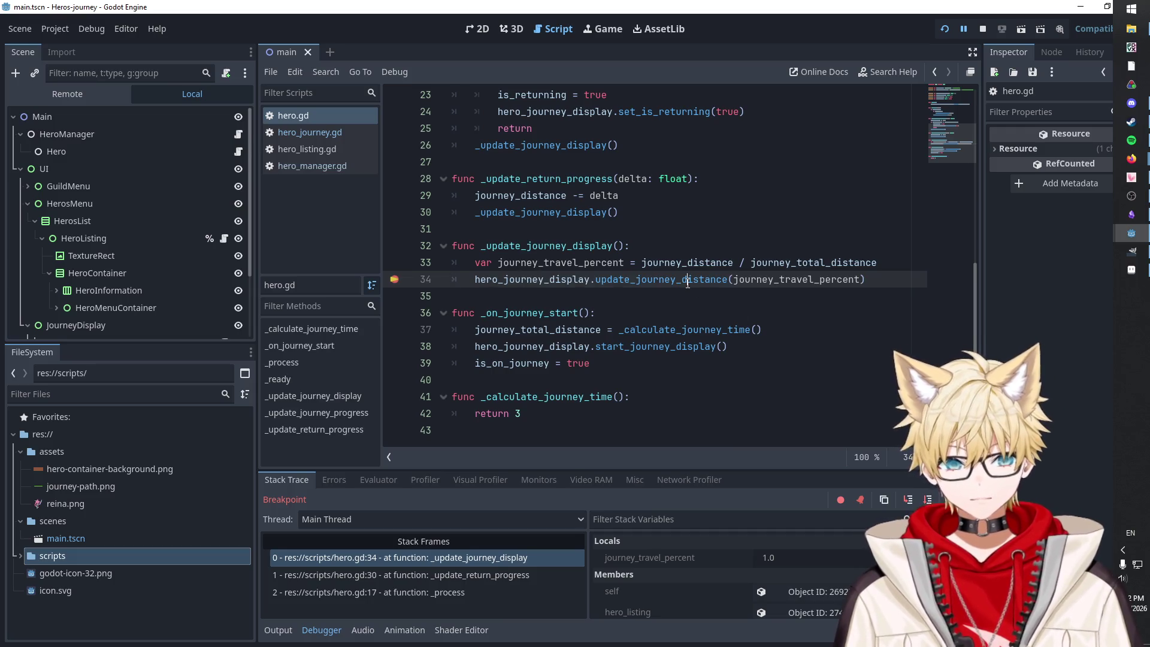
left_click(688, 281, "ctrl")
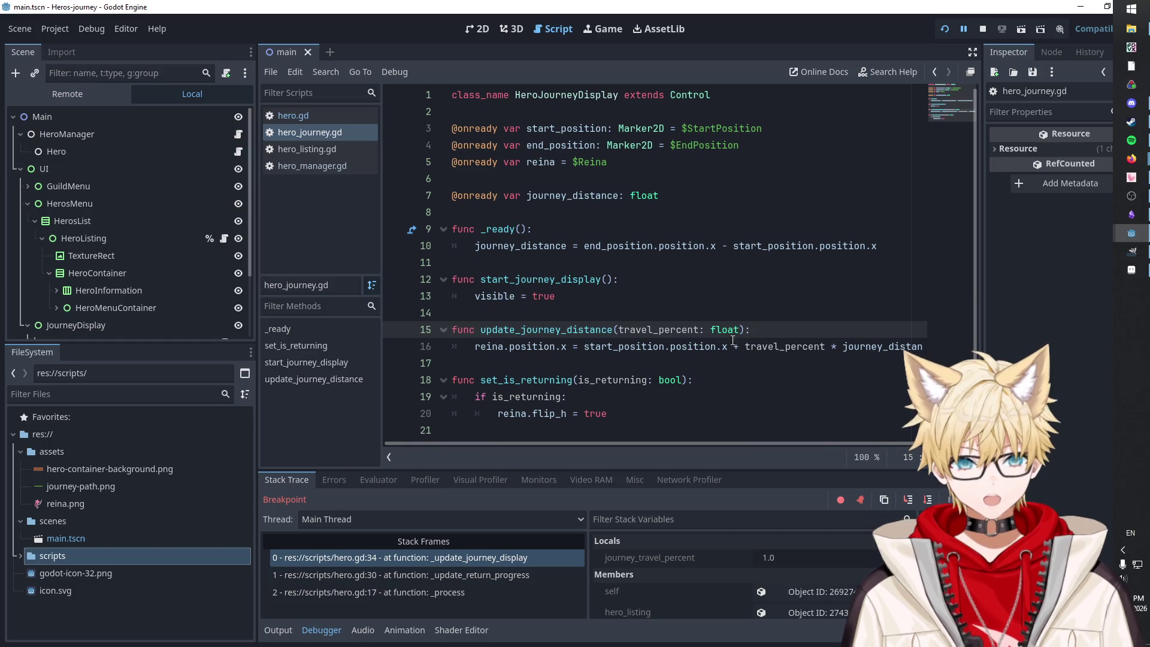
double_click(778, 346)
Step: Continue to the line 16 breakpoint, remove hero.gd's line 34 breakpoint, and step into update_journey_distance
left_click(755, 372)
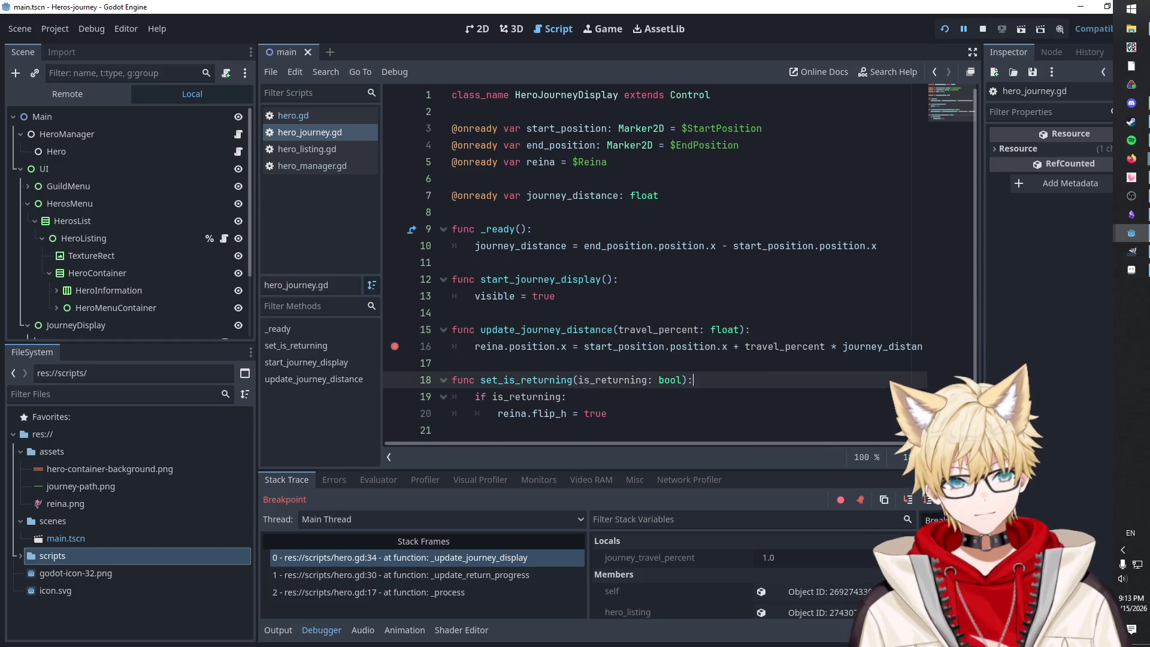
key("F12")
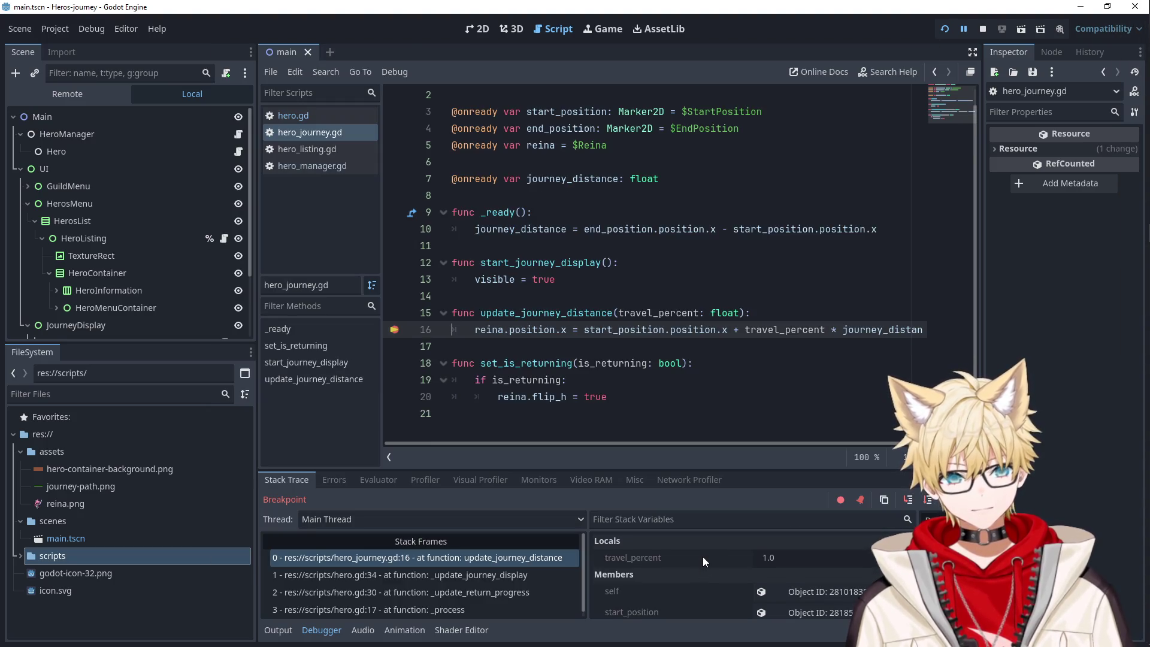
key("F12")
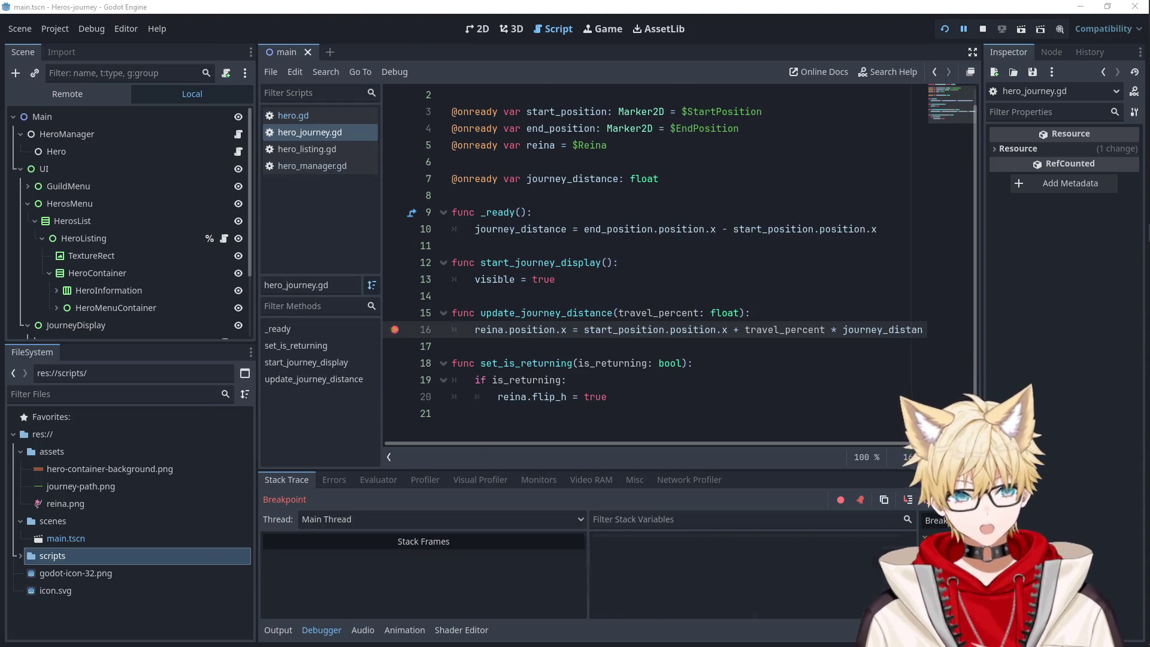
left_click(394, 279)
key("F11")
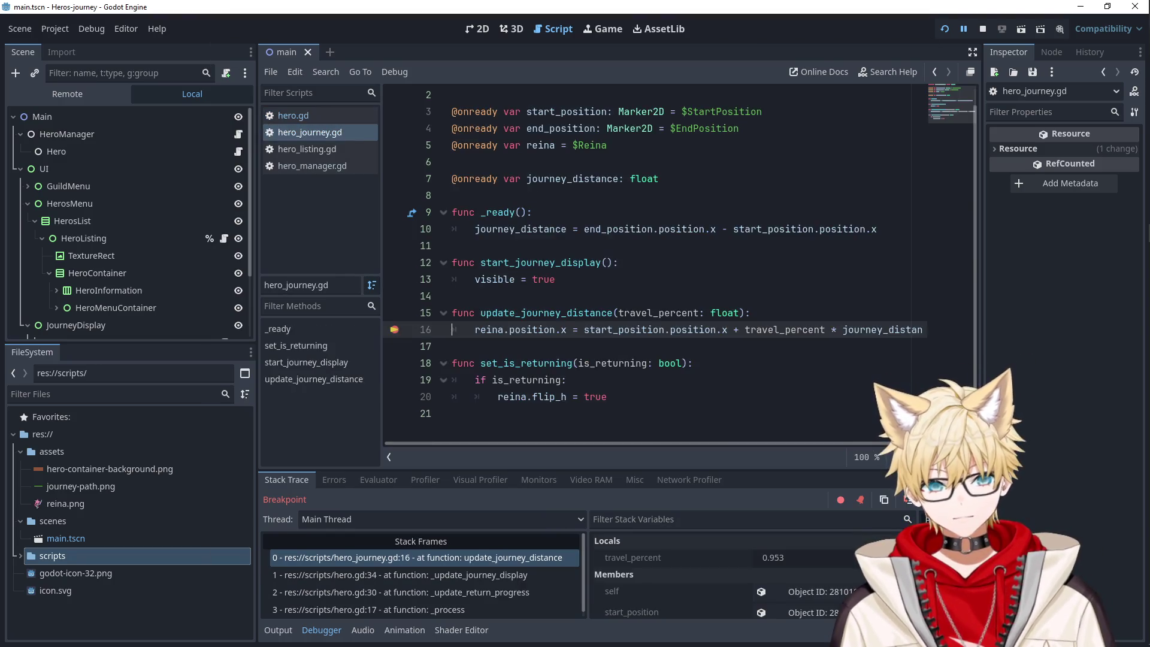
Step: Switch to the game window and back, then show the running game's live scene tree
key("alt+Tab")
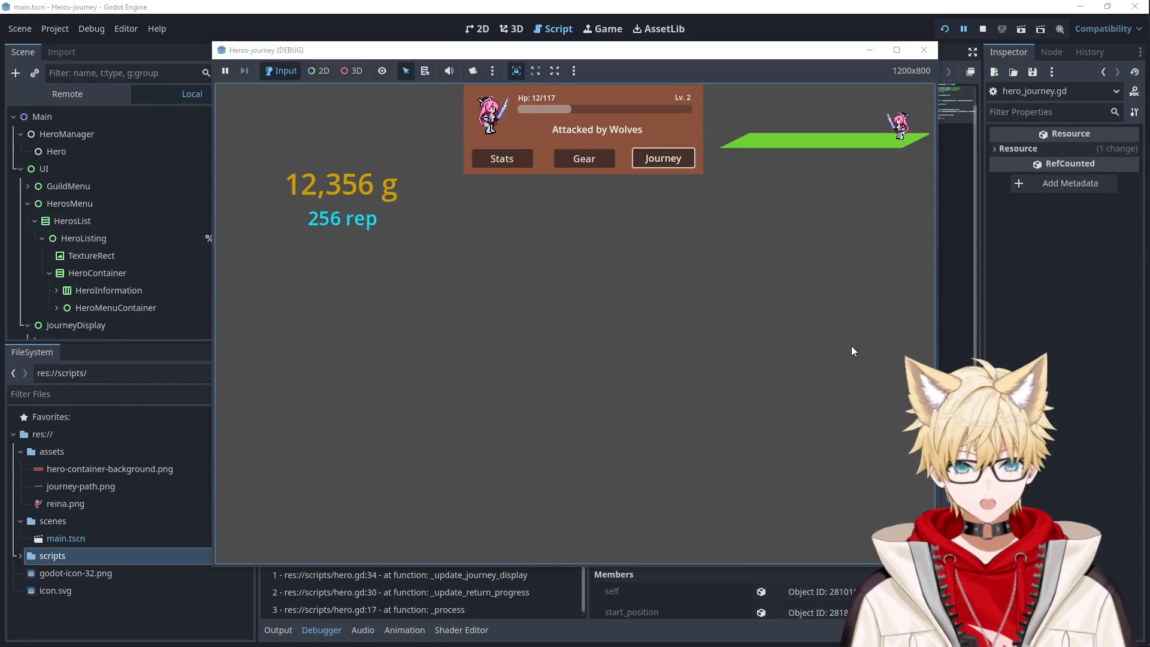
key("alt+Tab")
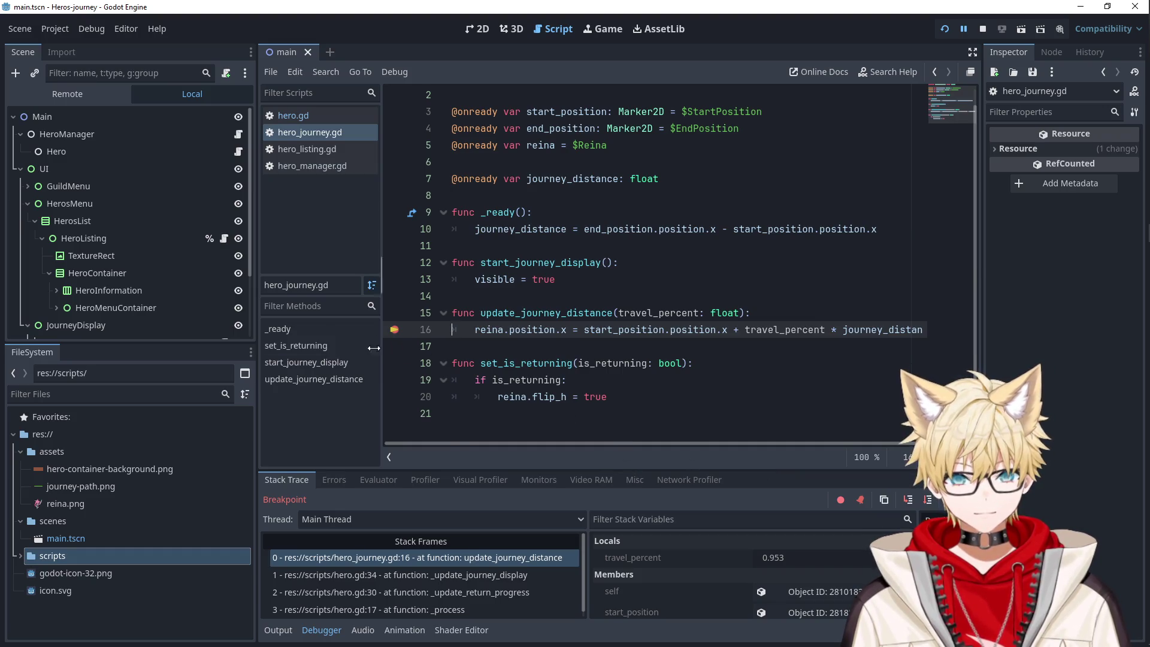
left_click(67, 94)
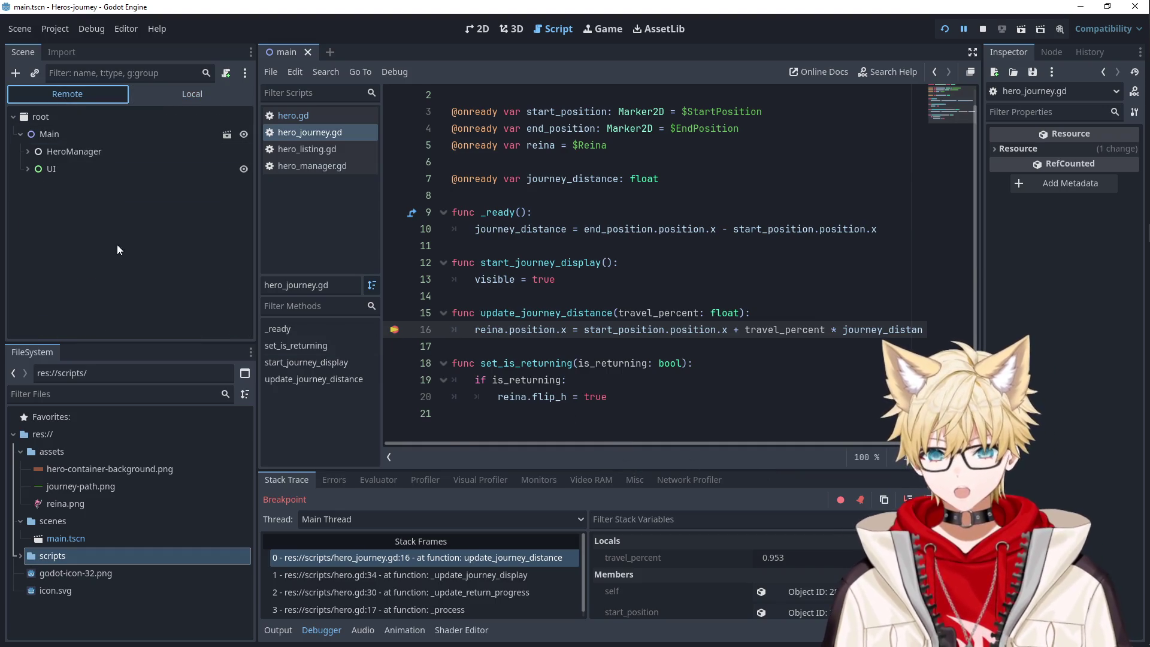
Step: Expand HeroManager, UI, JourneyDisplay and HeroJourneyDisplay in the Remote tree and select Reina
left_click(27, 151)
left_click(28, 186)
left_click(35, 238)
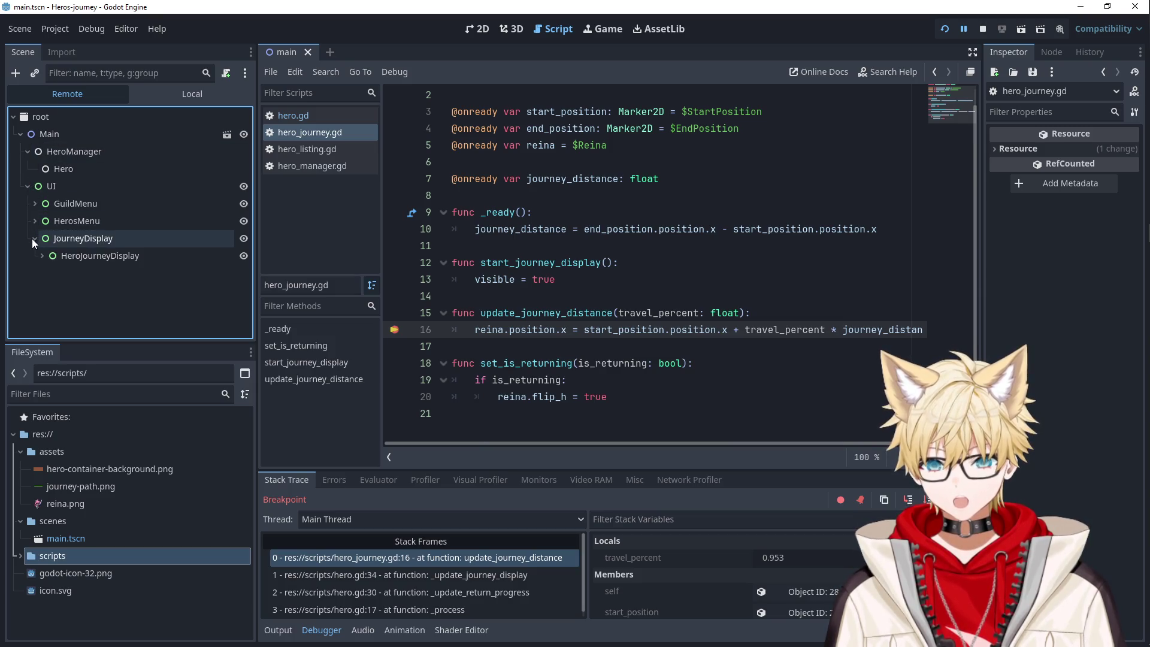
left_click(42, 256)
left_click(61, 292)
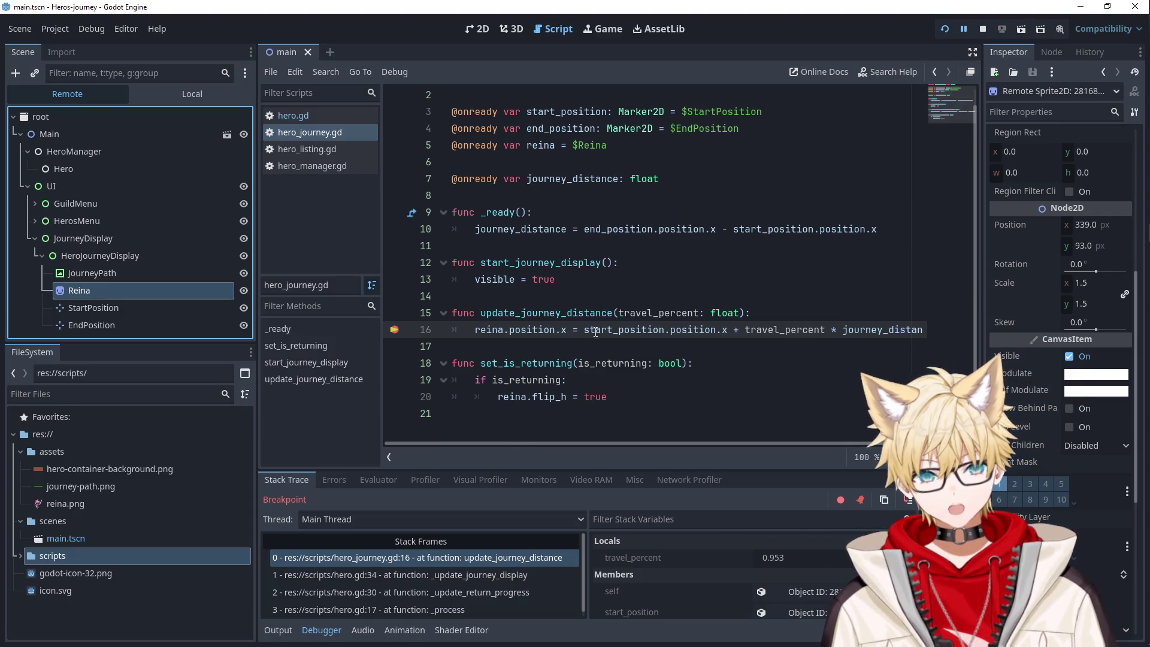
Step: Highlight travel_percent and journey_distance on line 16, then continue to the next breakpoint hit
scroll(791, 454, "right", 1)
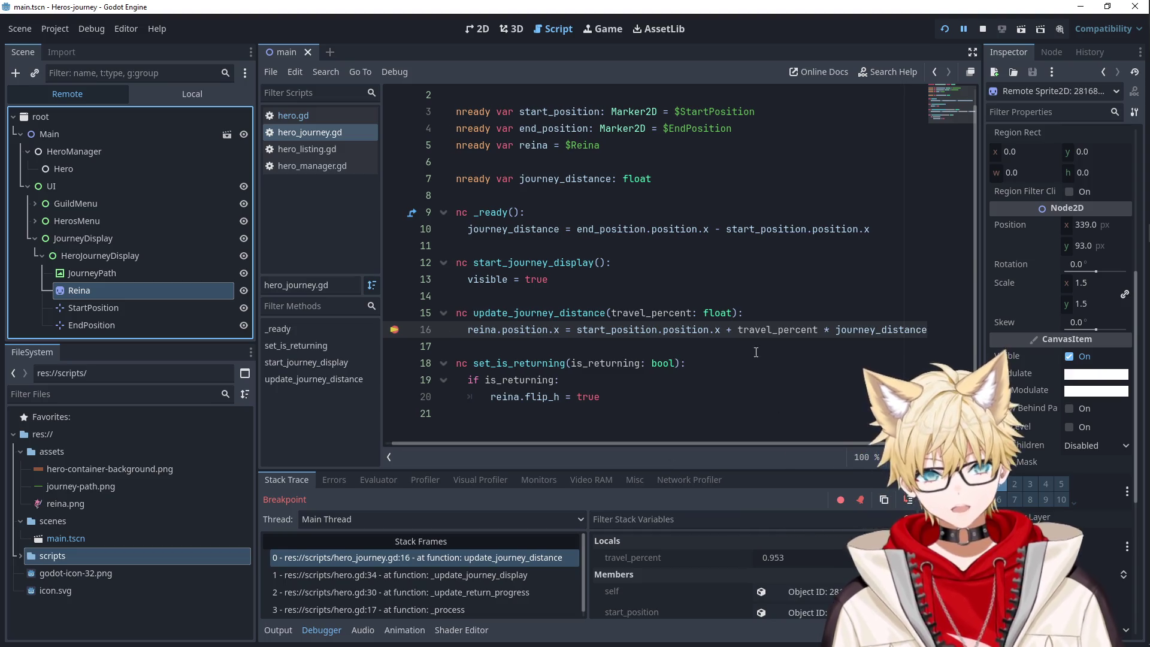
left_click(860, 331)
double_click(777, 329)
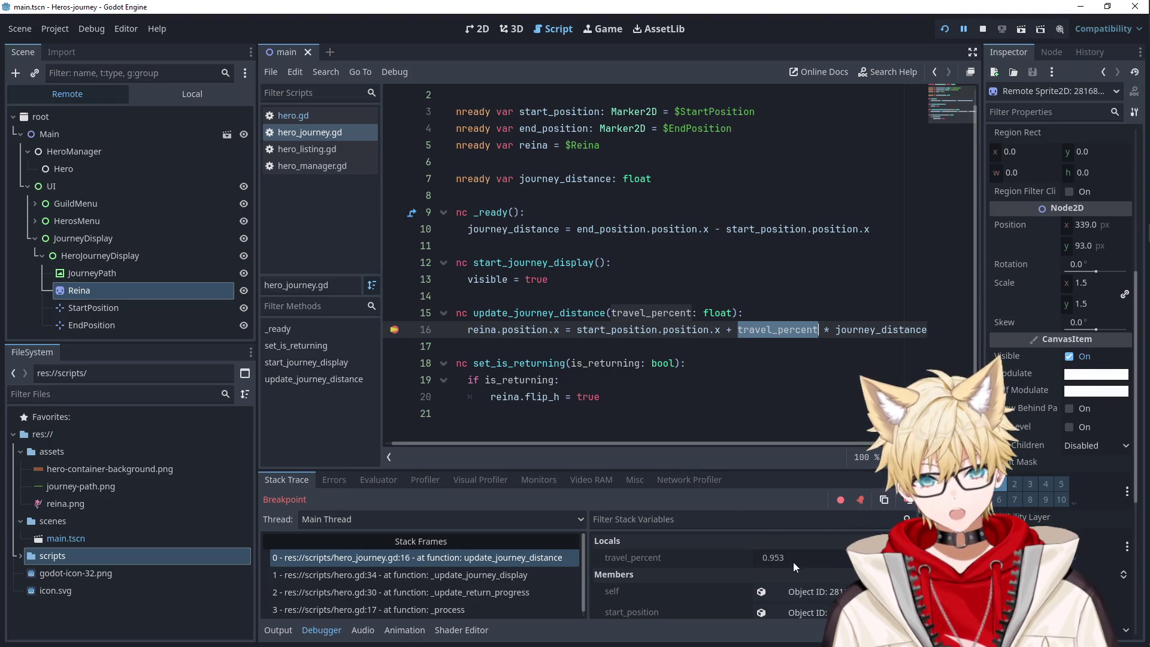
double_click(880, 329)
scroll(775, 447, "left", 2)
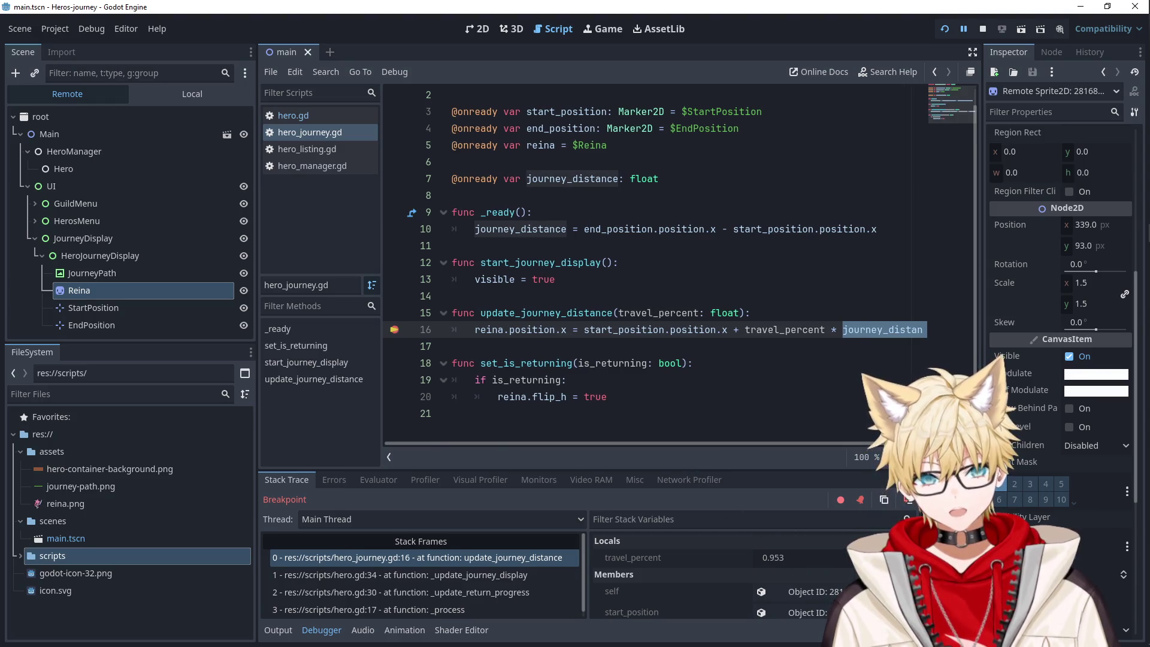
key("F12")
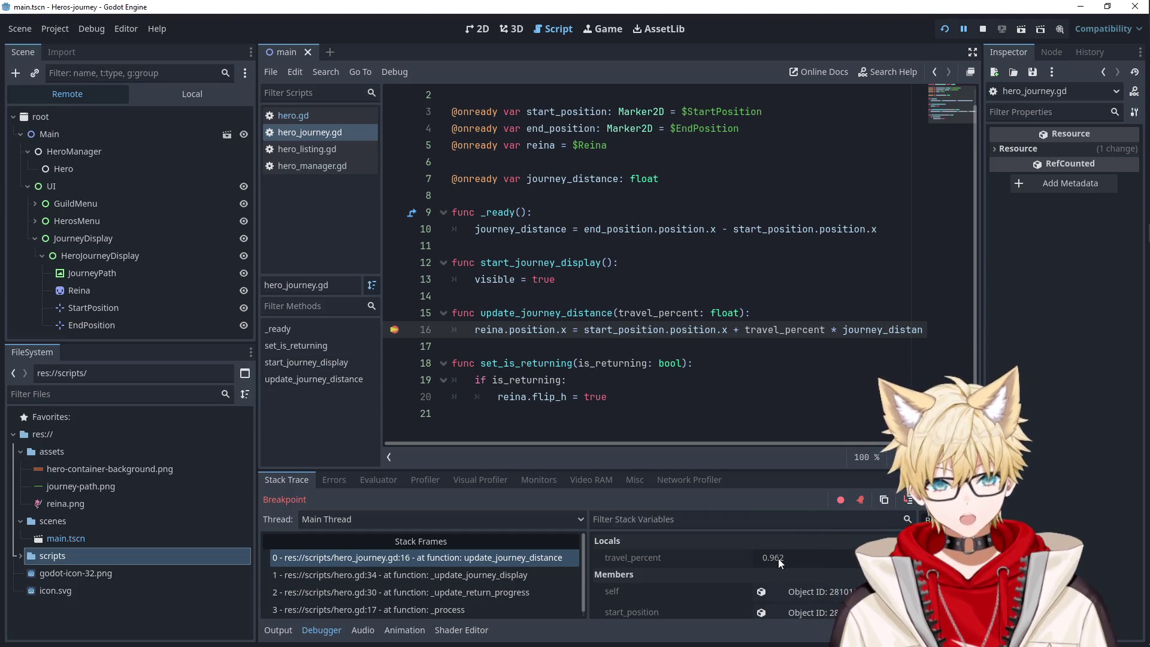
Step: Inspect the live Reina sprite's Position x, then continue execution once more
left_click(72, 291)
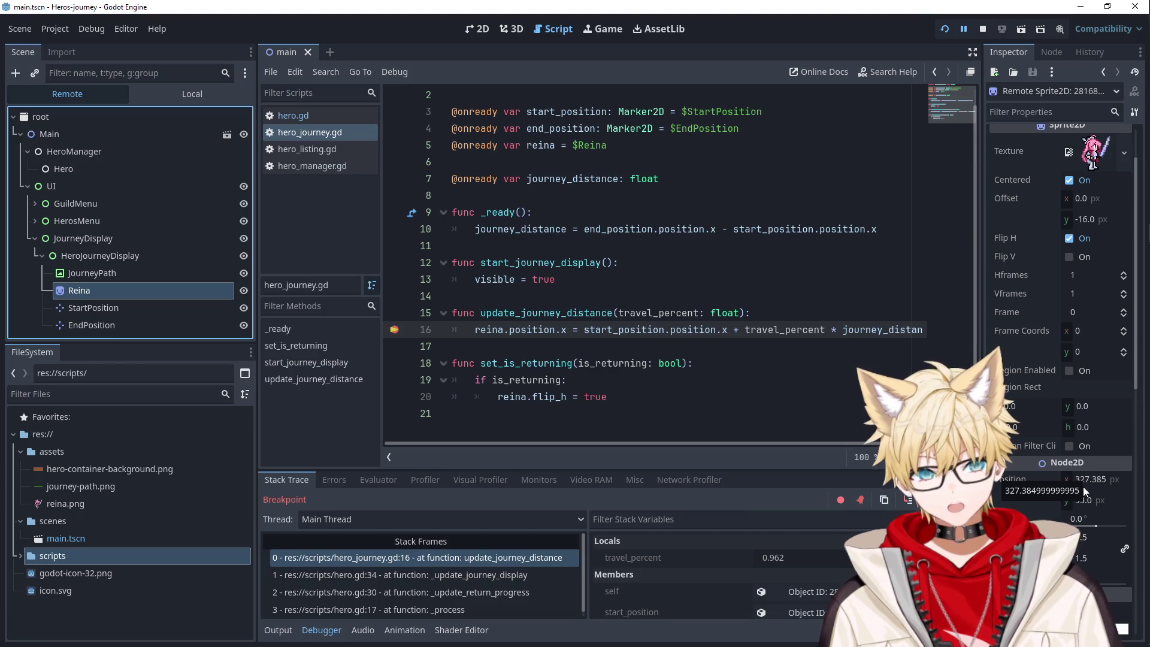
mouse_move(1102, 484)
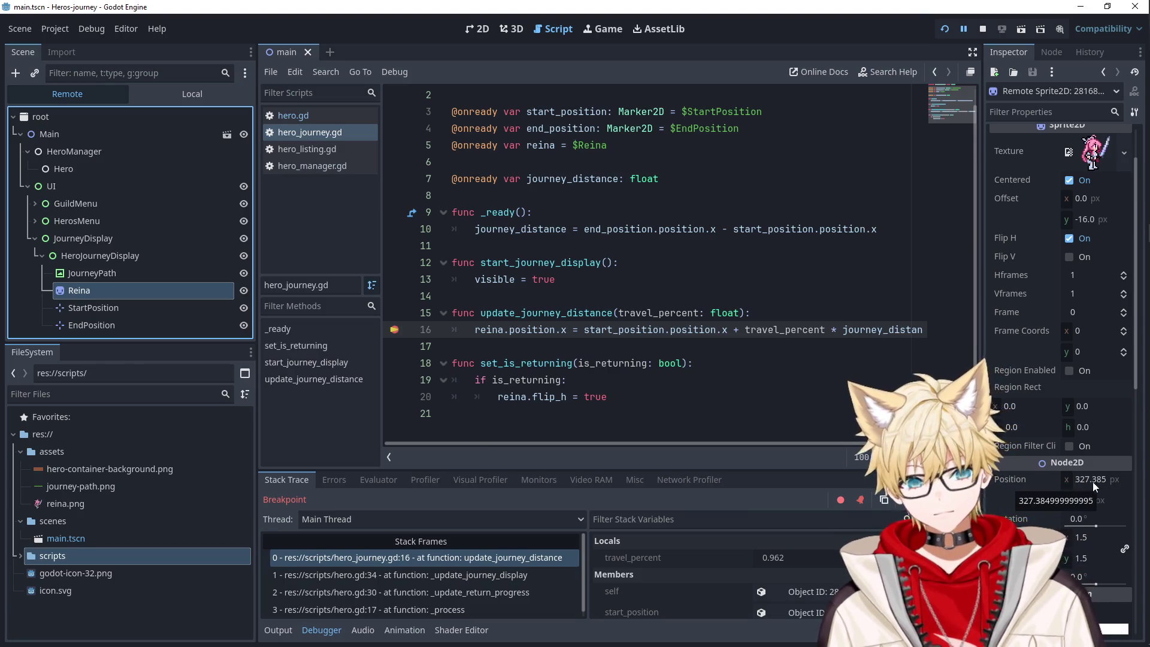
scroll(716, 351, "up", 1)
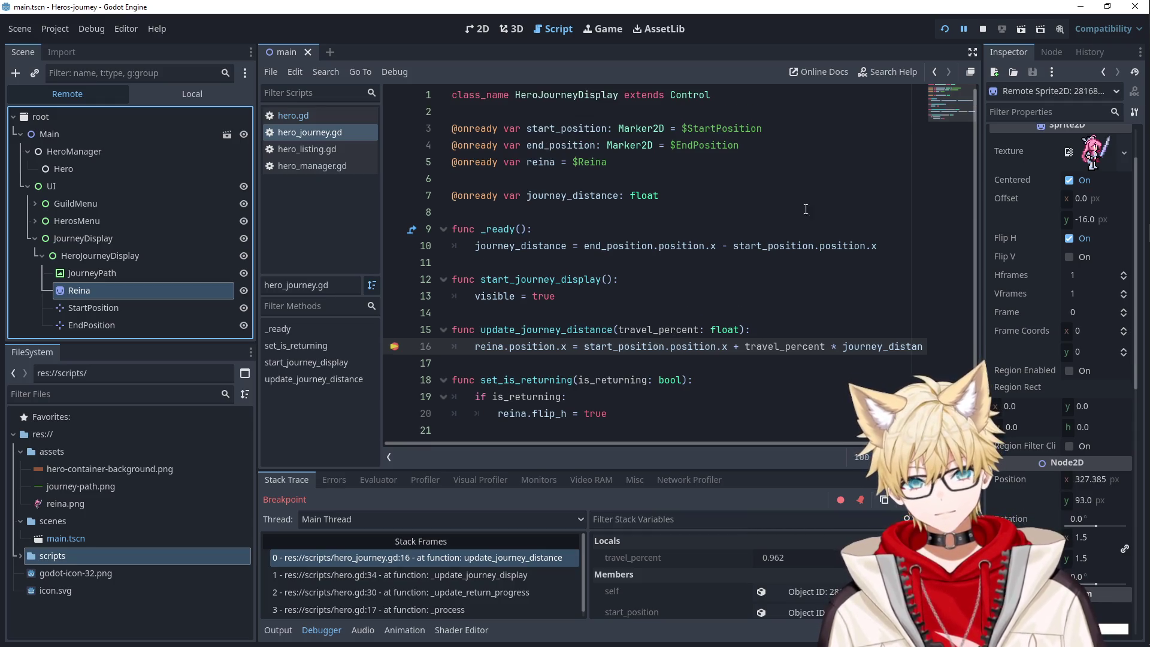
mouse_move(1147, 311)
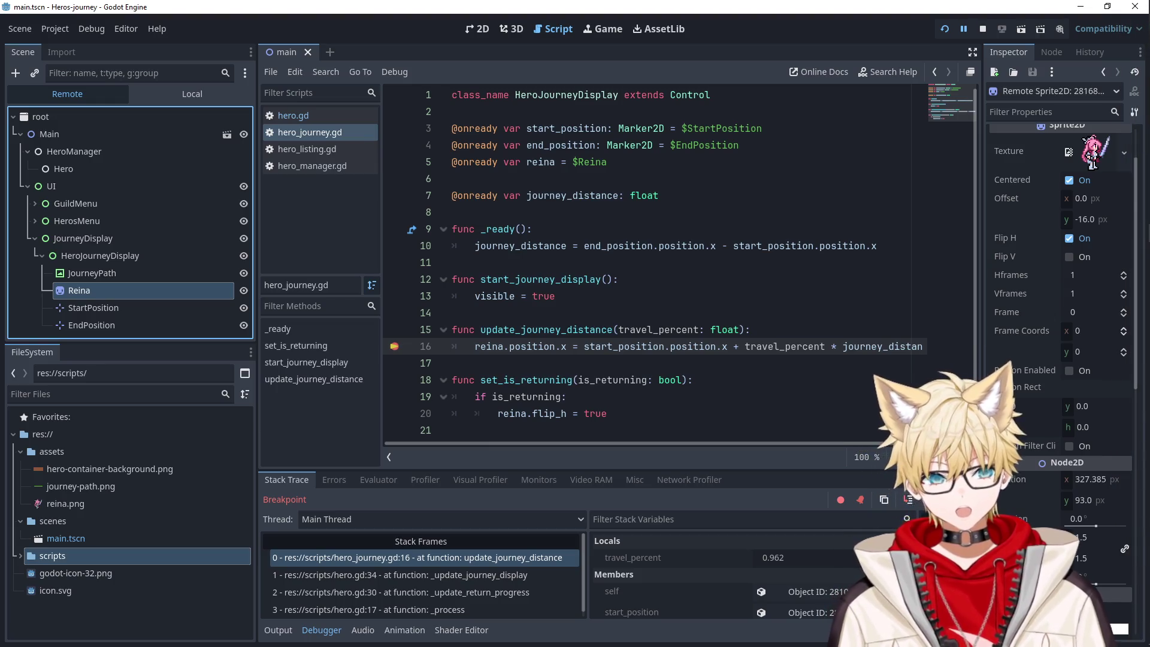
key("F12")
Step: Remove the line 16 breakpoint, resume the game freely, and reselect Reina in the live tree
left_click(393, 330)
key("F12")
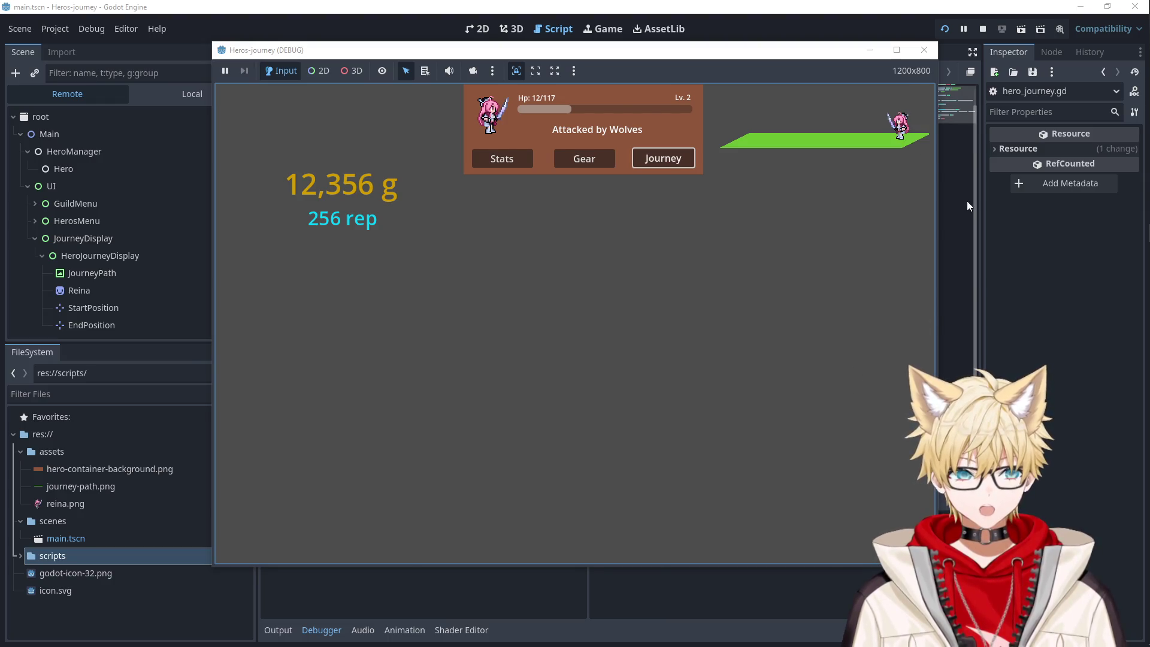
left_click(206, 411)
left_click(84, 290)
scroll(1057, 389, "down", 5)
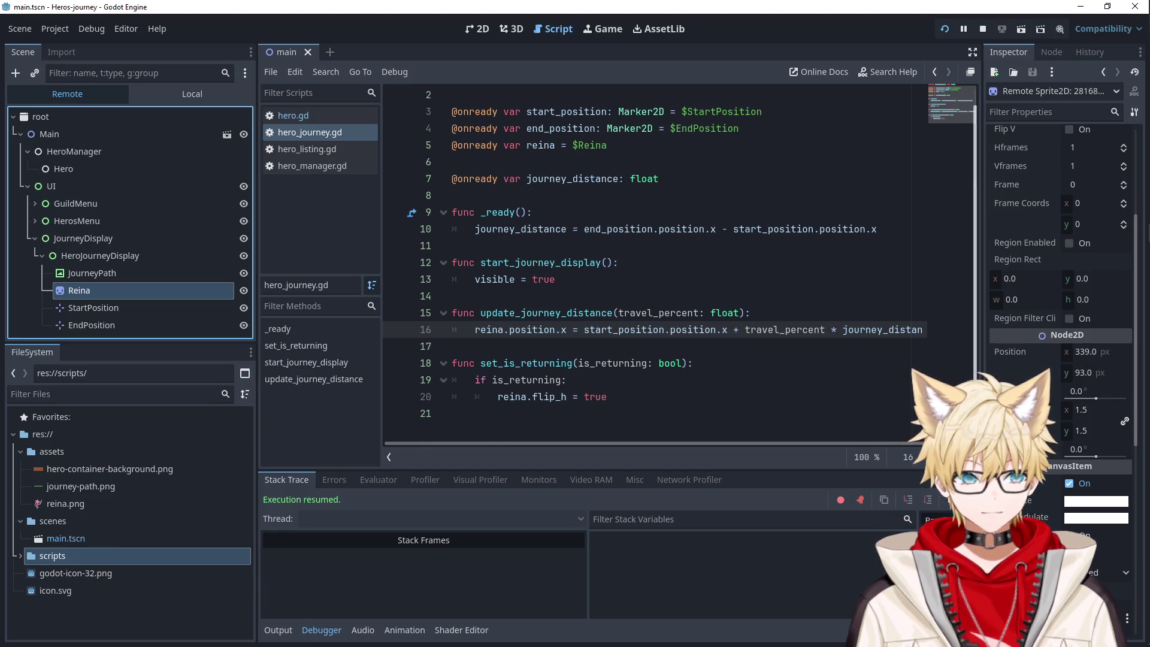
Step: Restart the game, send the hero on a journey, and inspect live StartPosition and Reina
left_click(944, 34)
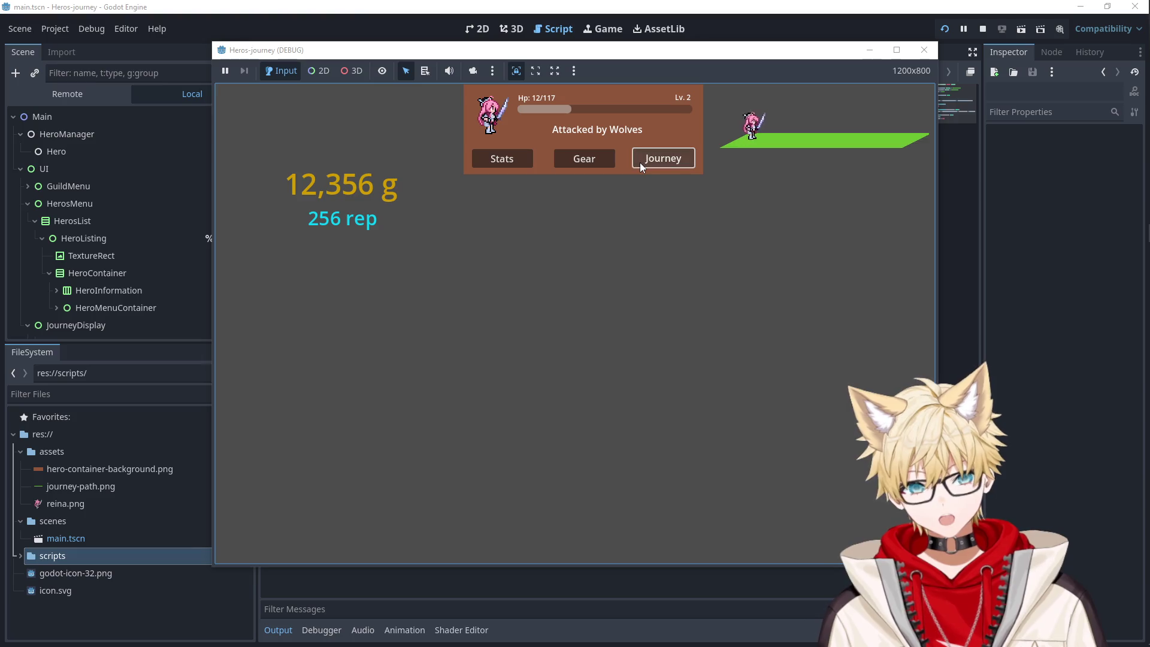
left_click(640, 163)
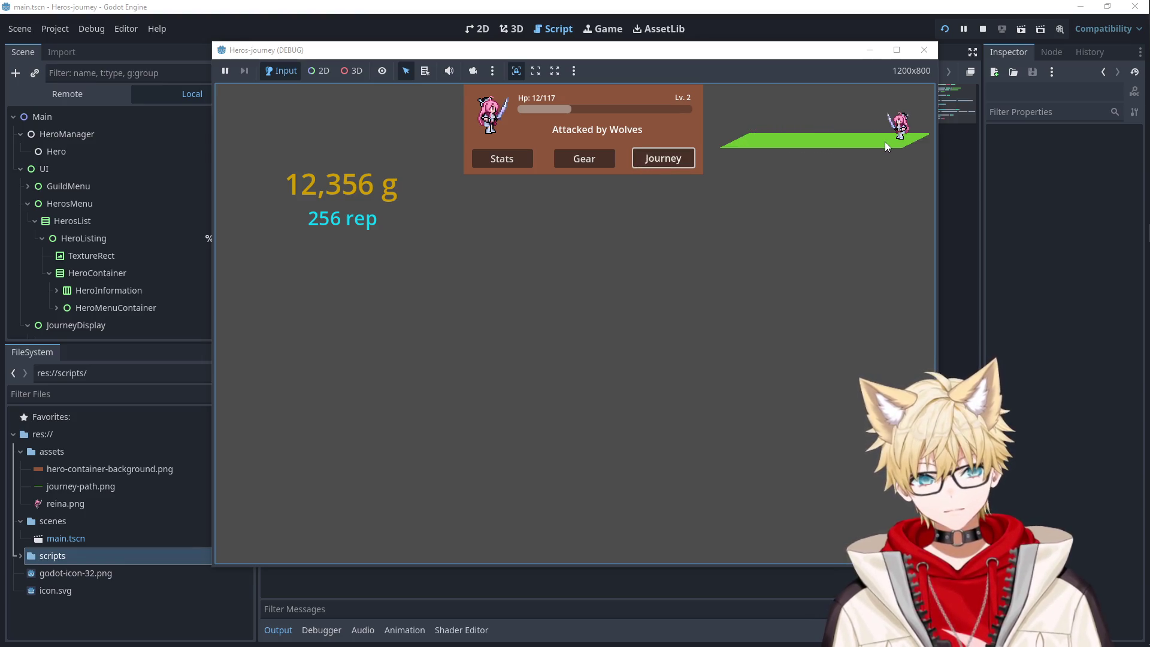
left_click(70, 91)
left_click(93, 308)
left_click(92, 291)
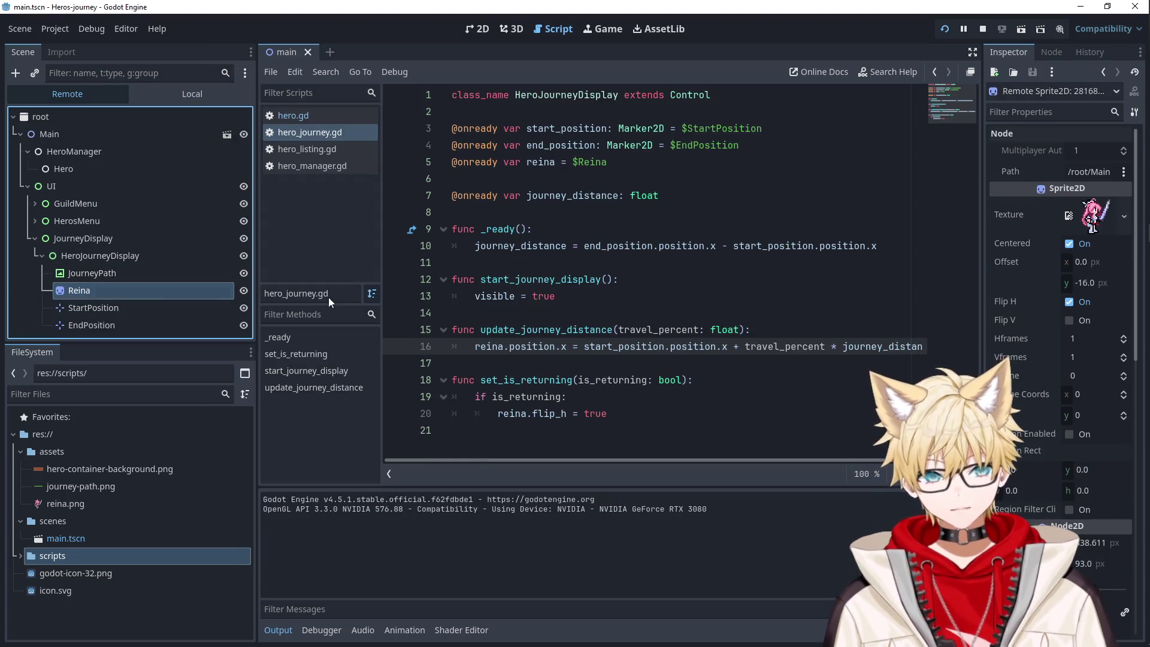
scroll(1078, 372, "down", 3)
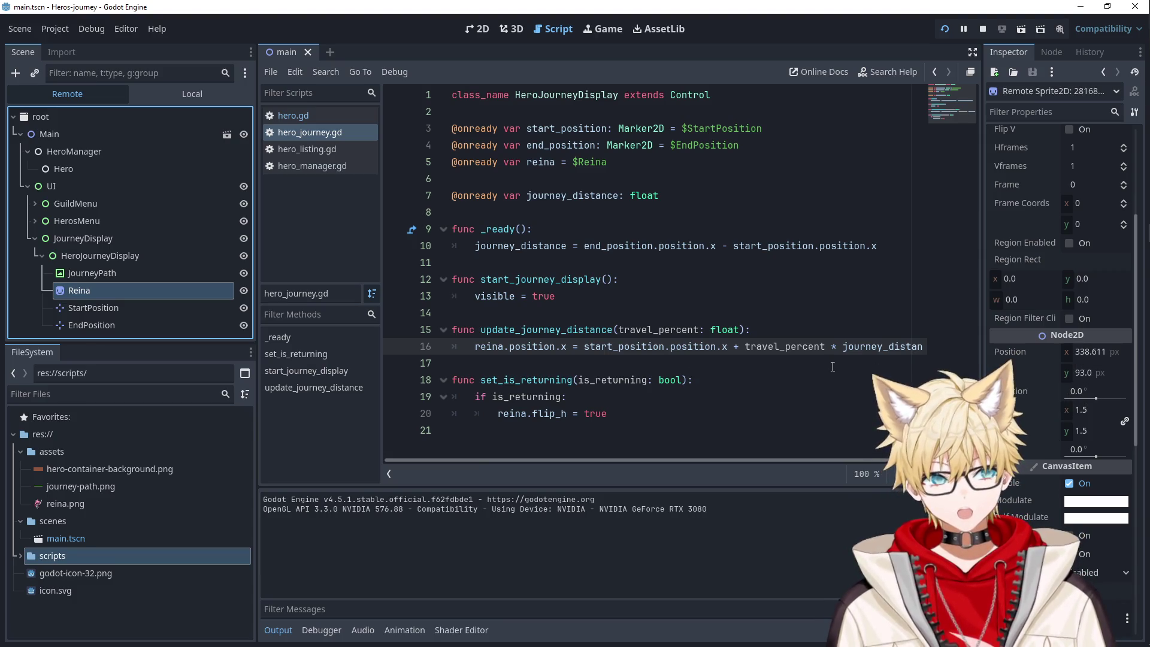
key("Down")
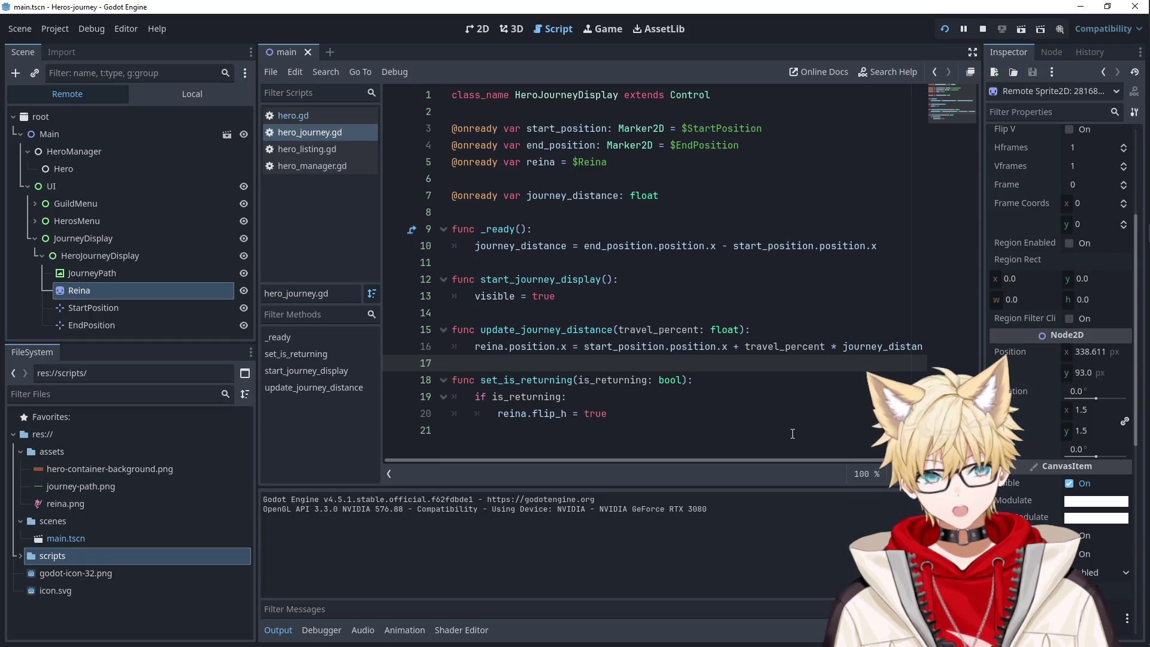
Step: Highlight journey_distance's uses and re-add the breakpoint on line 16 of hero_journey.gd
scroll(821, 452, "right", 1)
scroll(820, 458, "left", 1)
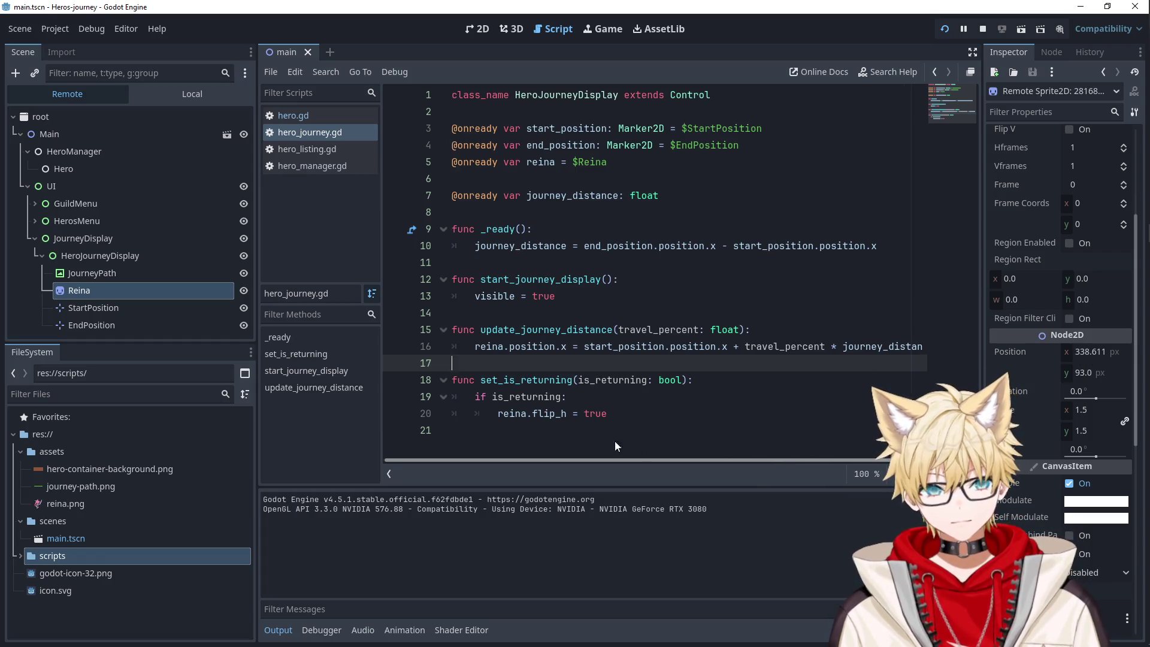
double_click(527, 245)
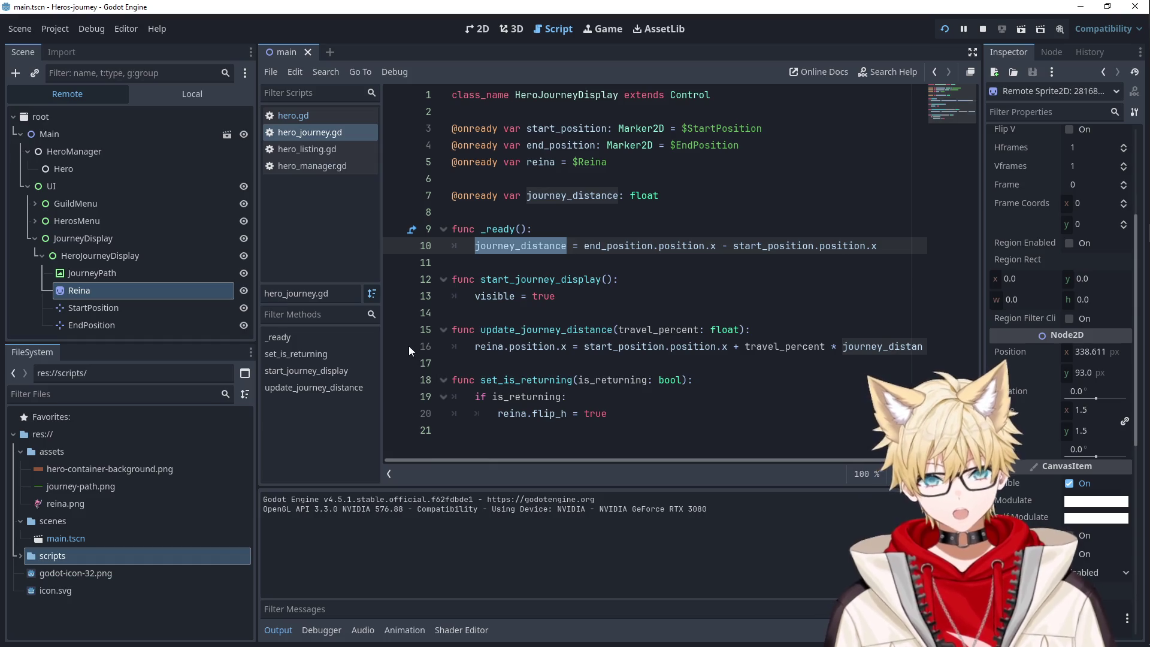
left_click(401, 346)
scroll(739, 562, "down", 3)
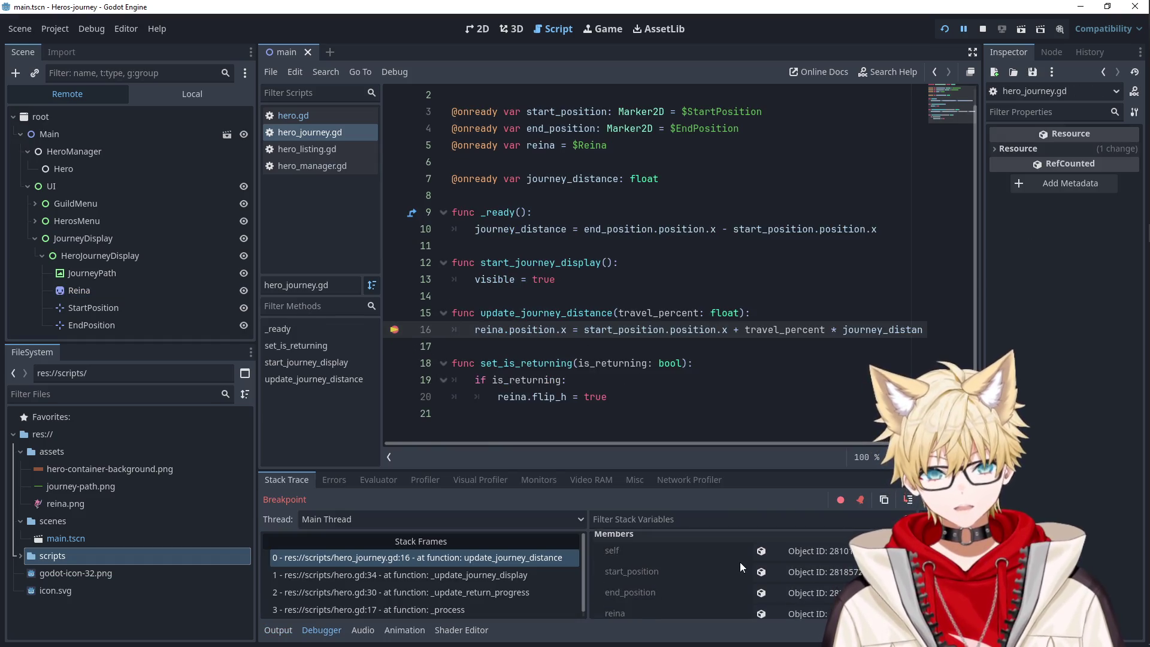
Step: Resume the game past the breakpoint and inspect the running HeroManager and Hero journey values
scroll(781, 602, "up", 3)
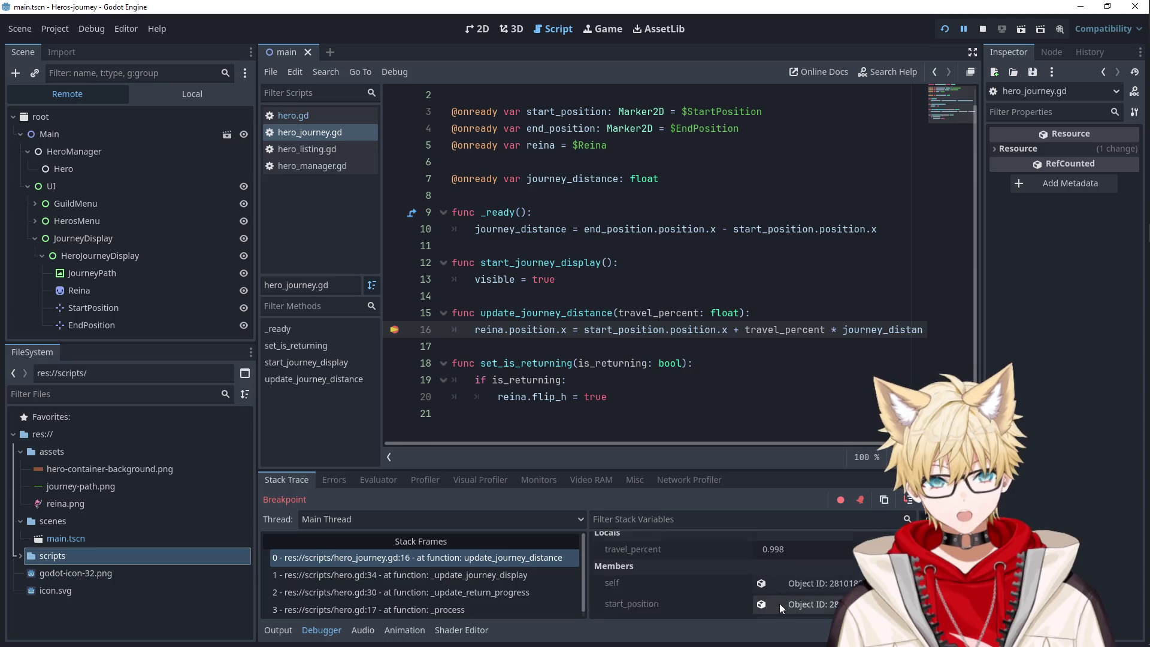
key("F12")
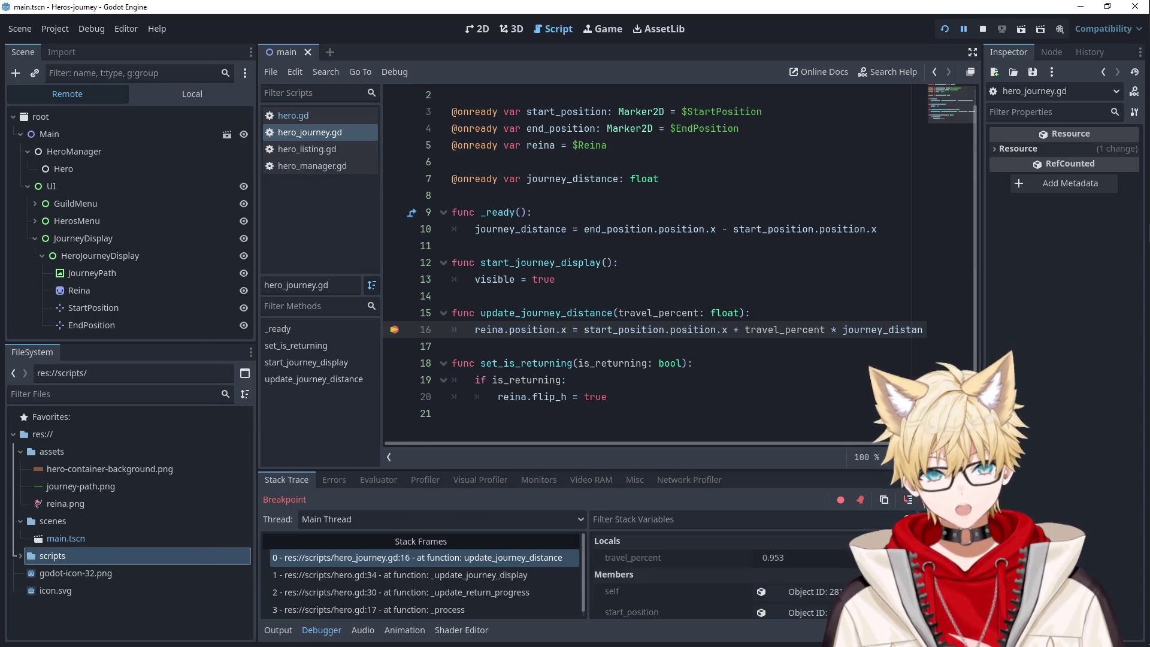
key("F12")
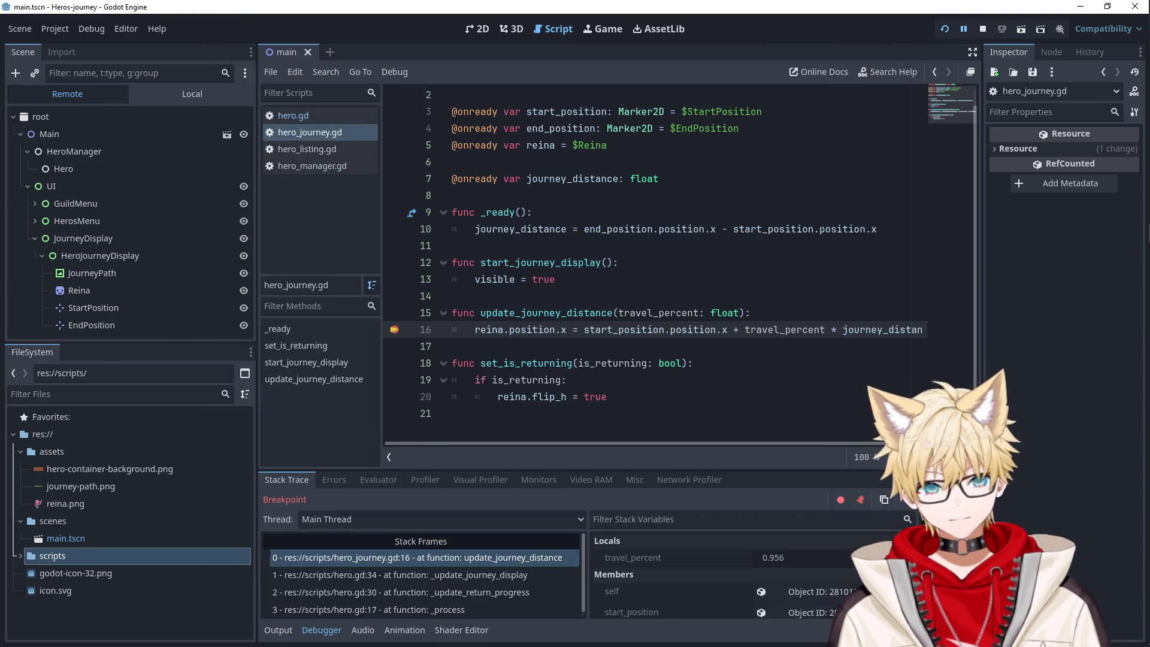
left_click(206, 150)
left_click(188, 165)
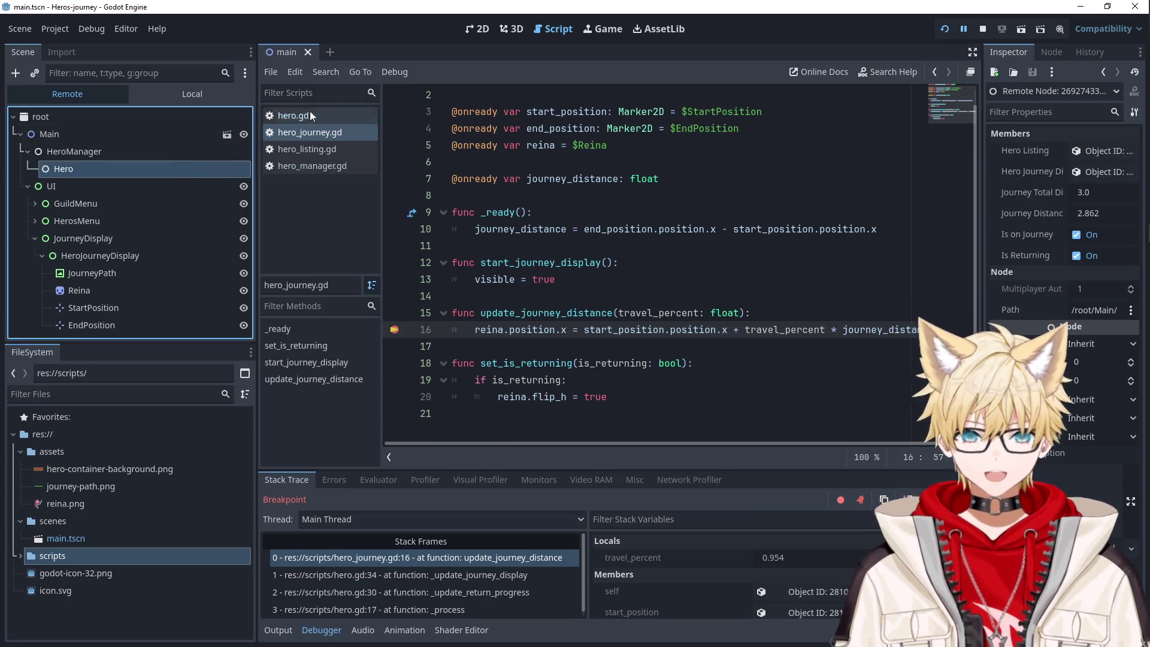
left_click(162, 94)
Step: In hero.gd's _process, indent the _update_journey_progress call under a new else branch
left_click(231, 148)
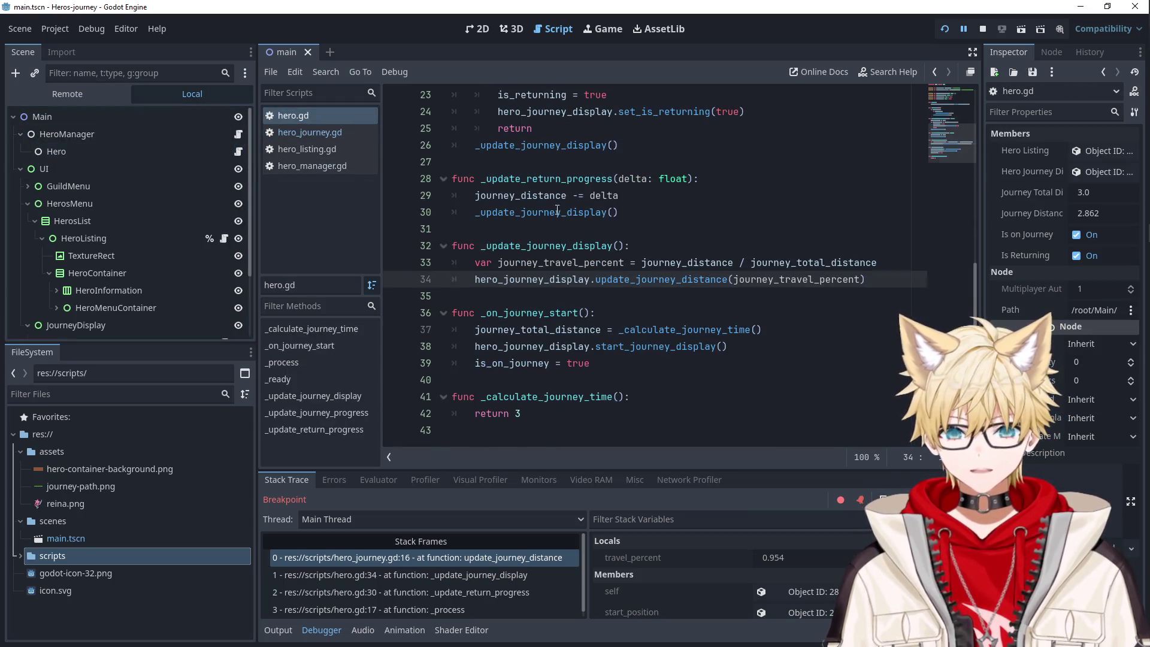
scroll(560, 206, "up", 5)
left_click(706, 362)
key("Return")
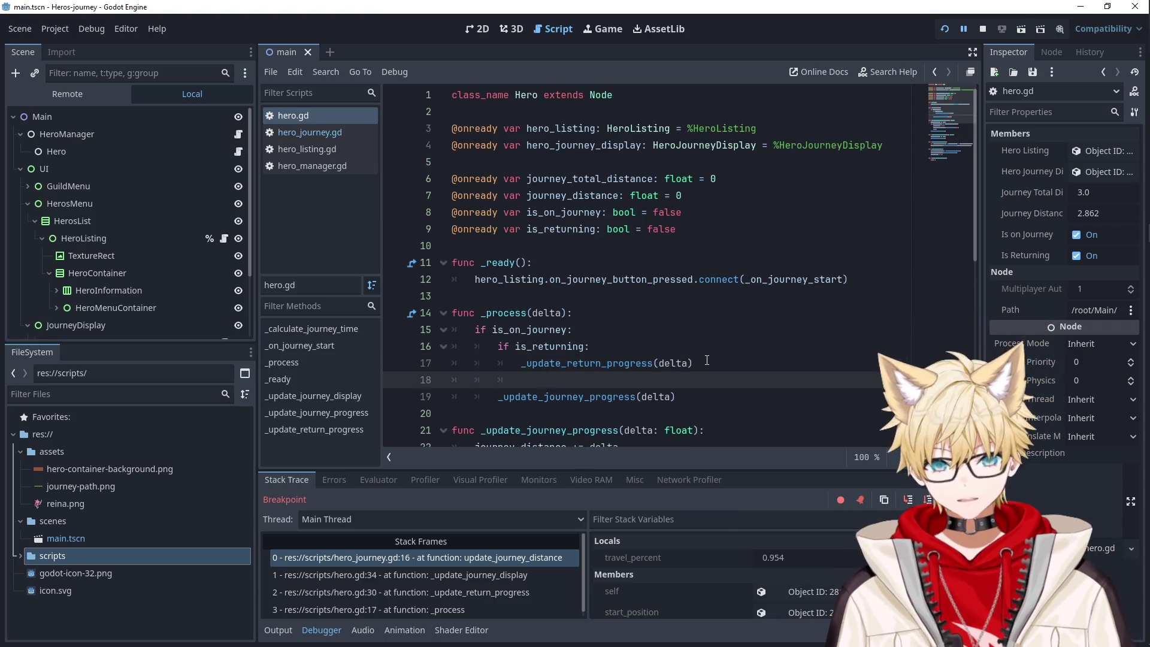
triple_click(691, 397)
key("Tab")
left_click(702, 341)
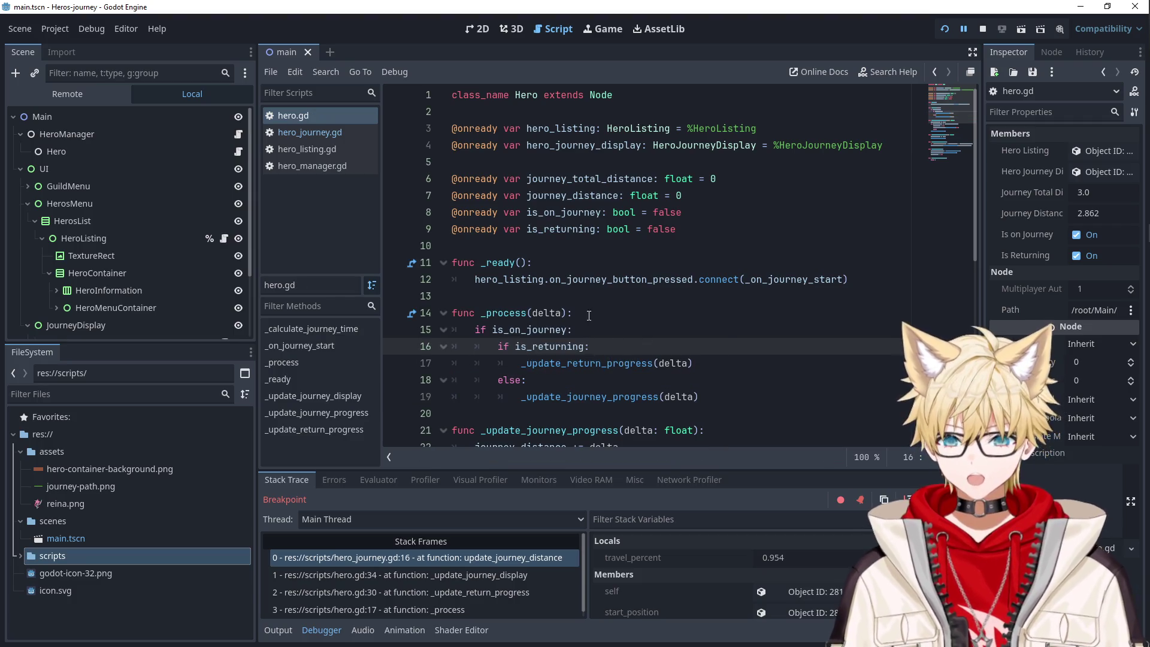
Step: Rerun the game, send the hero on a journey, remove the line-16 breakpoint, then stop the game
key("F5")
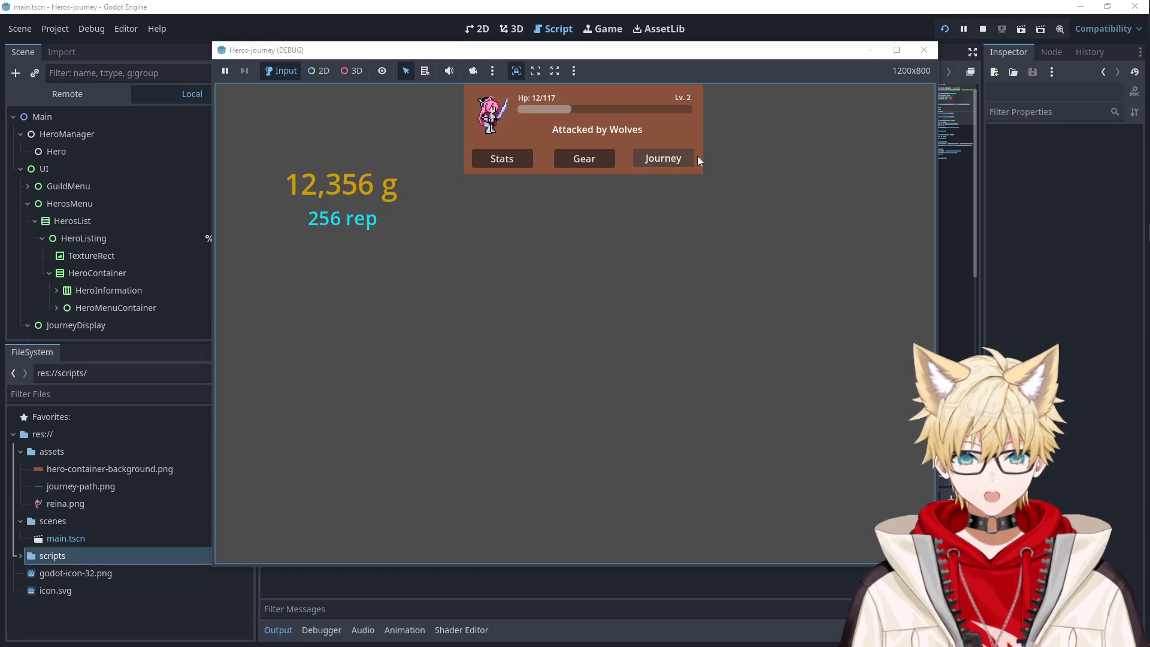
left_click(689, 158)
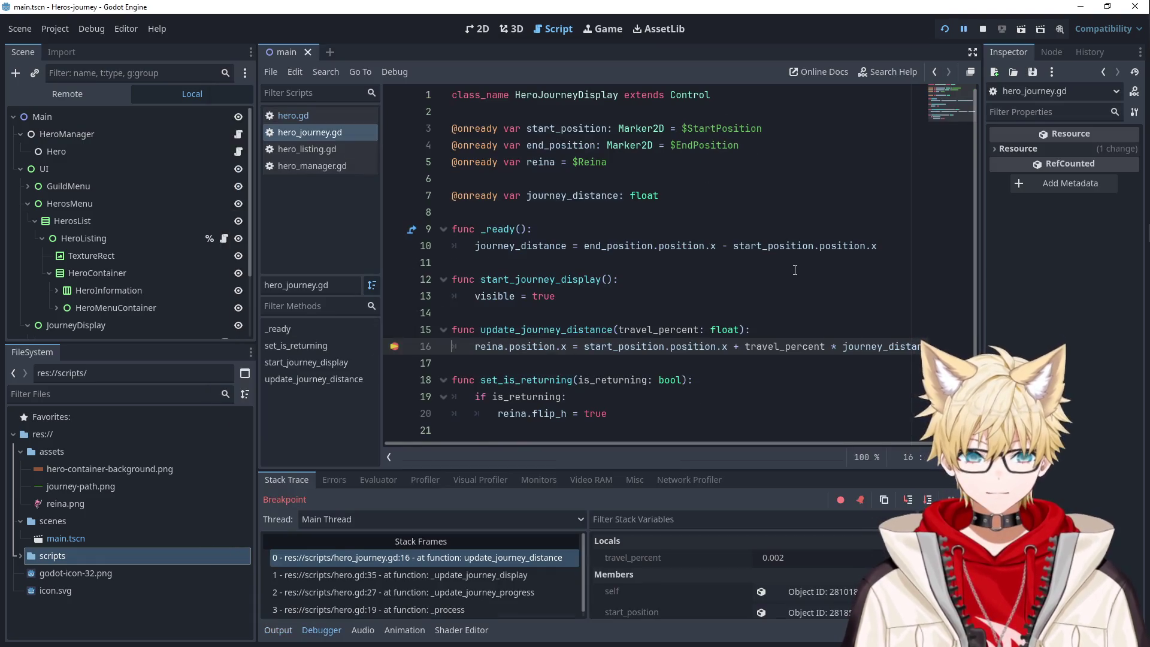
left_click(397, 345)
key("F12")
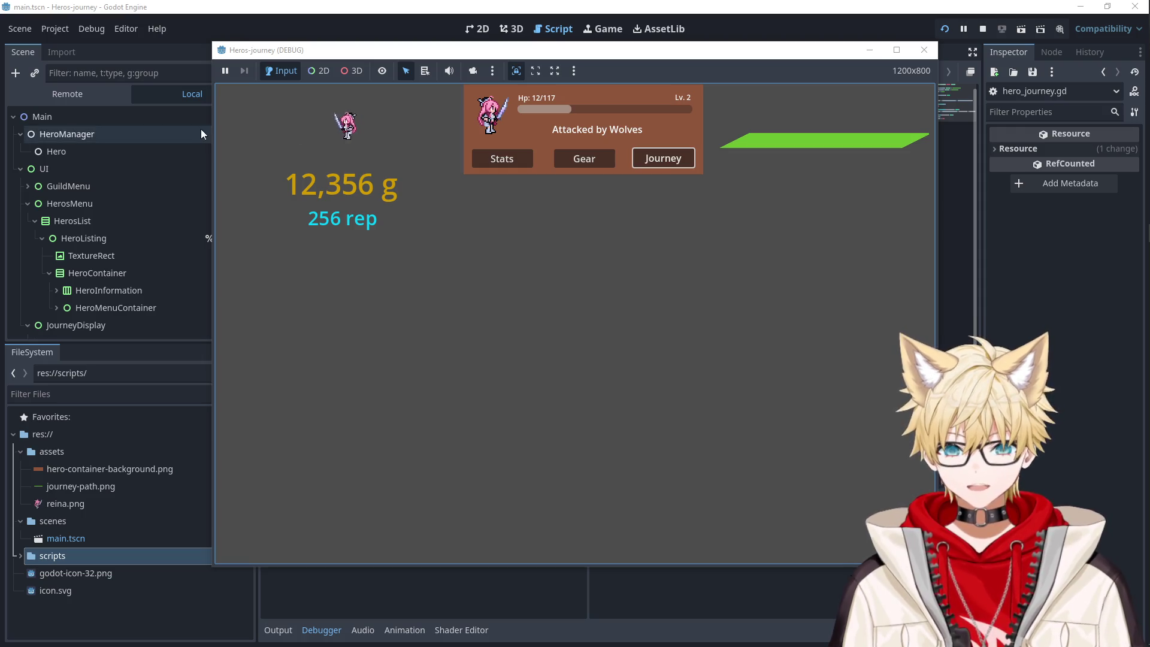
left_click_drag(214, 131, 47, 140)
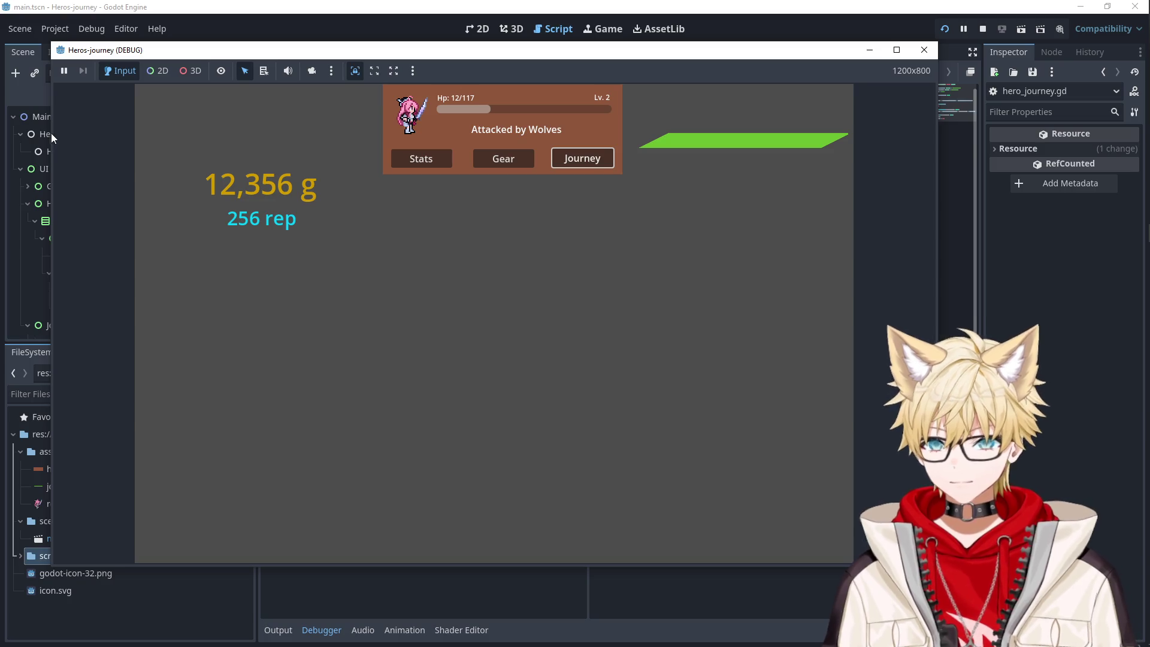
left_click(771, 38)
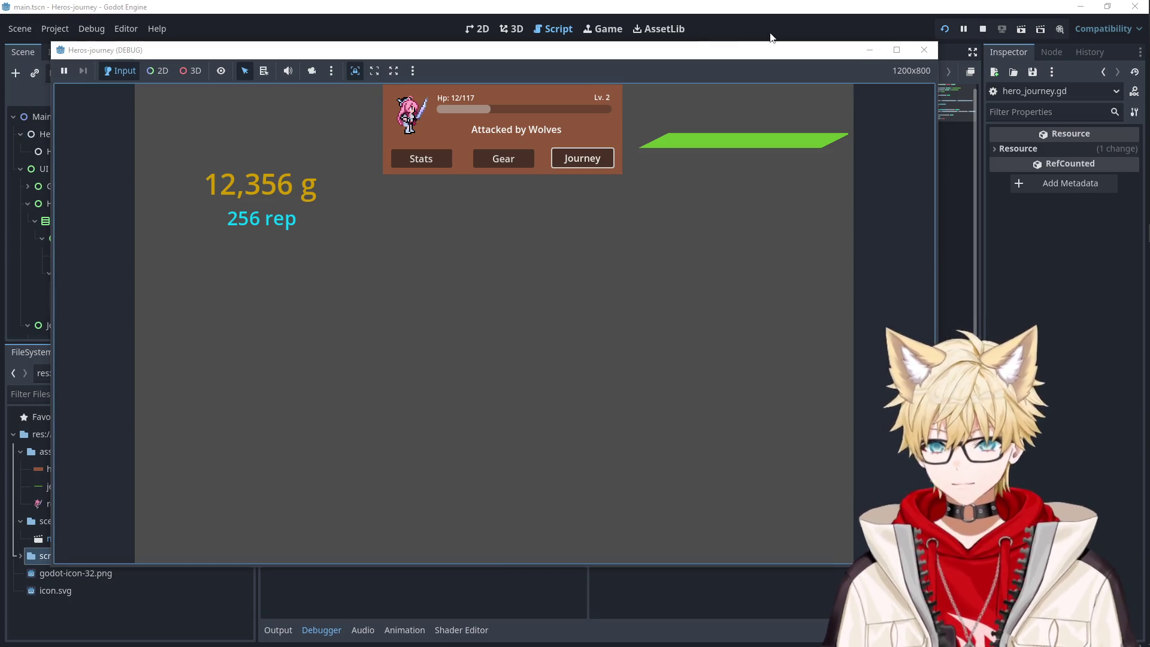
left_click(929, 53)
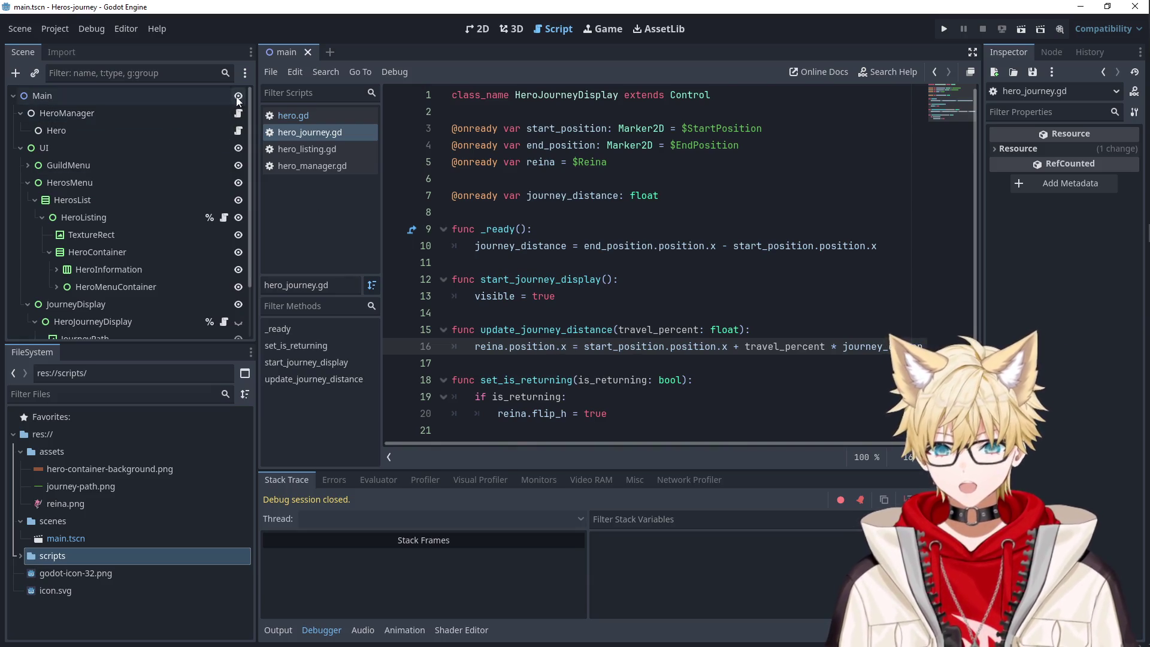
Step: After the journey_distance decrement in hero.gd, add a condition that calls _on_journey_completed
left_click(293, 114)
scroll(643, 339, "down", 3)
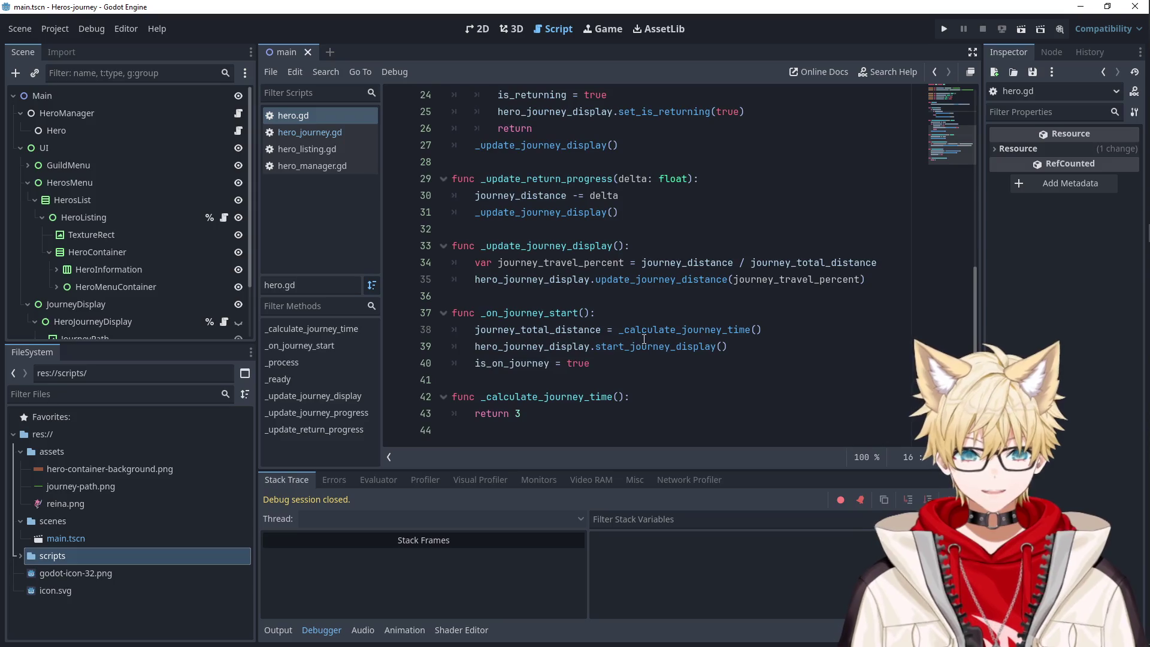
scroll(569, 299, "up", 1)
scroll(588, 292, "down", 1)
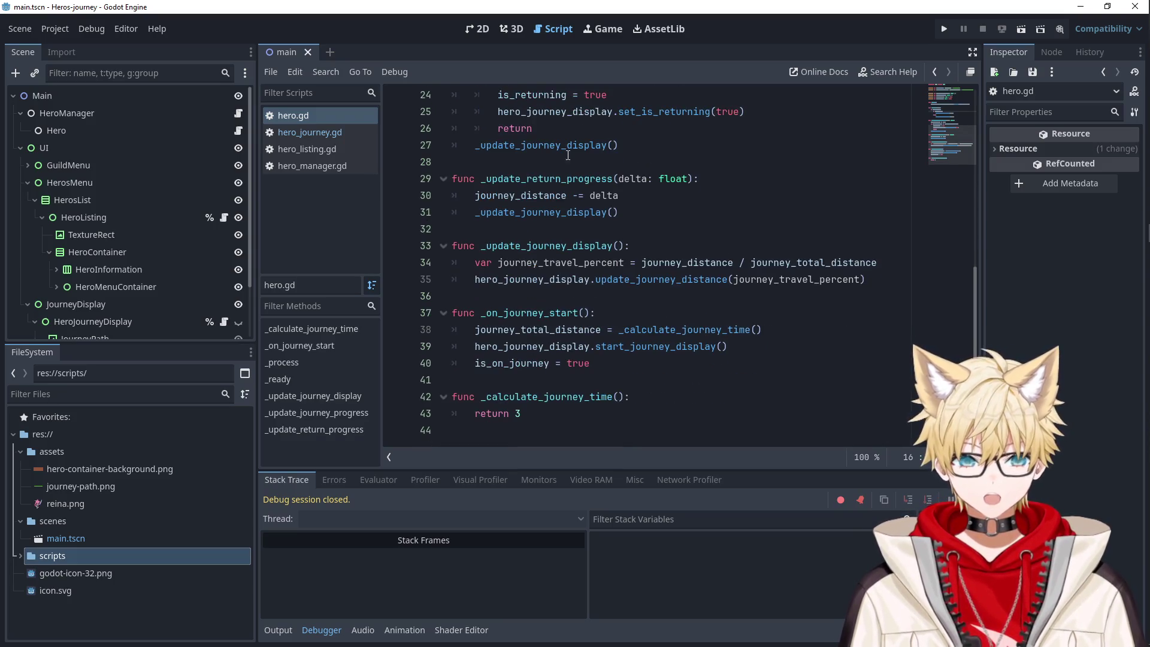
left_click(629, 197)
scroll(629, 197, "up", 3)
scroll(629, 197, "down", 2)
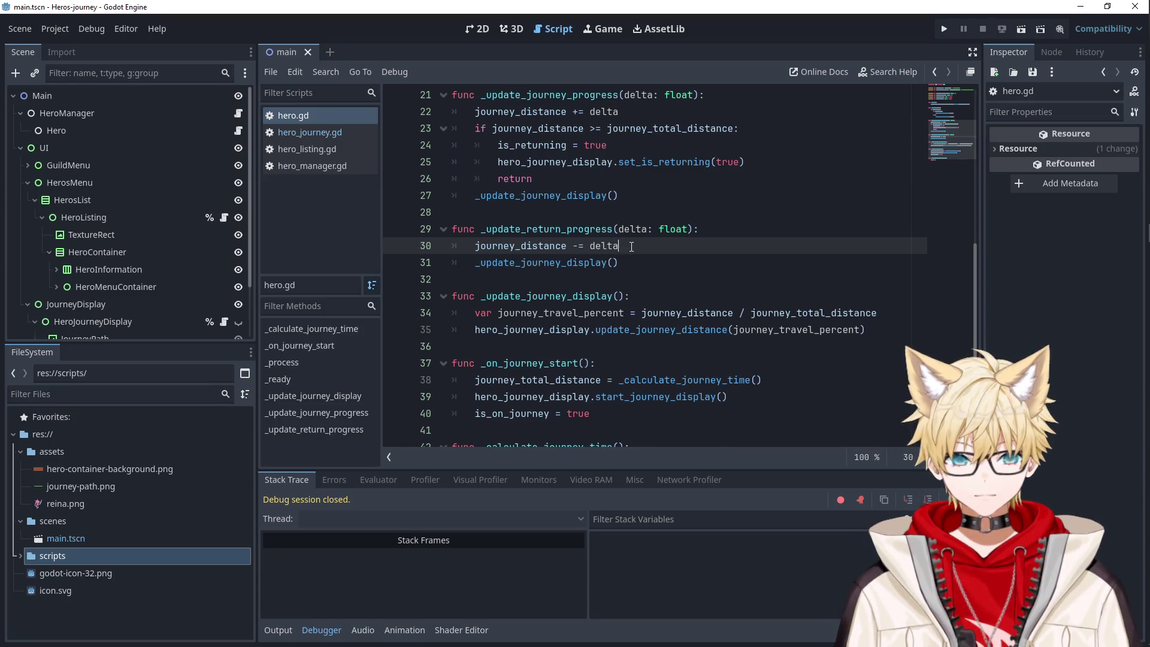
key("Return")
type("r")
key("Return")
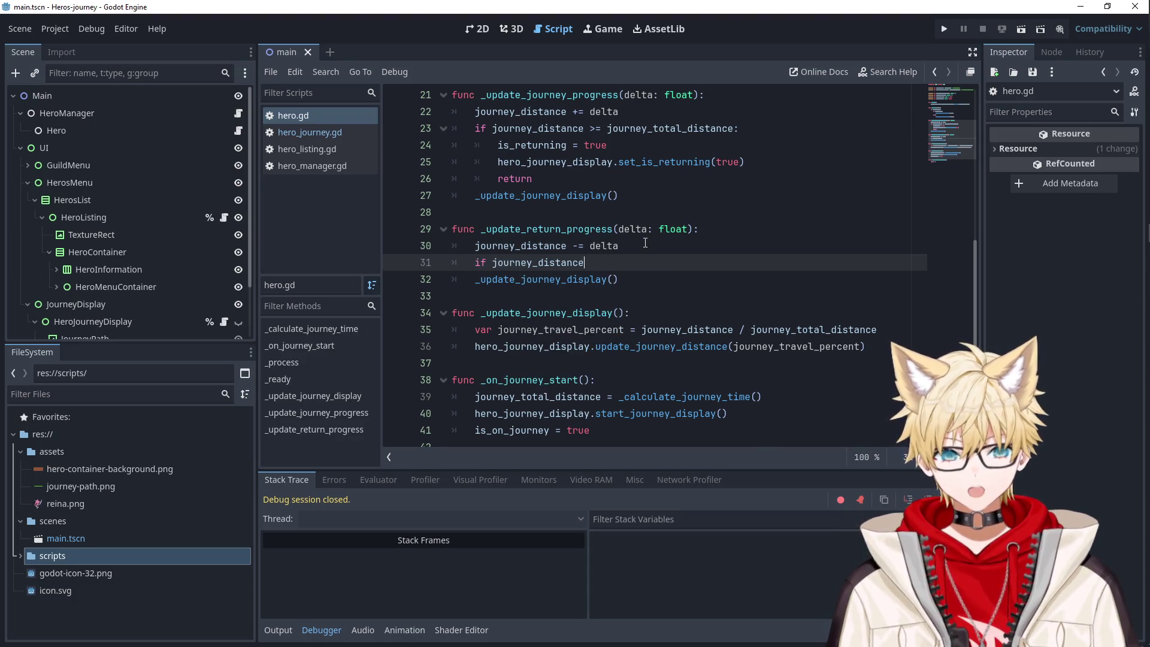
type(":")
key("Return")
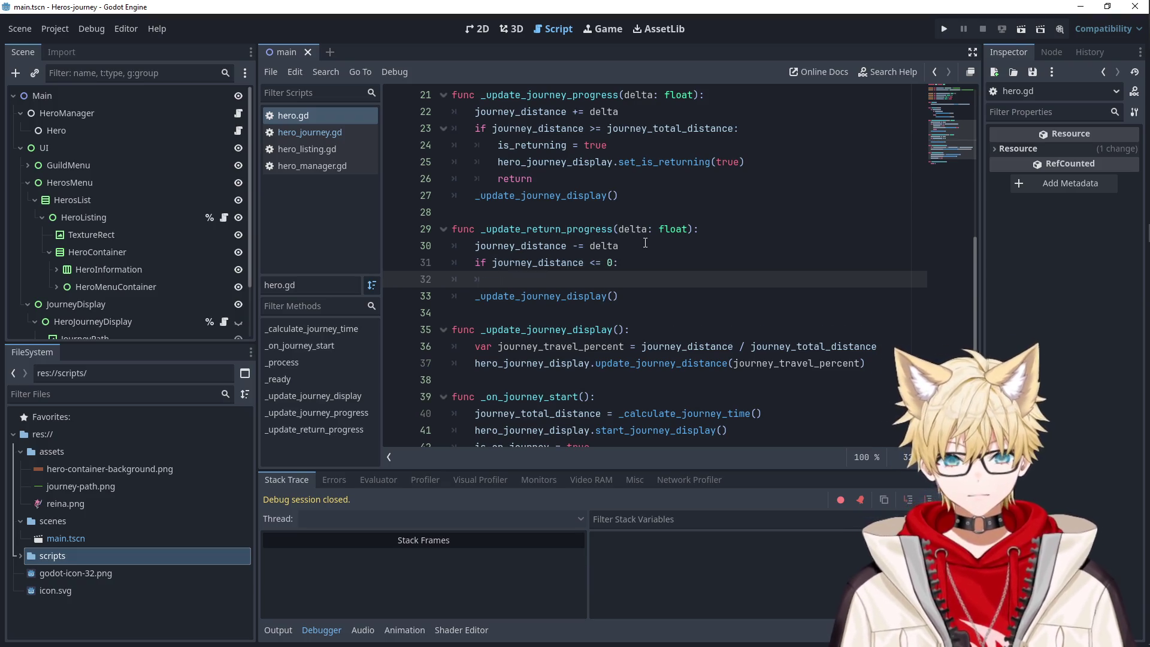
type("_")
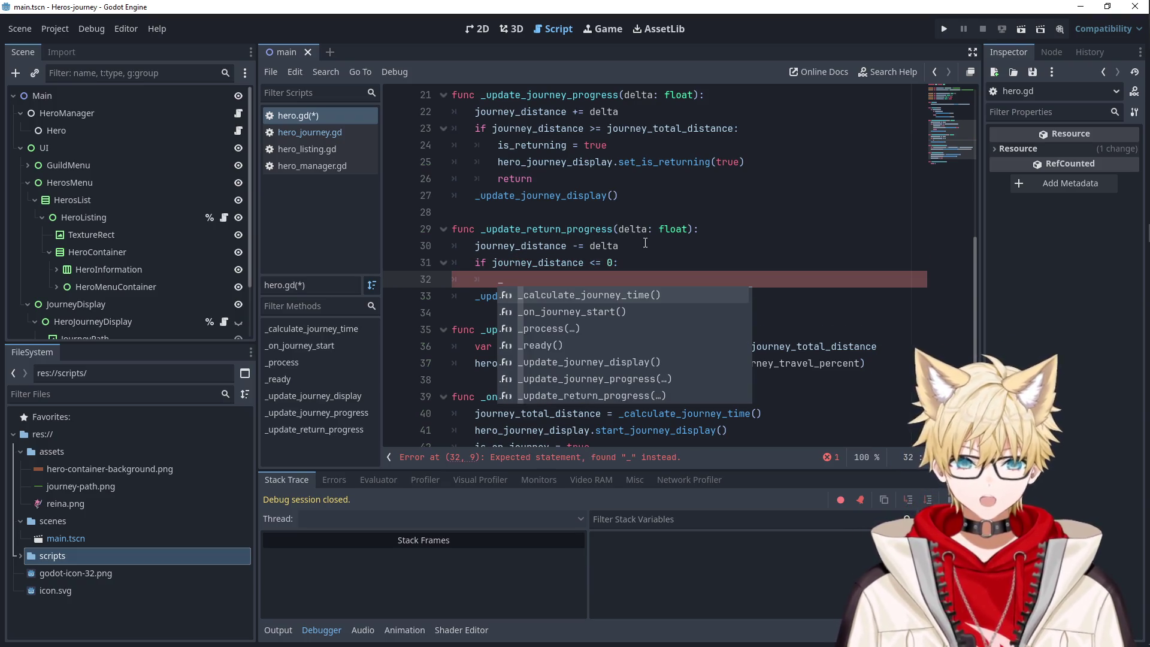
type("on_journey")
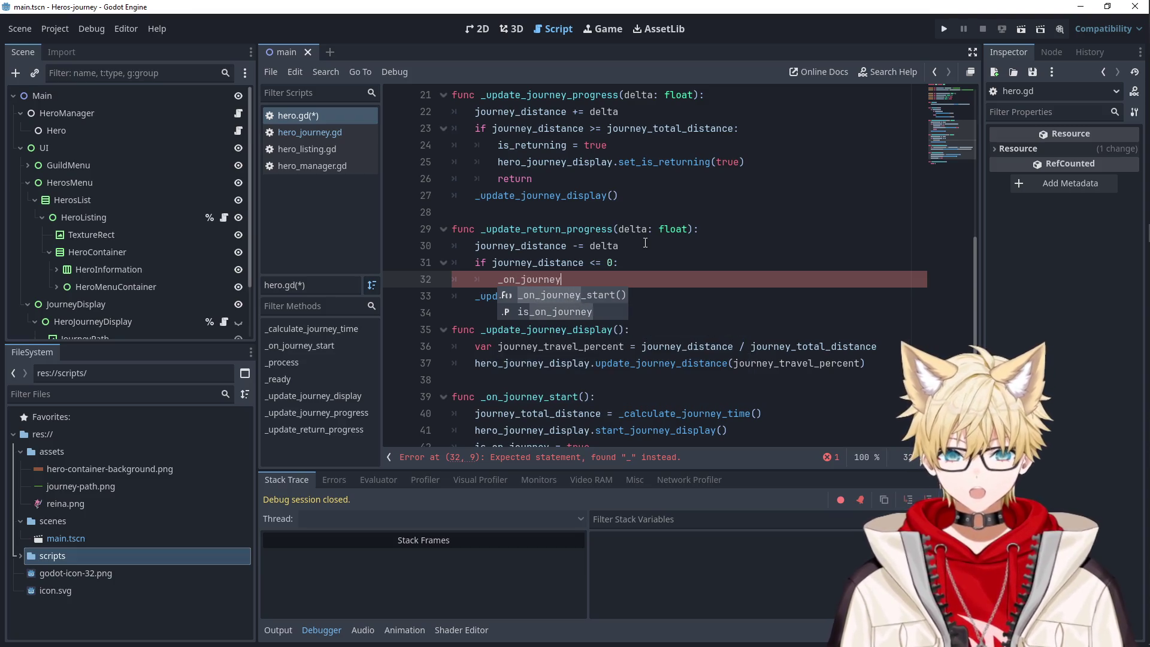
type("_completed(")
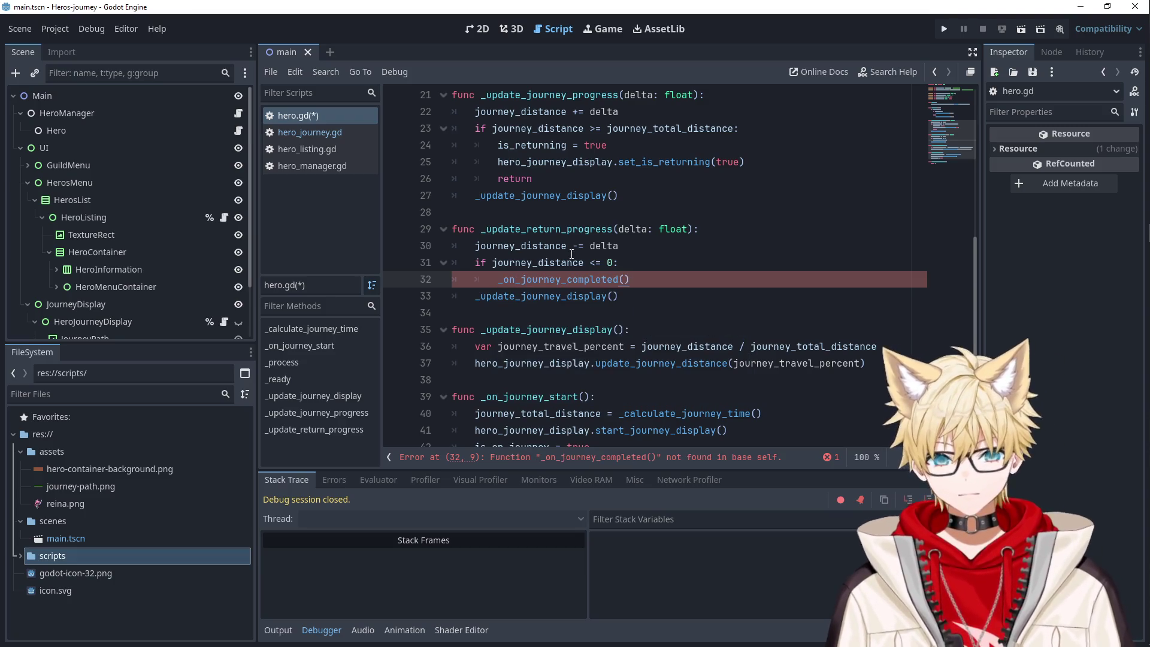
double_click(541, 279)
Step: Declare func _on_journey_completed(): below _on_journey_start
scroll(580, 393, "down", 2)
left_click(554, 381)
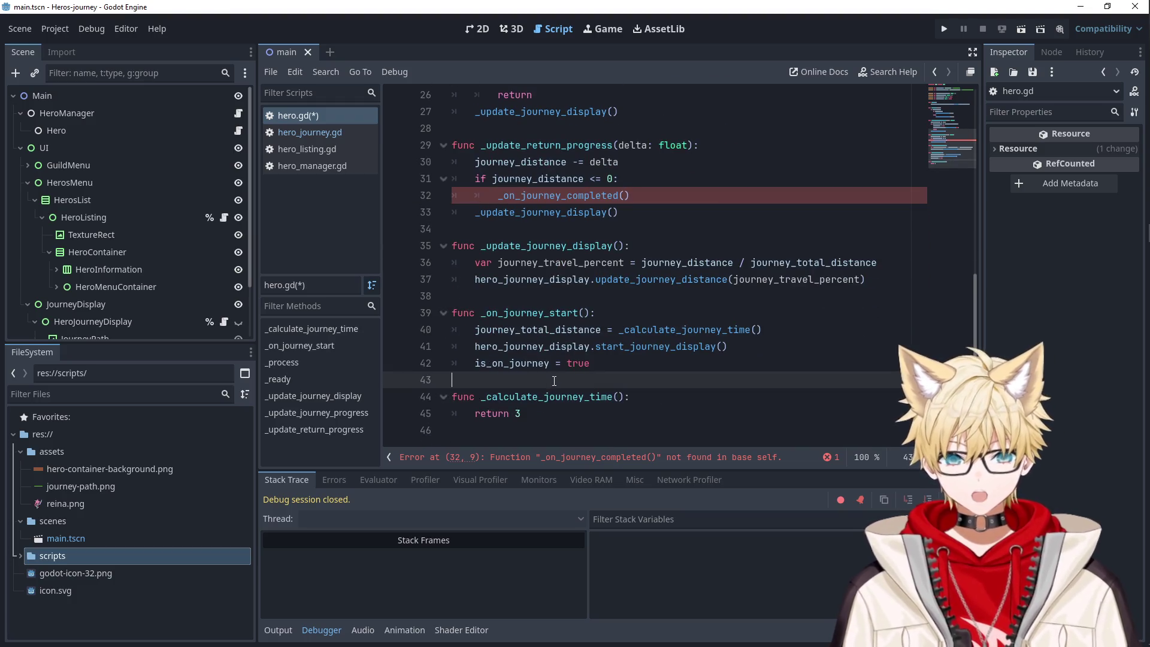
key("Return")
key("Return")
key("ctrl+z")
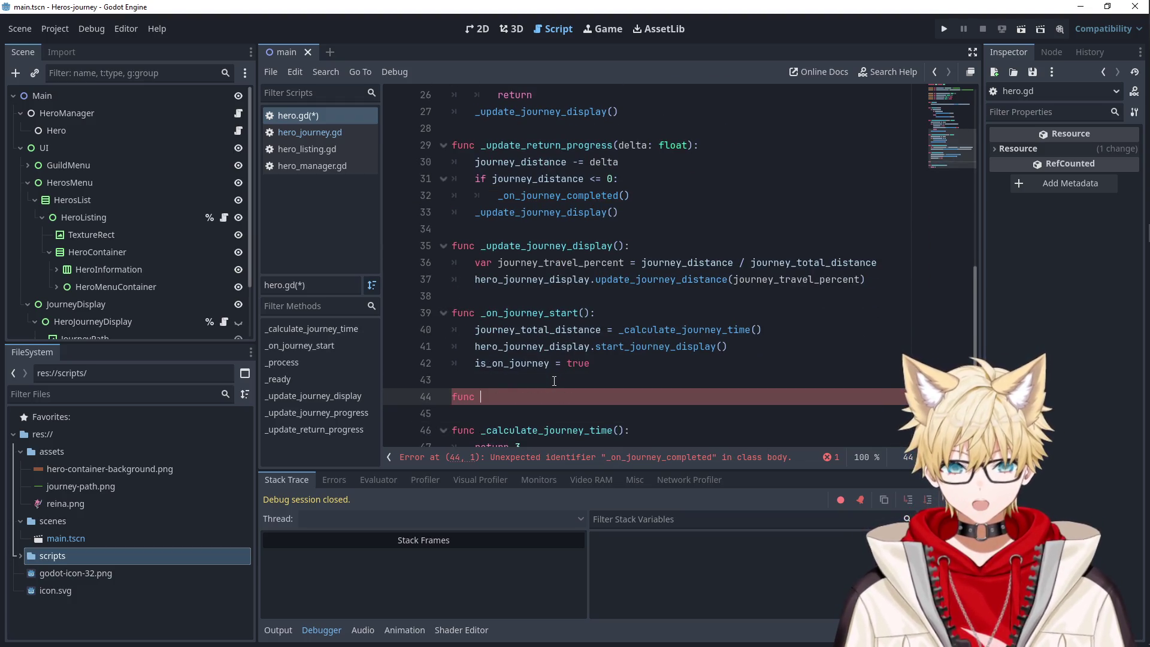
type(":")
key("Return")
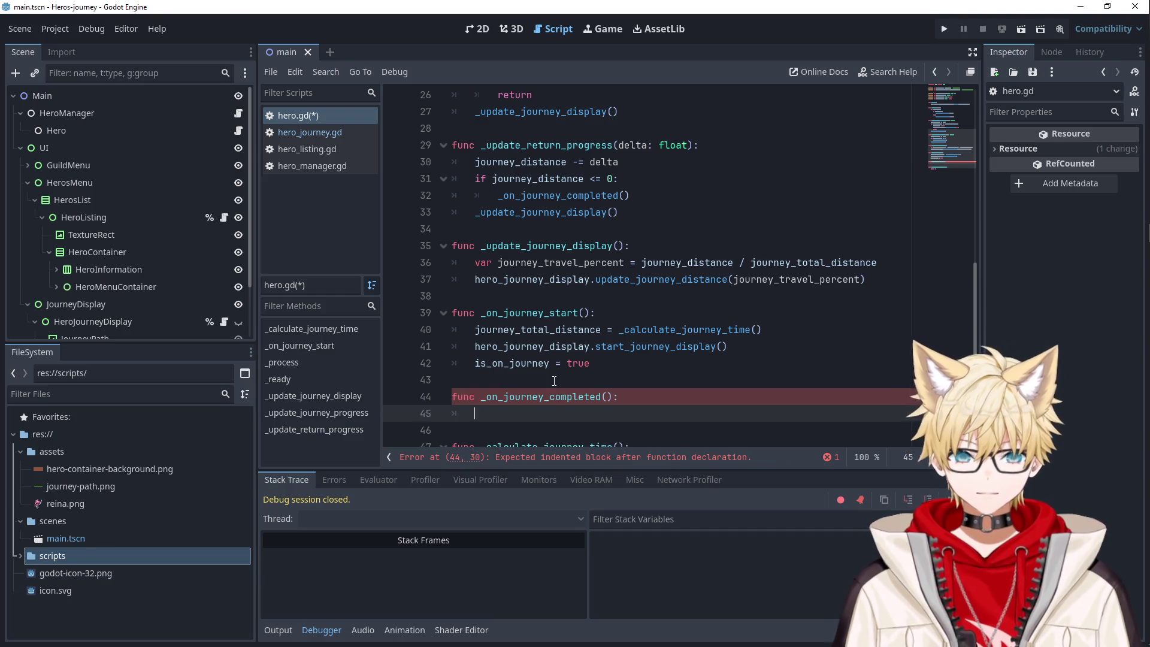
Step: Fill the function body with is_on_journey = false and is_returning = false
scroll(554, 381, "up", 8)
scroll(544, 405, "down", 9)
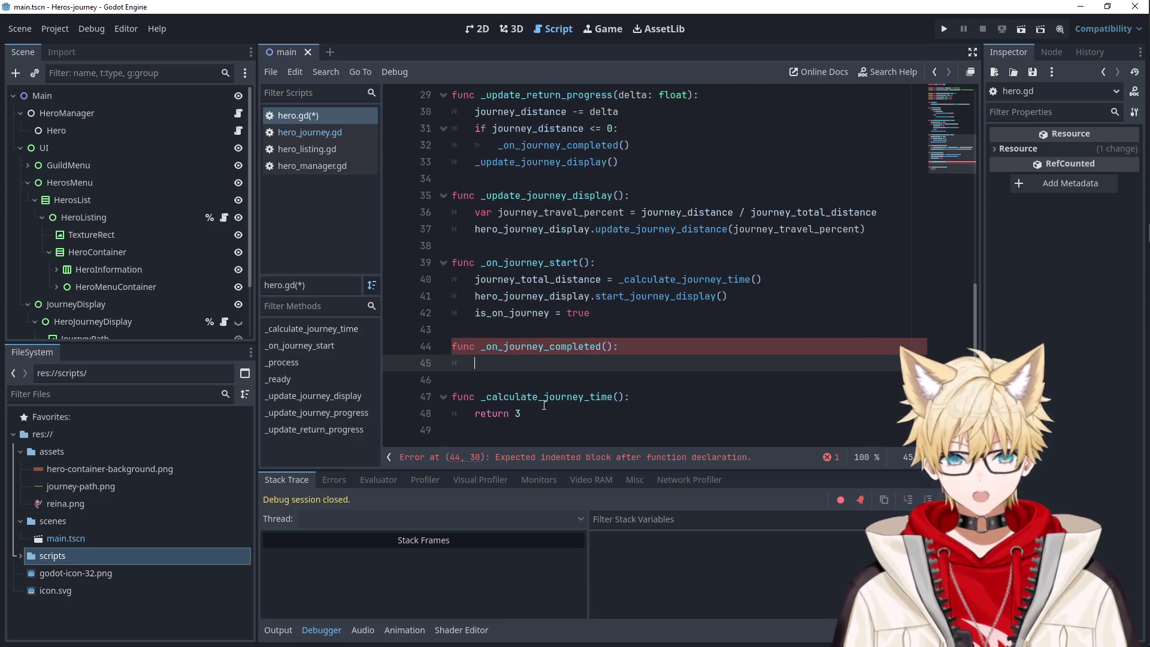
type("on_journey = f")
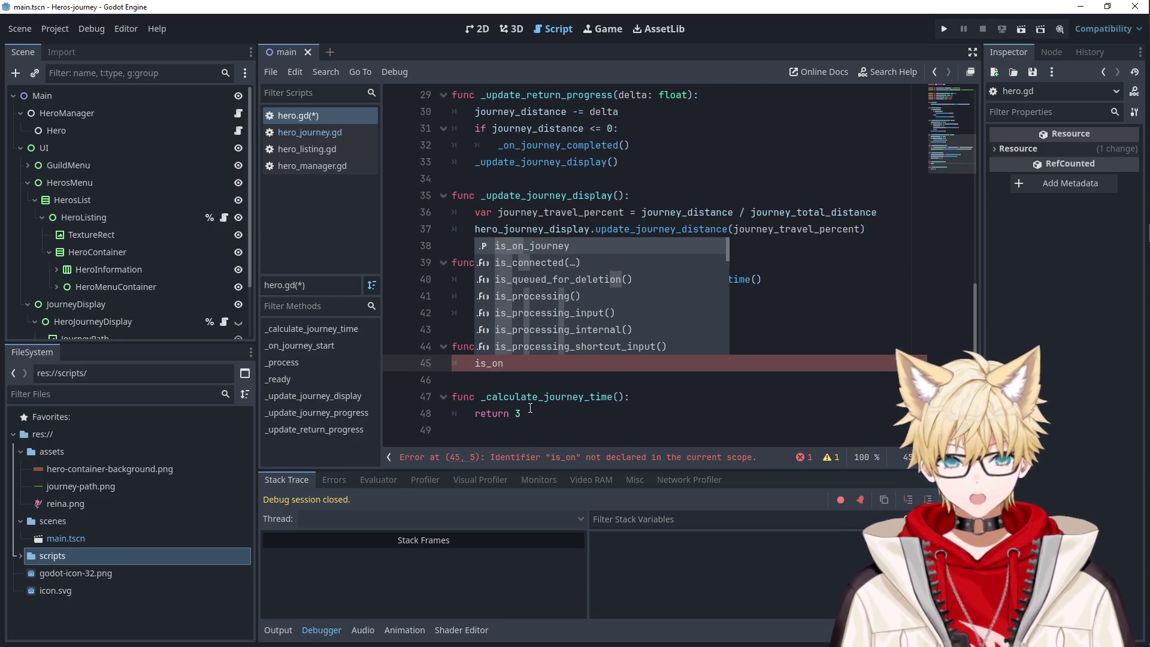
key("Return")
type("= false")
key("Return")
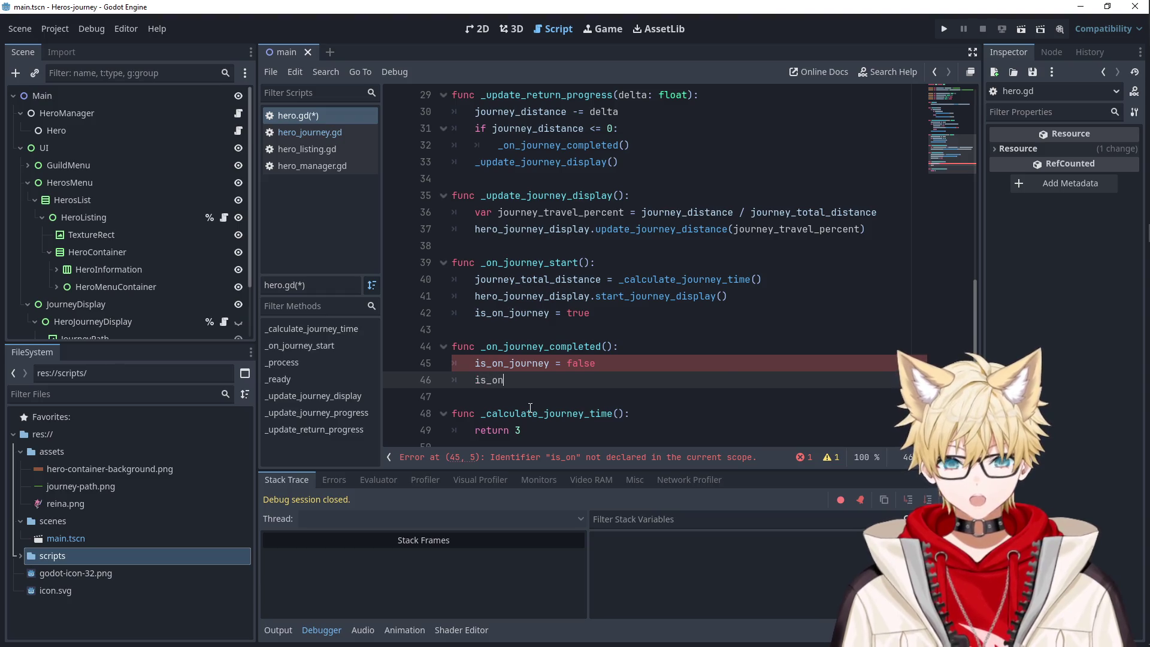
key("BackSpace")
key("BackSpace")
type("ret")
key("Return")
type("= false")
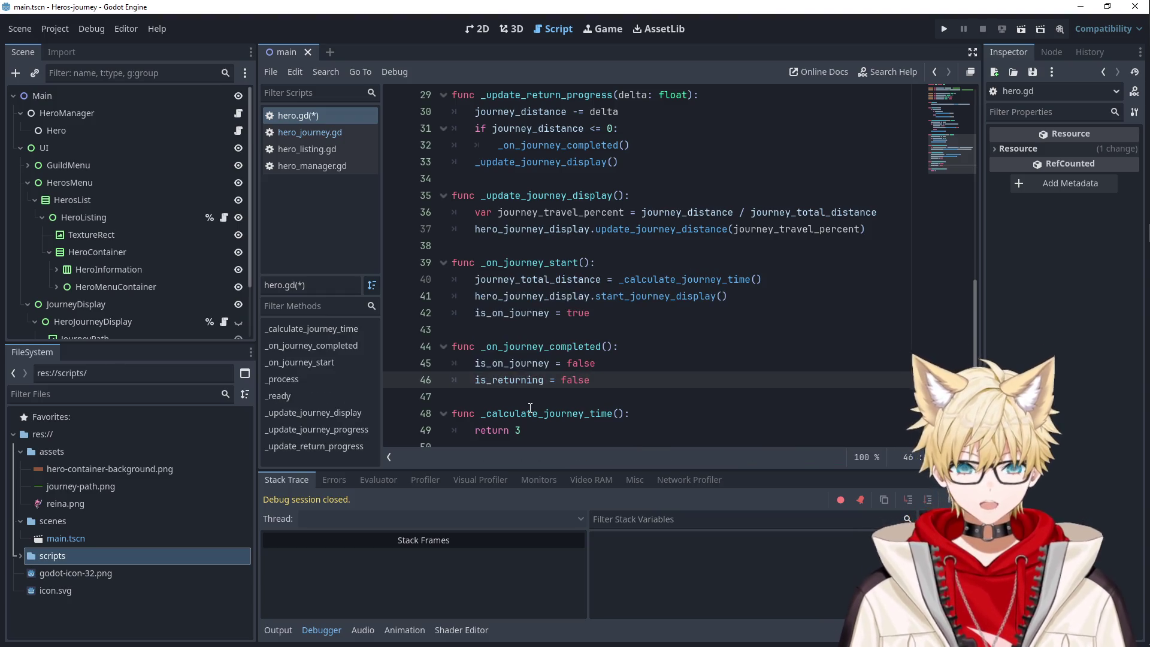
key("Return")
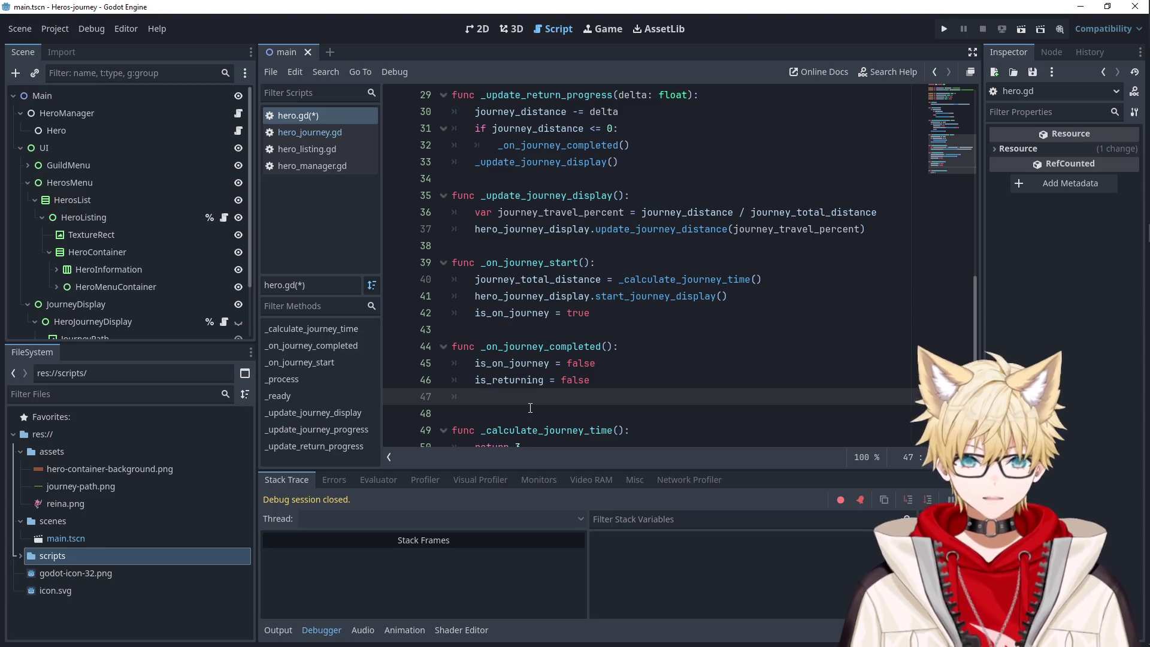
scroll(473, 272, "up", 8)
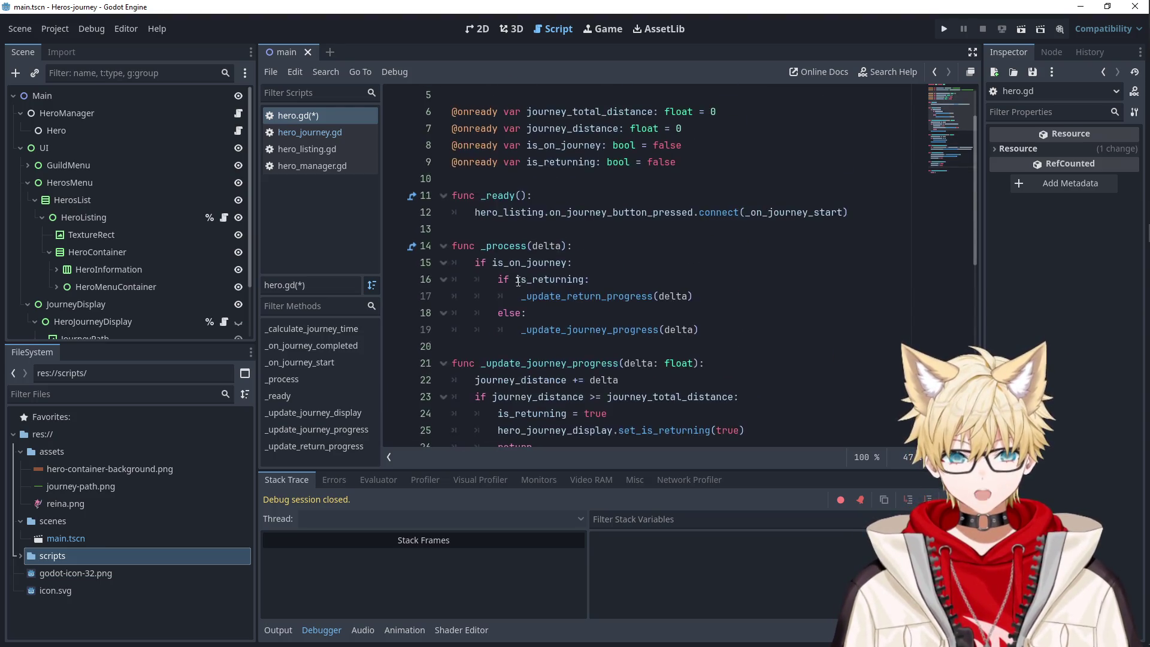
scroll(633, 213, "down", 6)
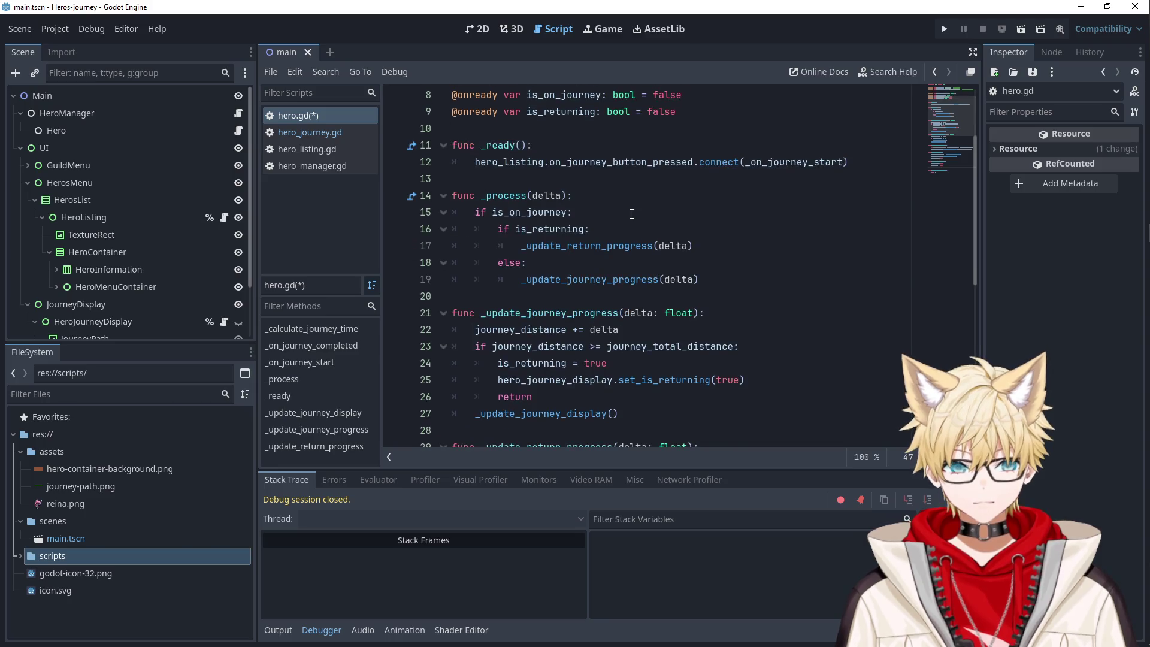
scroll(546, 289, "down", 2)
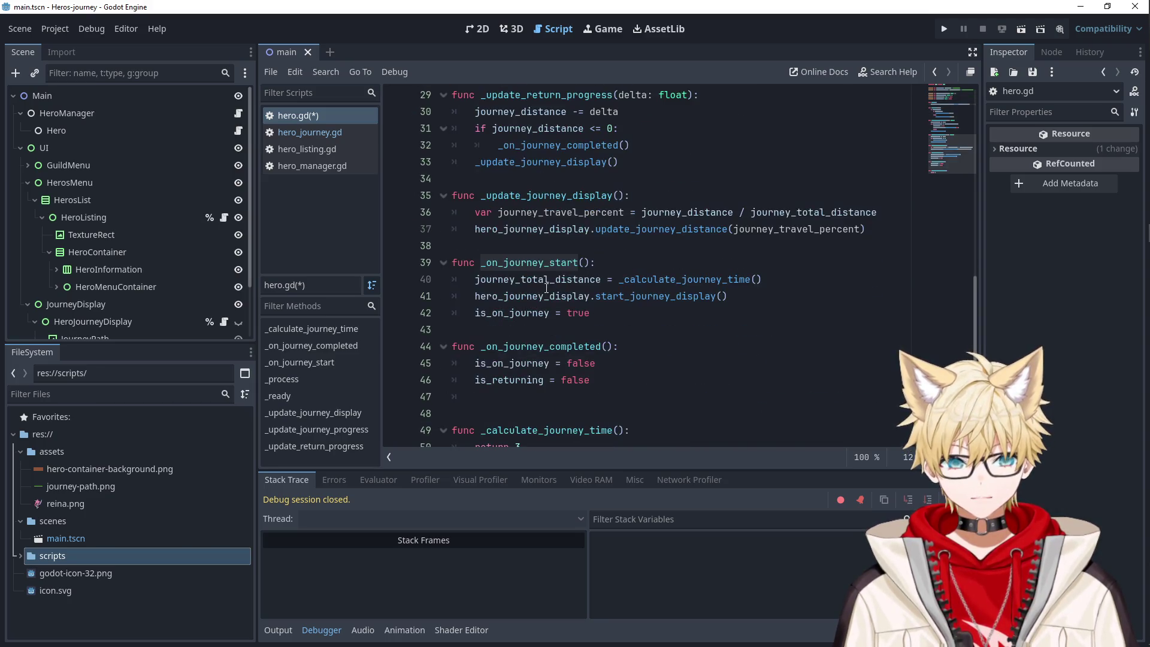
double_click(539, 279)
Step: Copy the start_journey_display call into _on_journey_completed and rename it hide_journey_display()
double_click(536, 296)
left_click(768, 303, "shift")
key("ctrl+c")
left_click(579, 396)
key("ctrl+v")
left_click(624, 398)
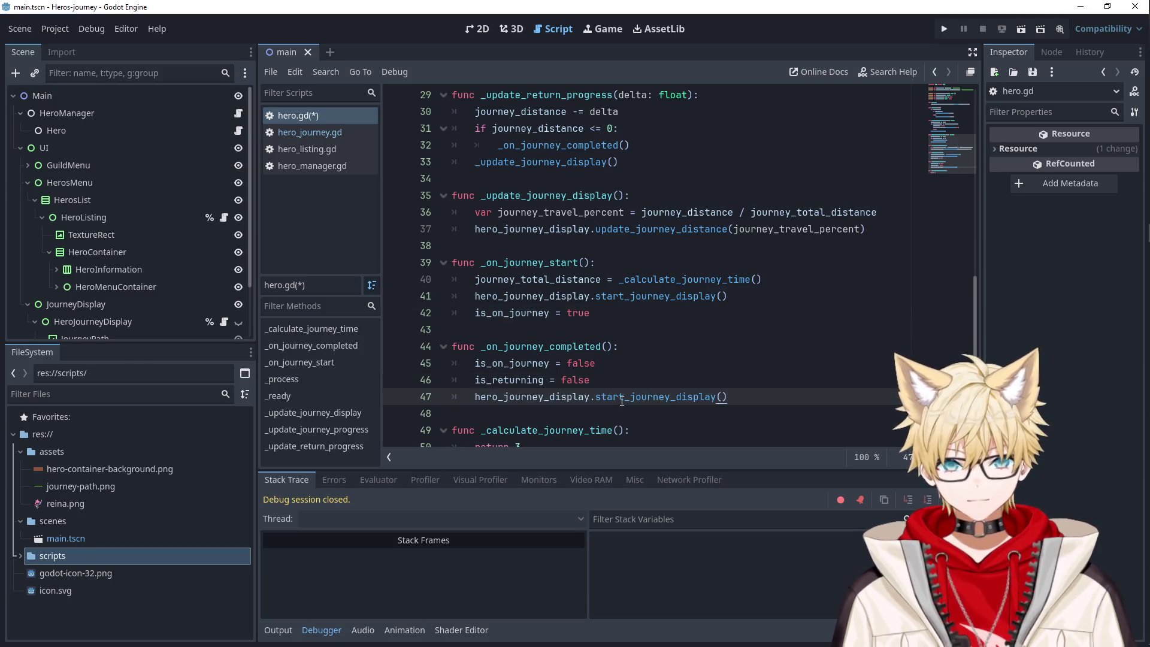
key("BackSpace")
key("BackSpace")
key("BackSpace")
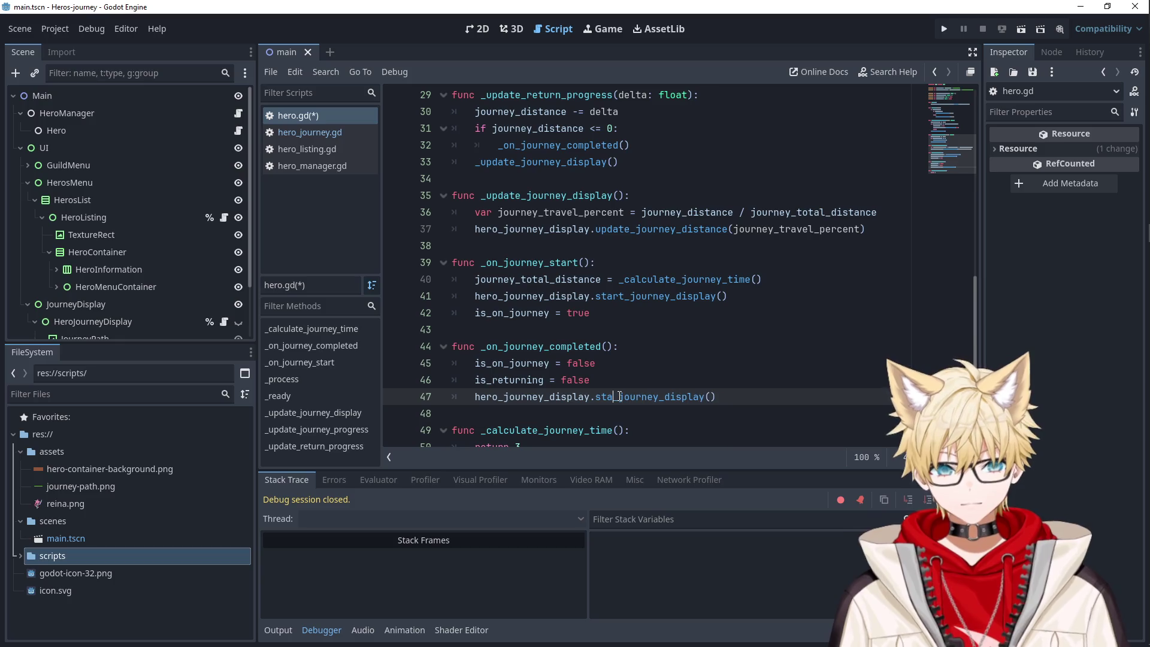
type("hide")
double_click(619, 396)
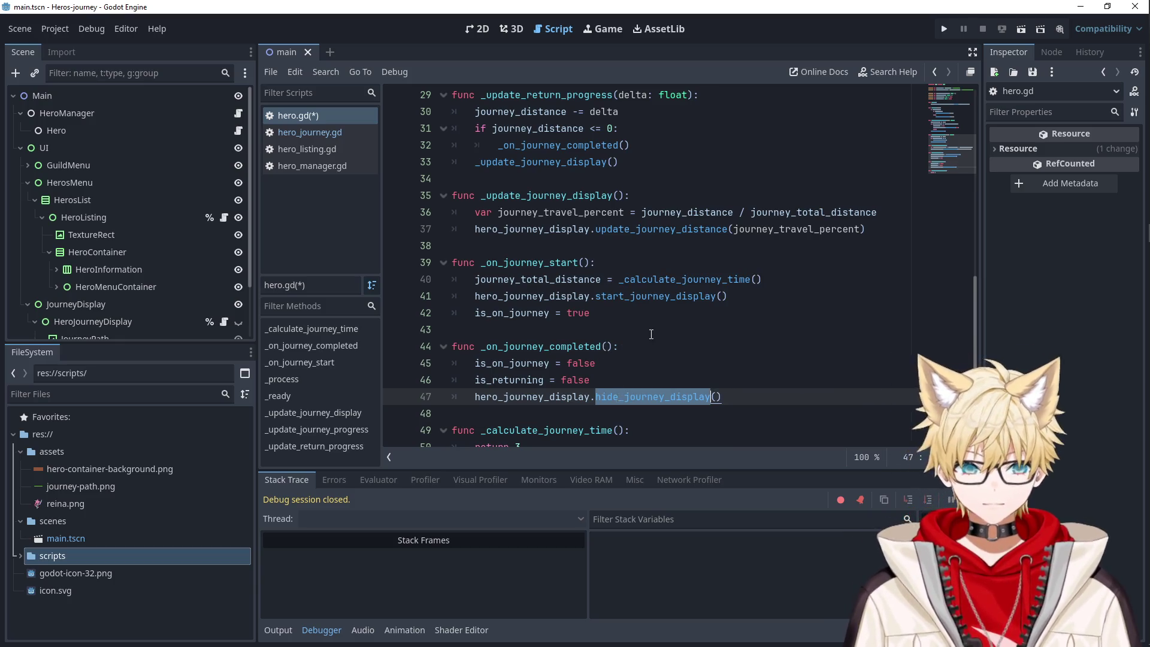
left_click(539, 329)
Step: In hero_journey.gd, add func hide_journey_display(): with visible = false
scroll(95, 260, "down", 3)
left_click(225, 259)
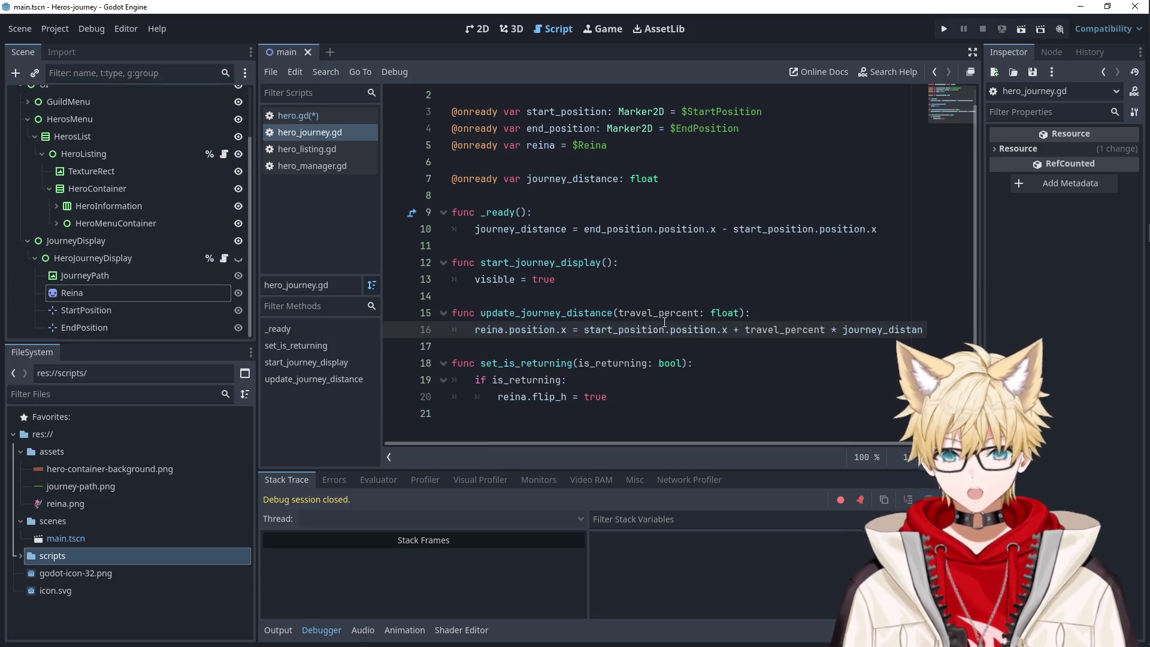
left_click(649, 261)
key("Down")
key("Return")
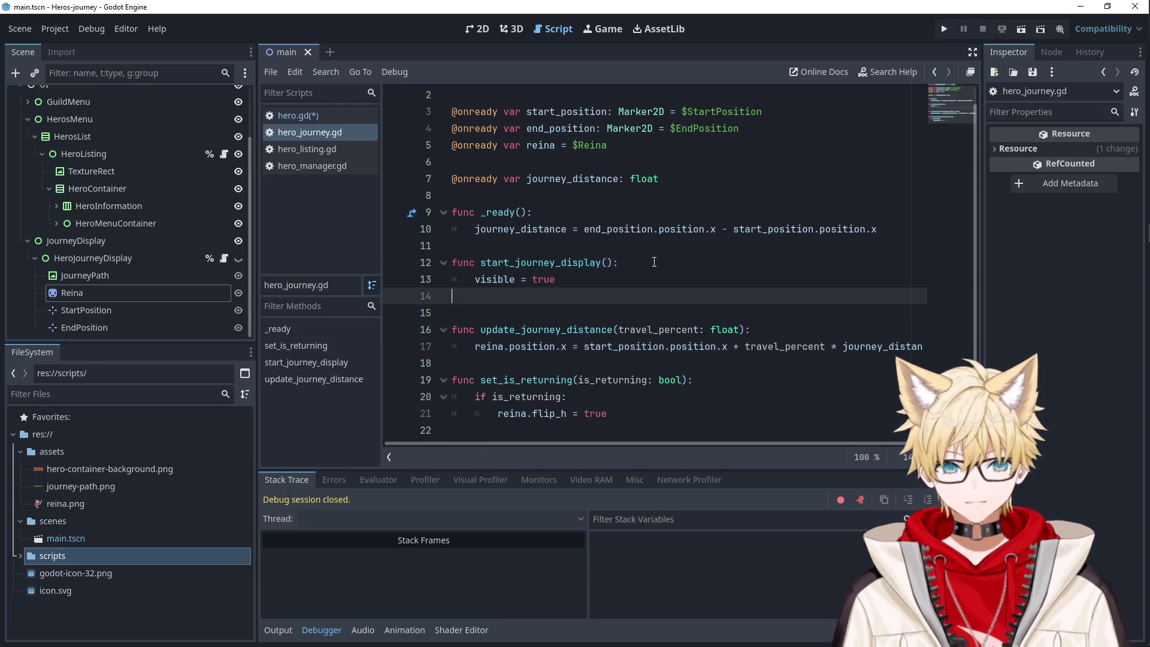
type("fuinc")
key("BackSpace")
key("BackSpace")
key("BackSpace")
type("nc hide_journey_display():")
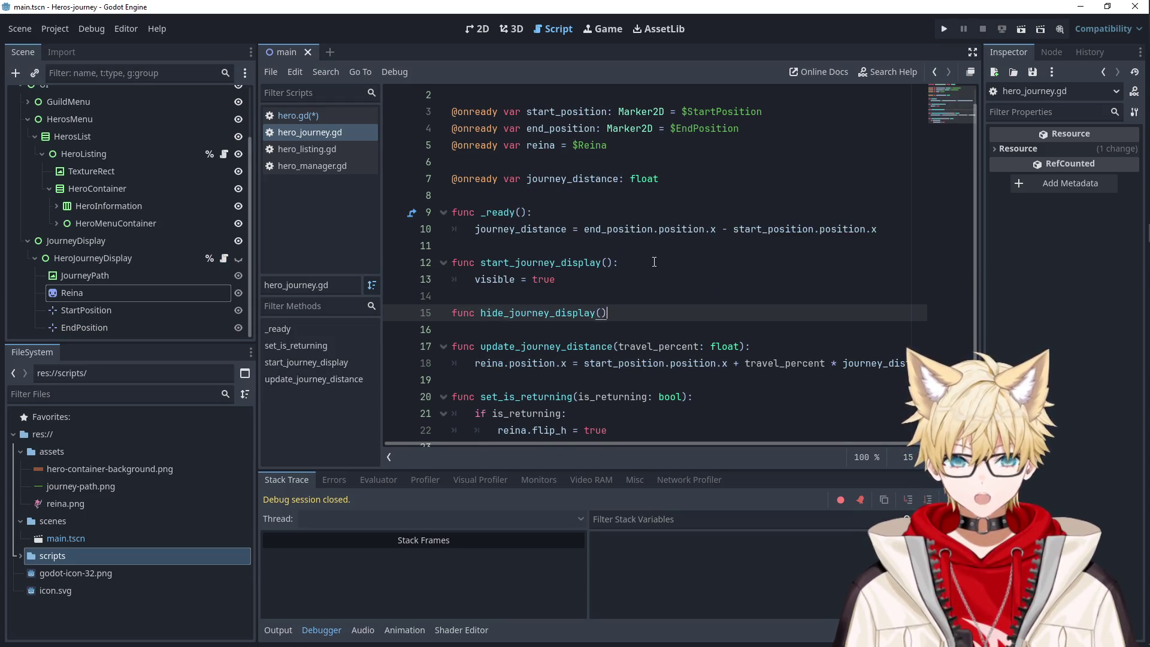
key("Return")
type("visible = false")
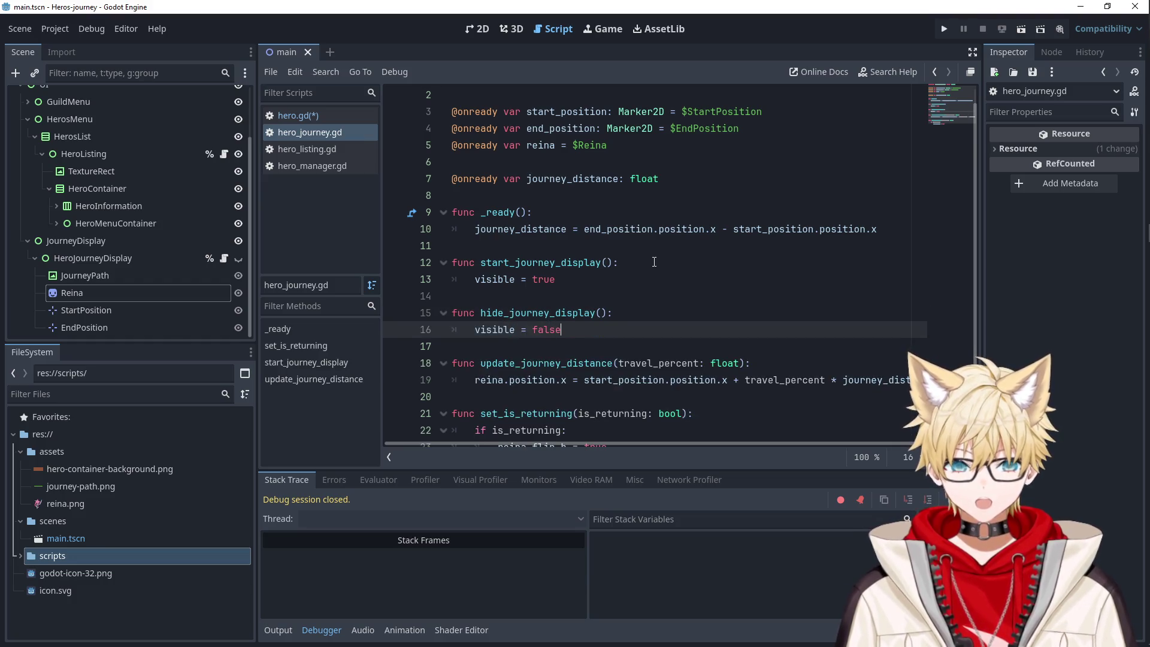
Step: Save the edited scripts and launch the game
left_click(655, 262)
key("ctrl+s")
left_click(944, 29)
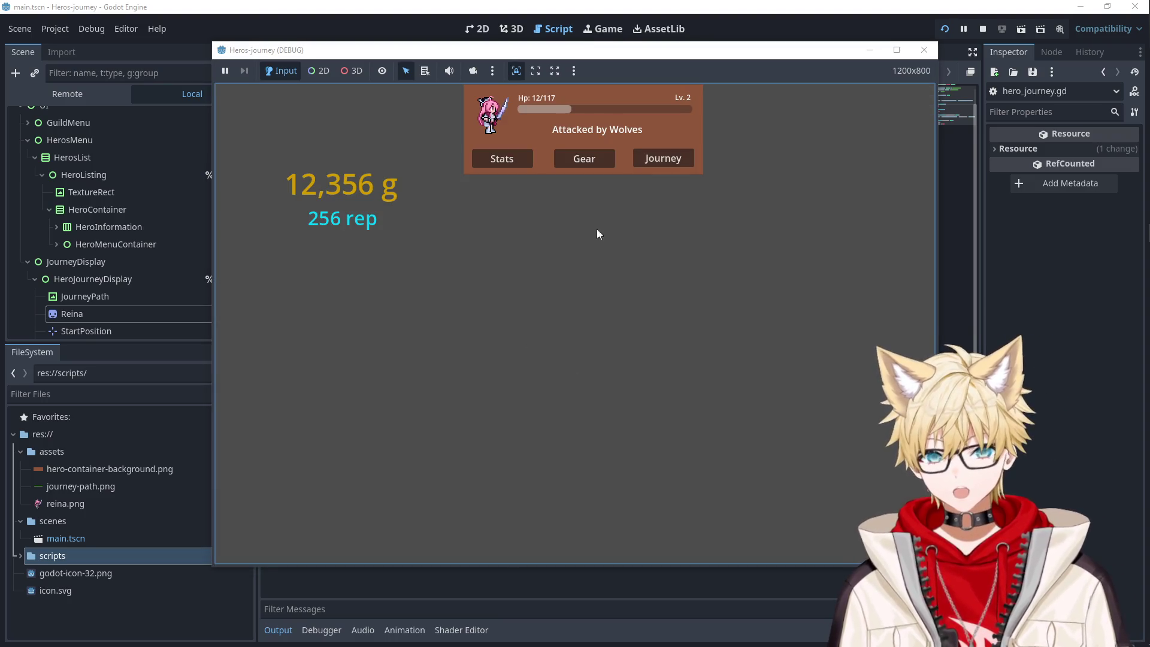
Step: Start the hero's journey four times, including during the return trip, then stop the game
left_click(665, 160)
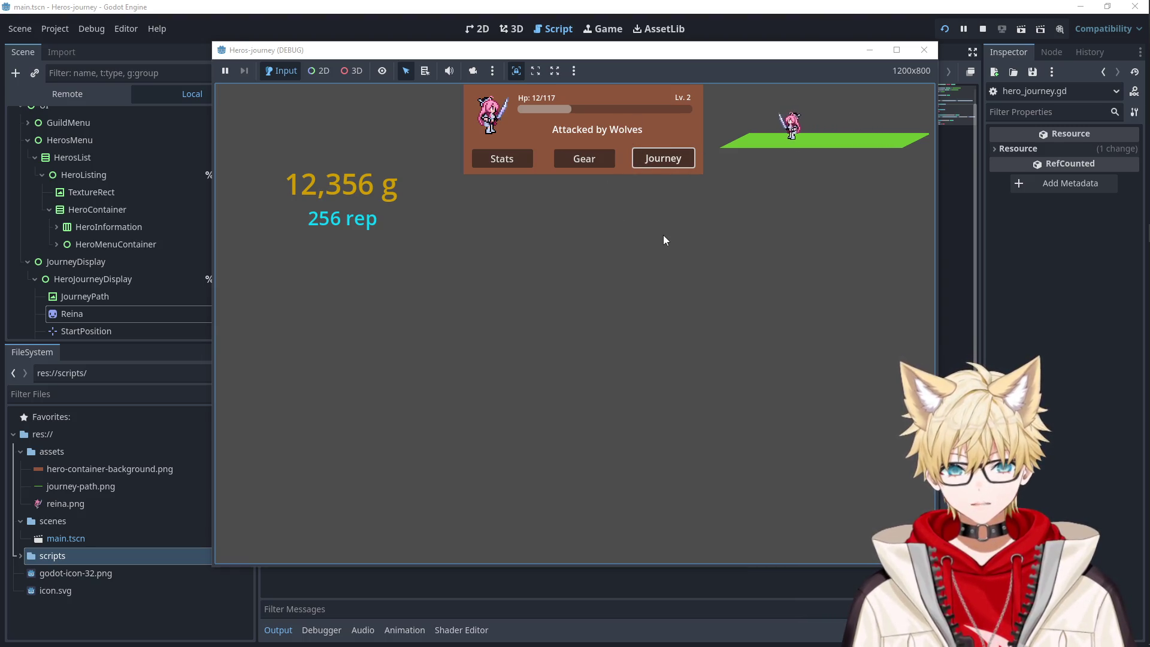
left_click(676, 159)
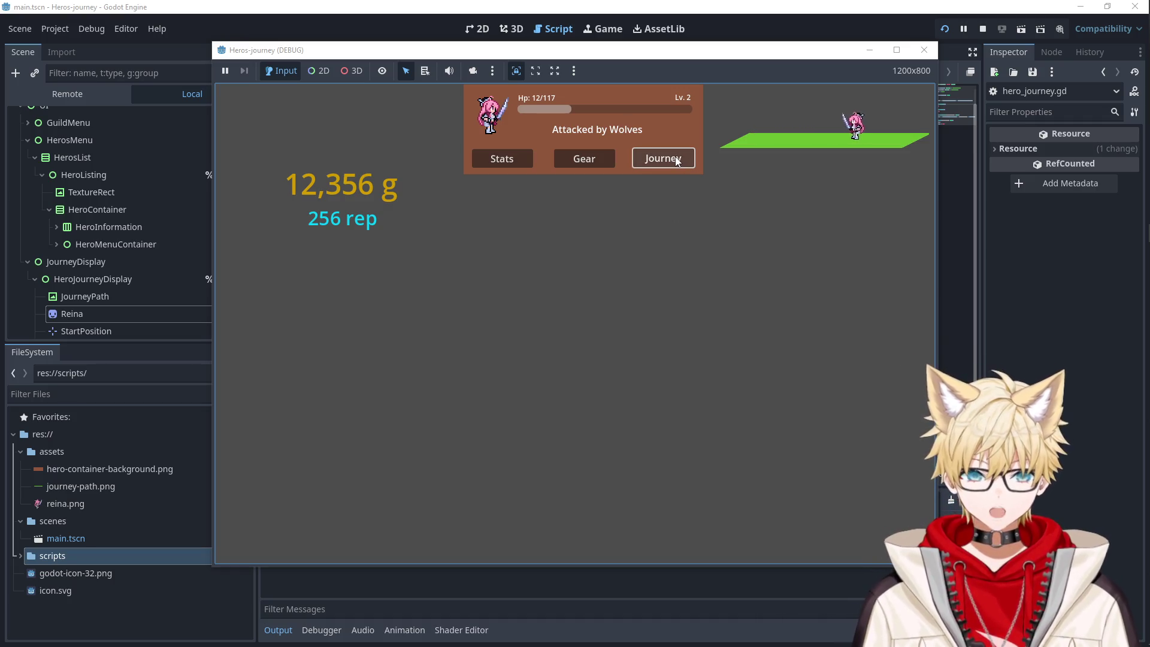
left_click(674, 161)
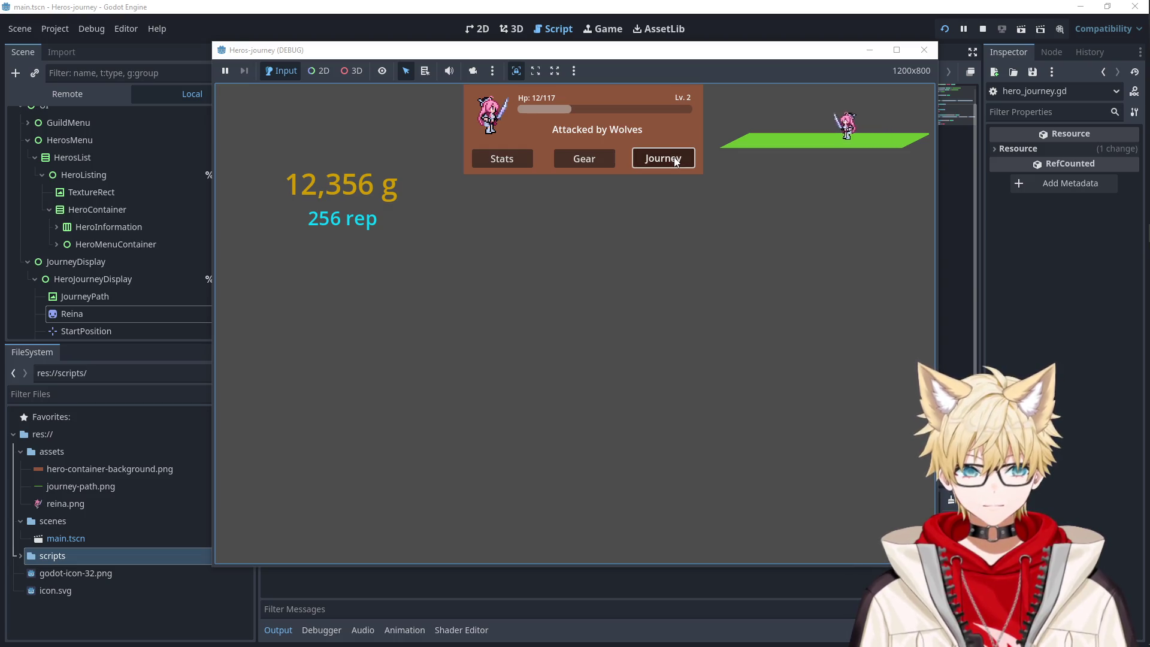
left_click(690, 160)
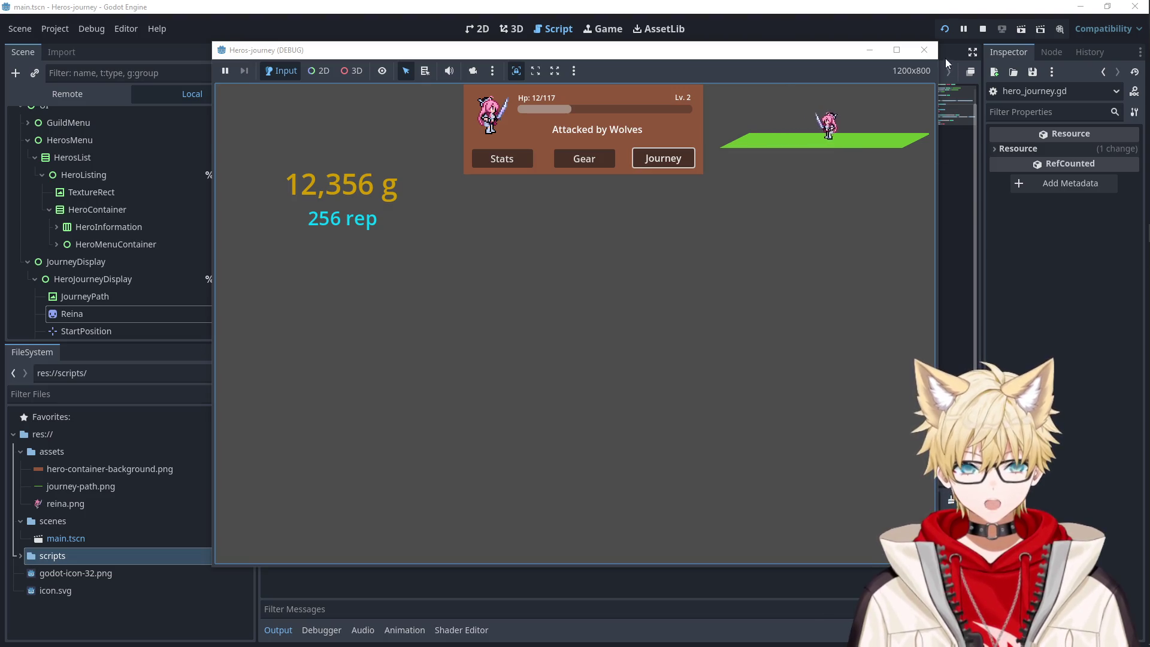
left_click(924, 50)
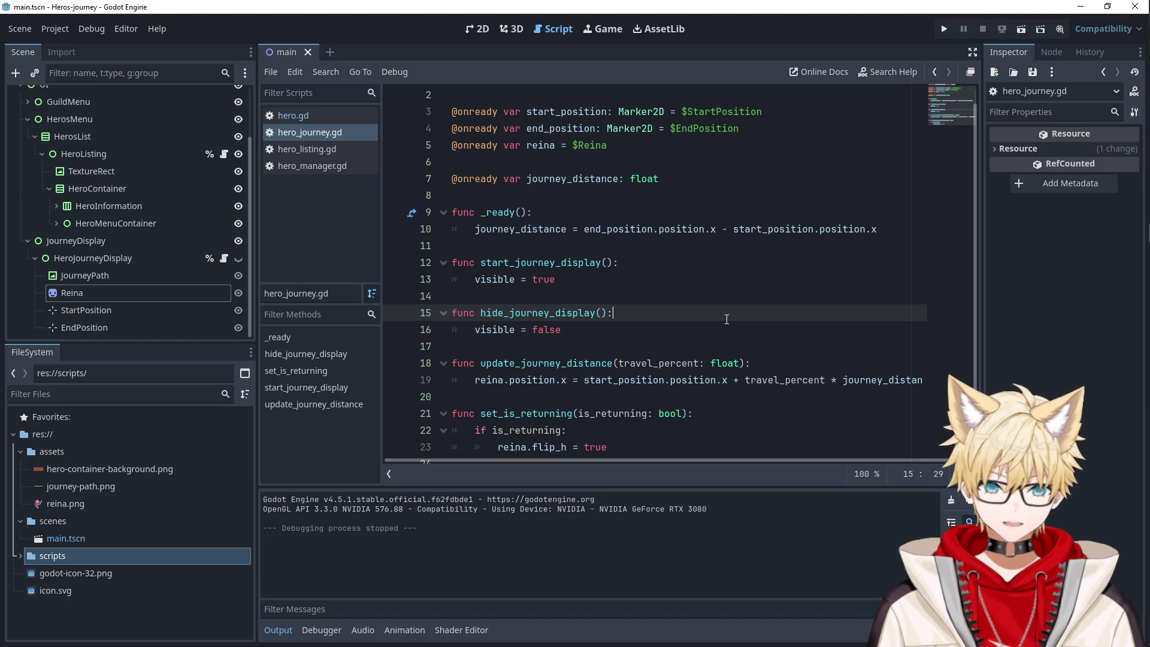
Step: Open hero.gd and delete the hide_journey_display() call on line 47
scroll(727, 320, "down", 1)
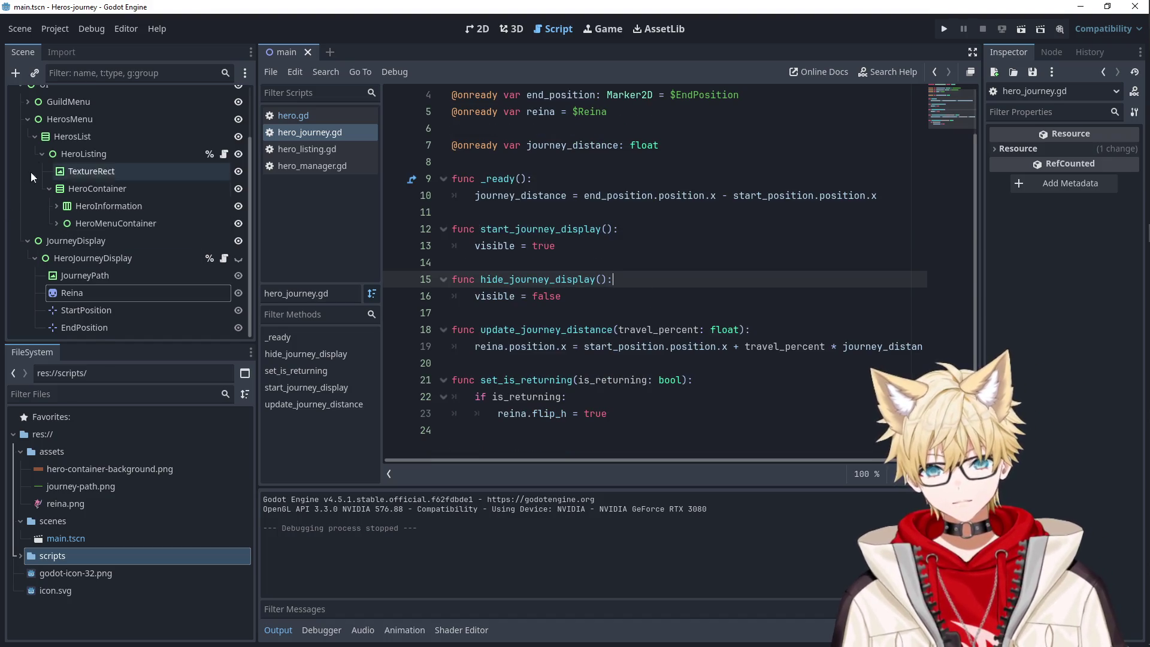
scroll(60, 162, "up", 2)
left_click(238, 130)
left_click_drag(722, 380, 471, 380)
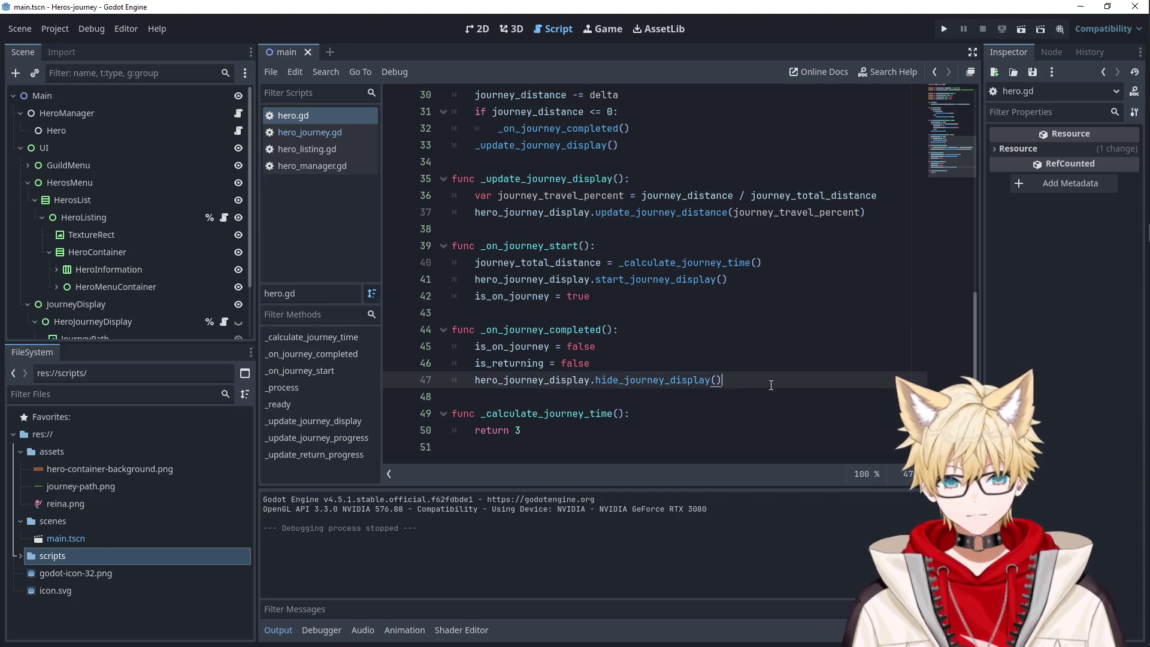
key("BackSpace")
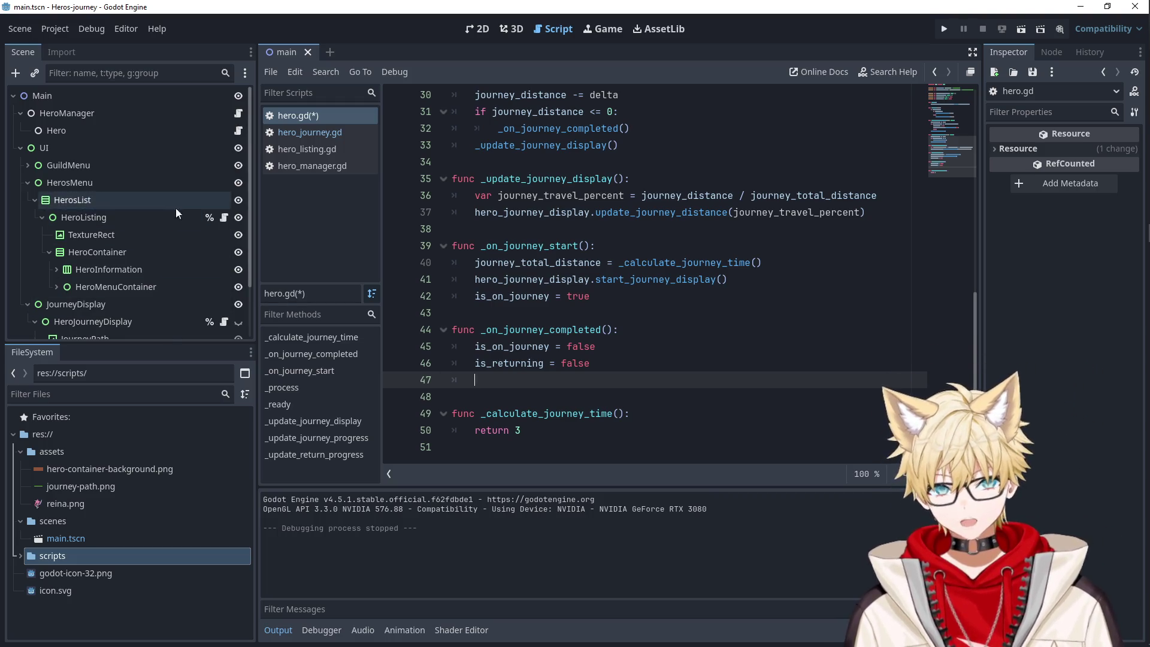
mouse_move(1127, 166)
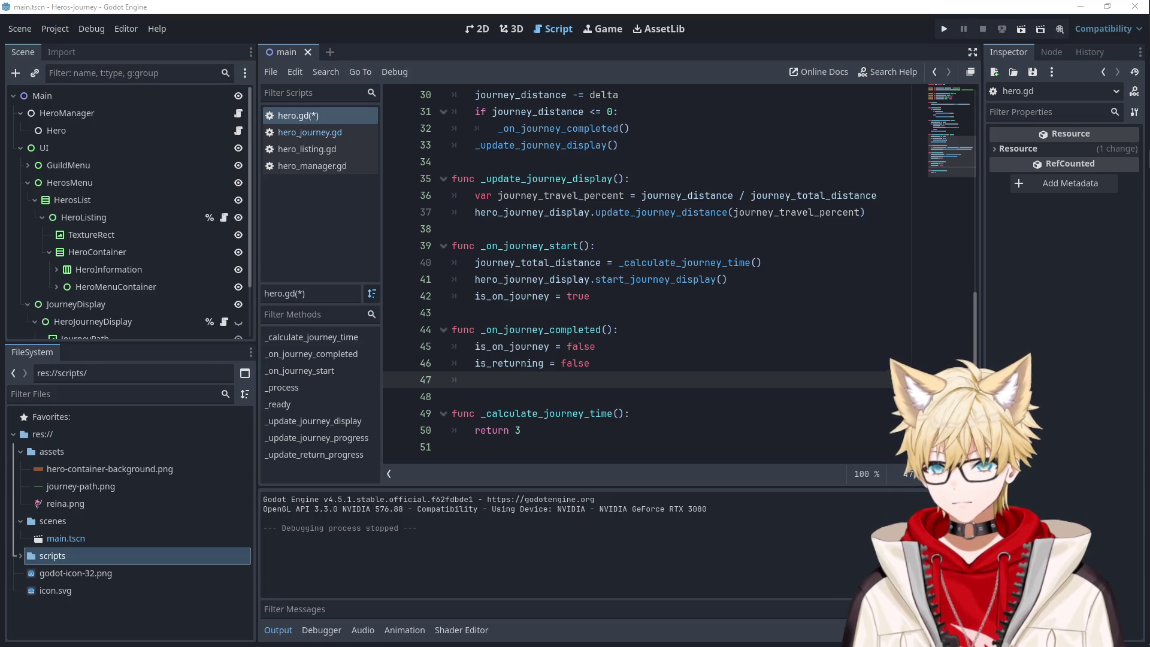
mouse_move(1147, 149)
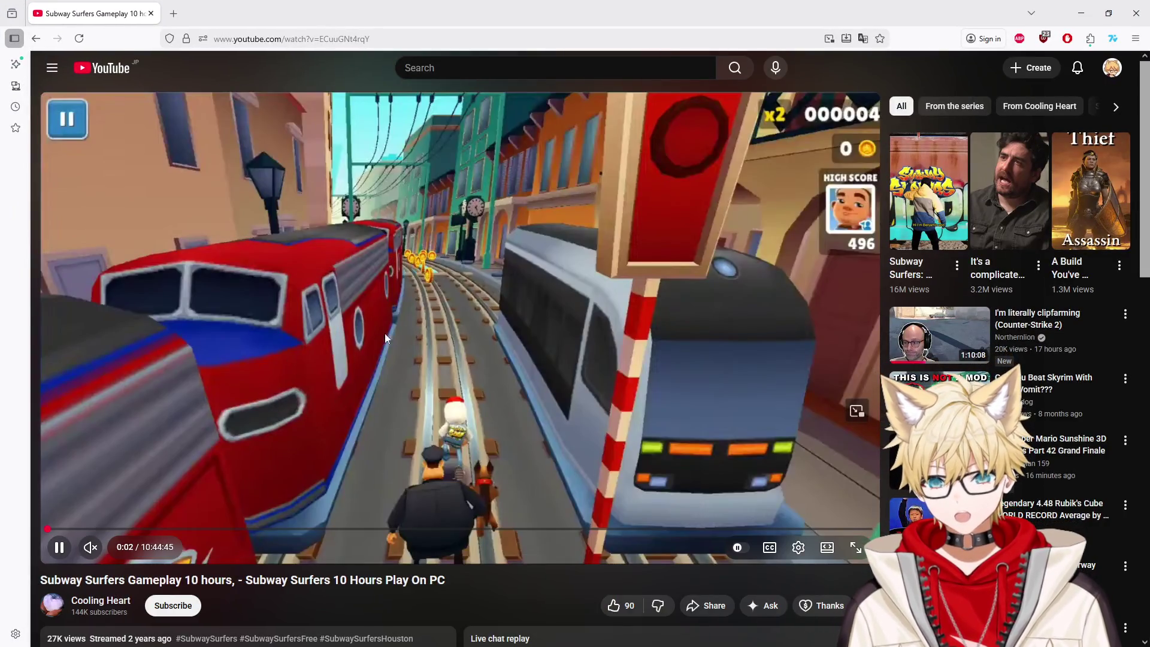
Step: Pause and then restart the Subway Surfers Gameplay 10 hours video
left_click(340, 450)
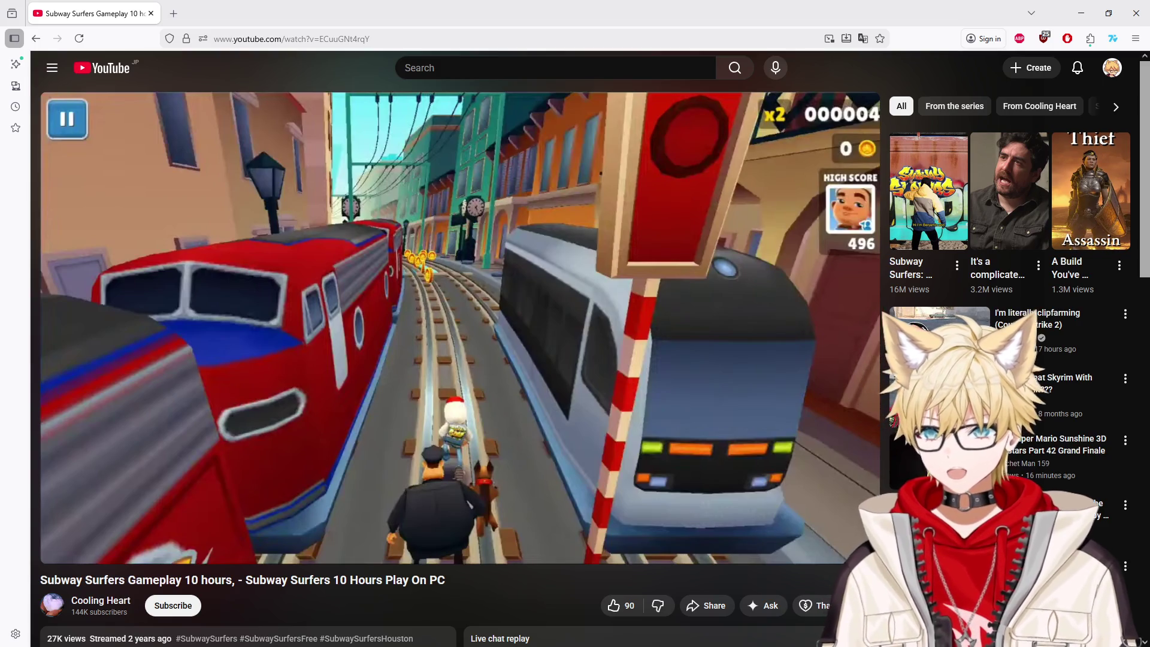
left_click(533, 405)
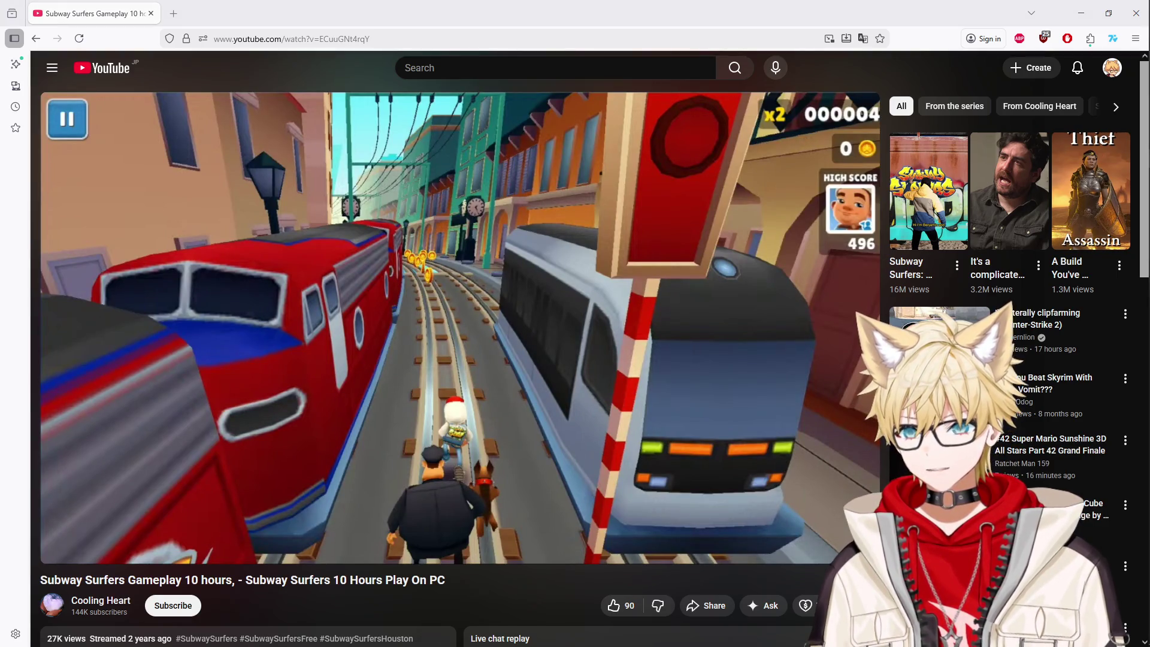
Step: Pause and resume the video, then jump it ahead to 1:30:46
left_click(507, 393)
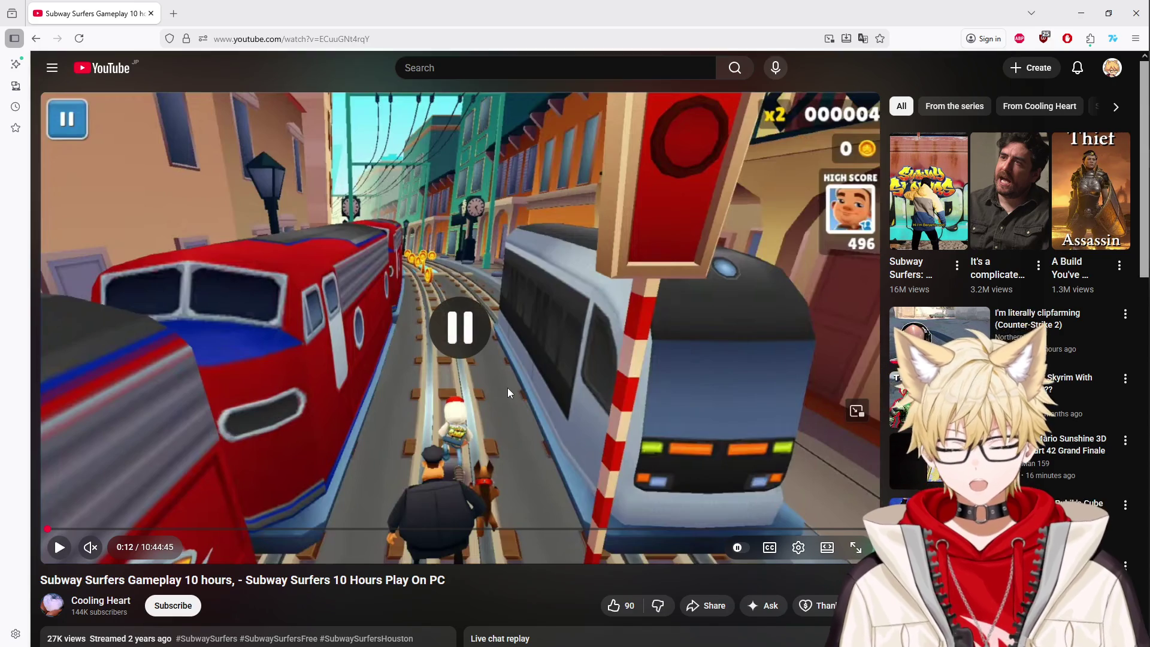
left_click(508, 393)
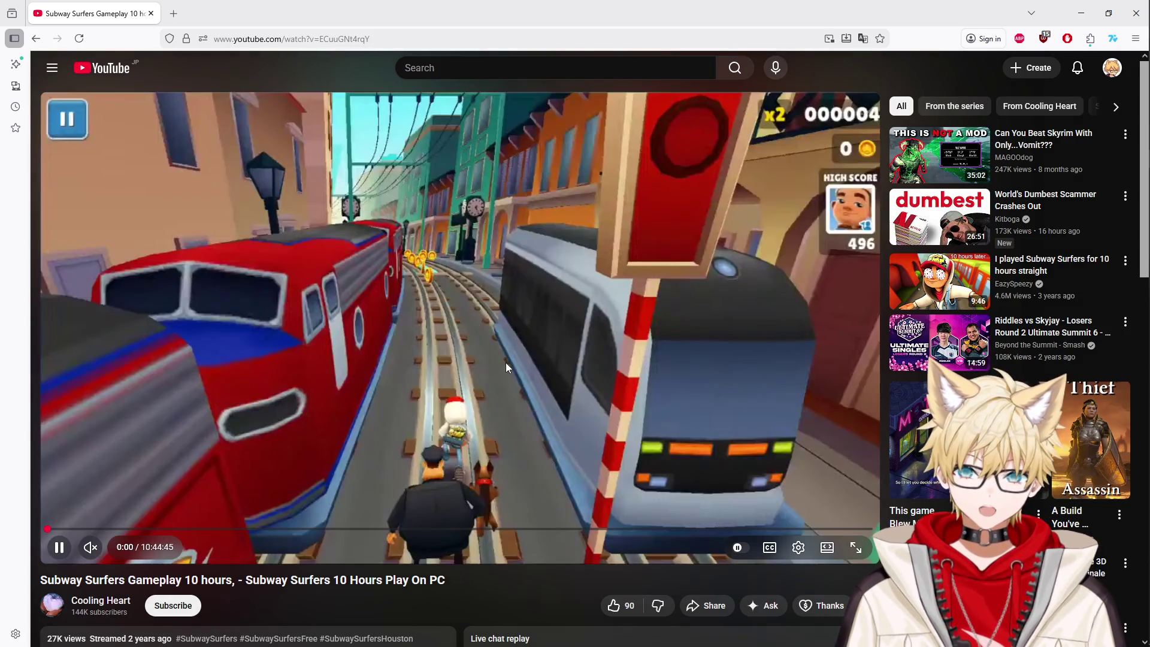
left_click(495, 366)
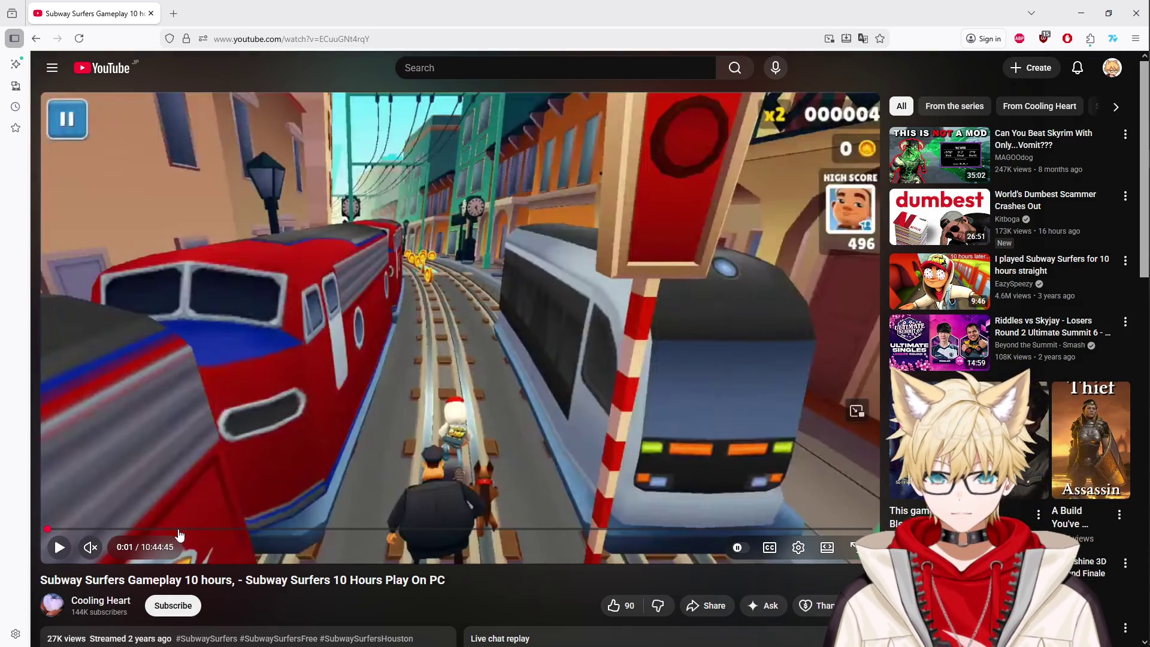
left_click(166, 531)
left_click(466, 356)
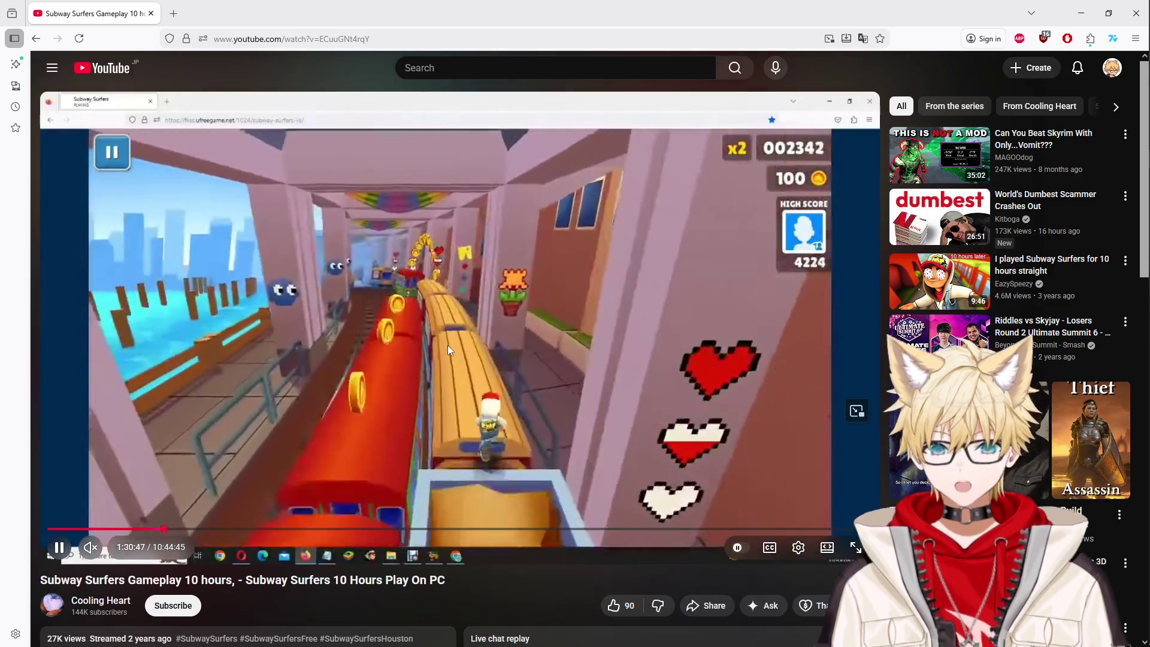
Step: Launch Paint from Start search, then bring the 'BRB Making tea' drawing forward
key("super")
type("pai")
key("Return")
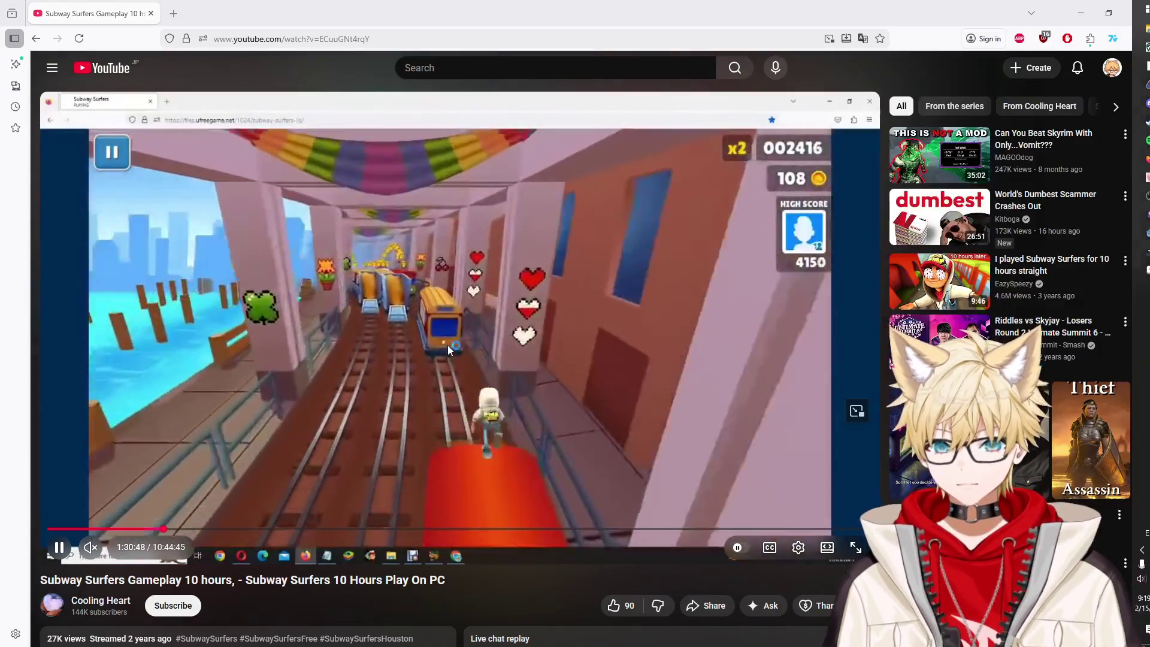
key("alt+F4")
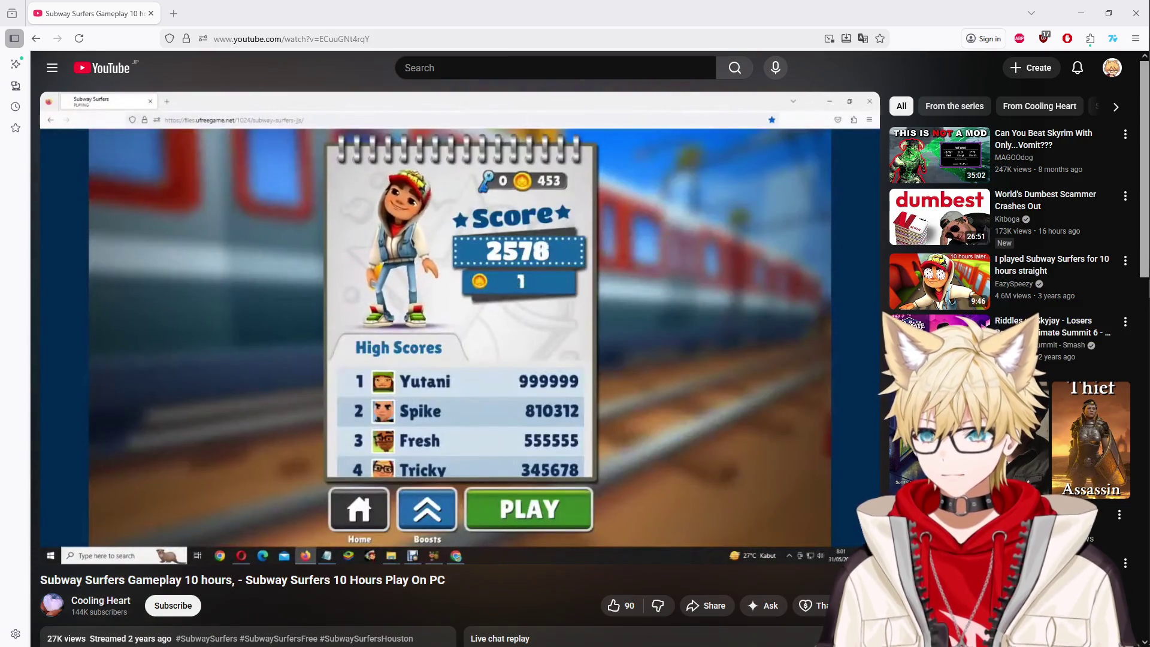
key("alt+Tab")
Step: Move the Paint window right and narrow it into a slim panel beside the video
left_click_drag(789, 33, 830, 27)
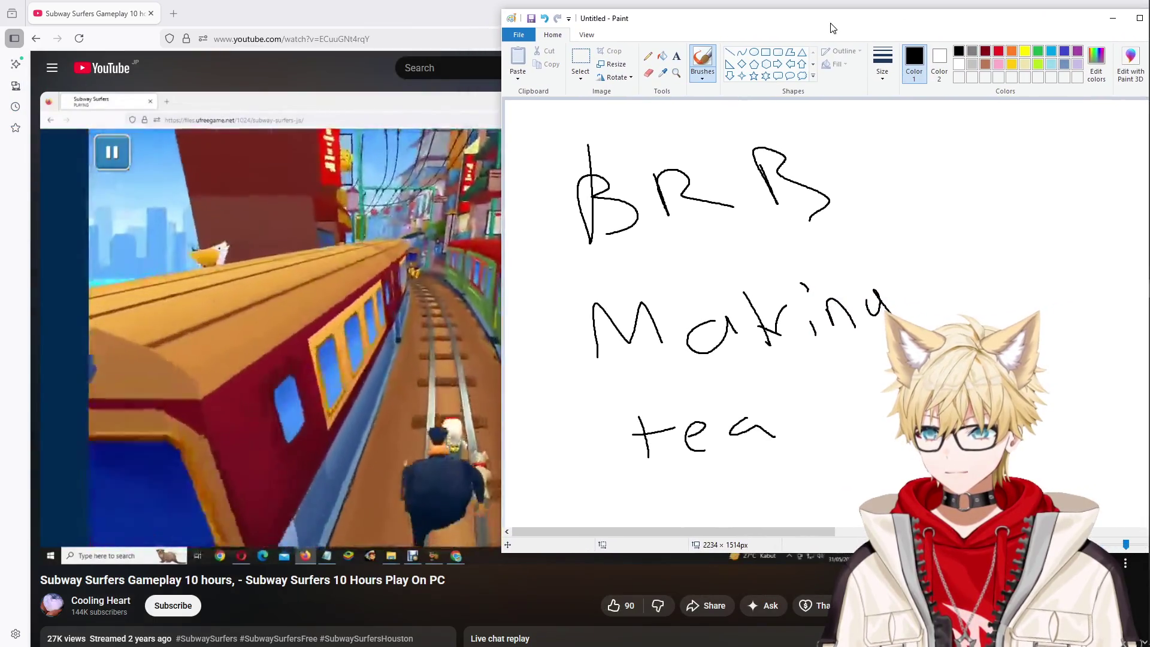
left_click_drag(502, 125, 692, 125)
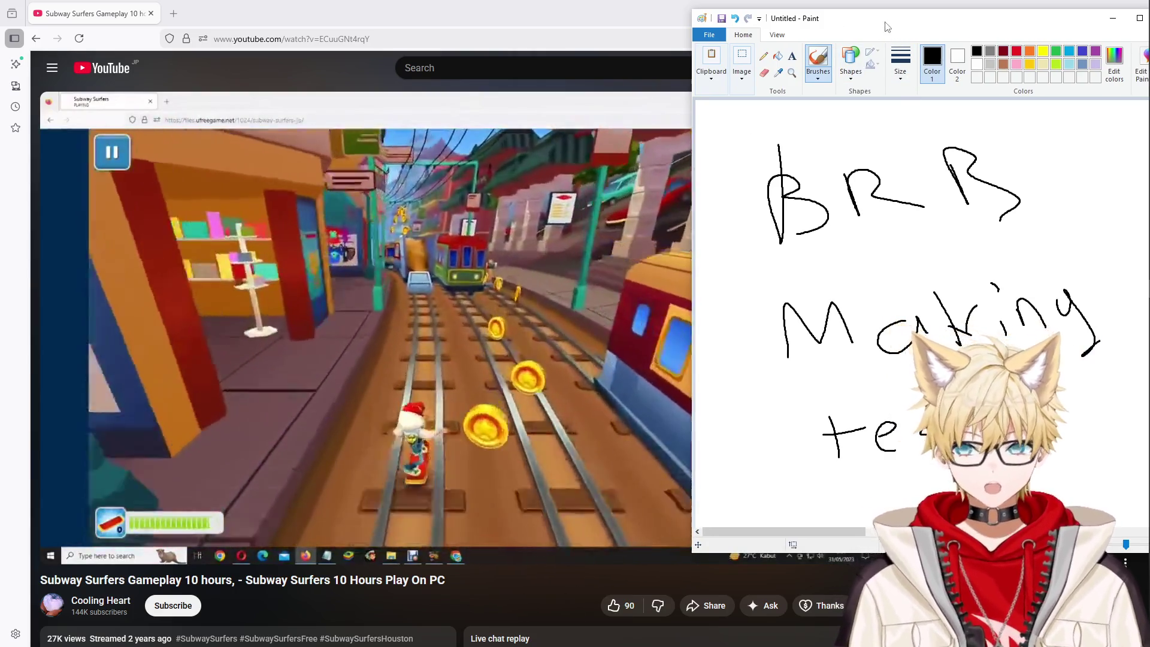
left_click_drag(887, 27, 873, 25)
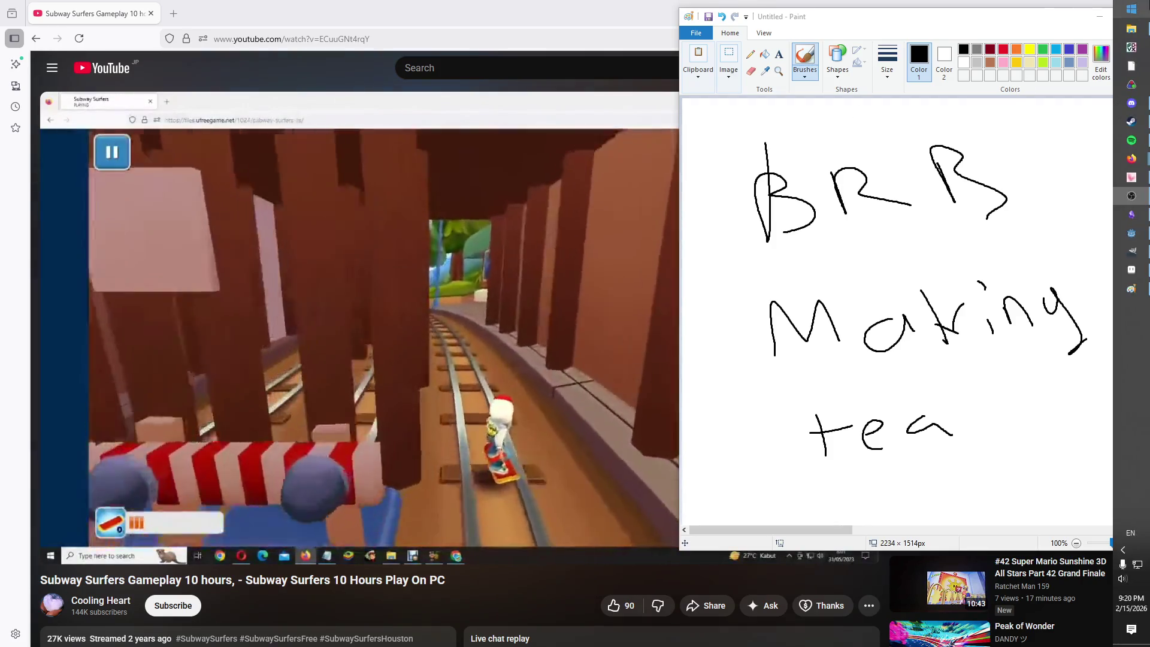
mouse_move(1132, 159)
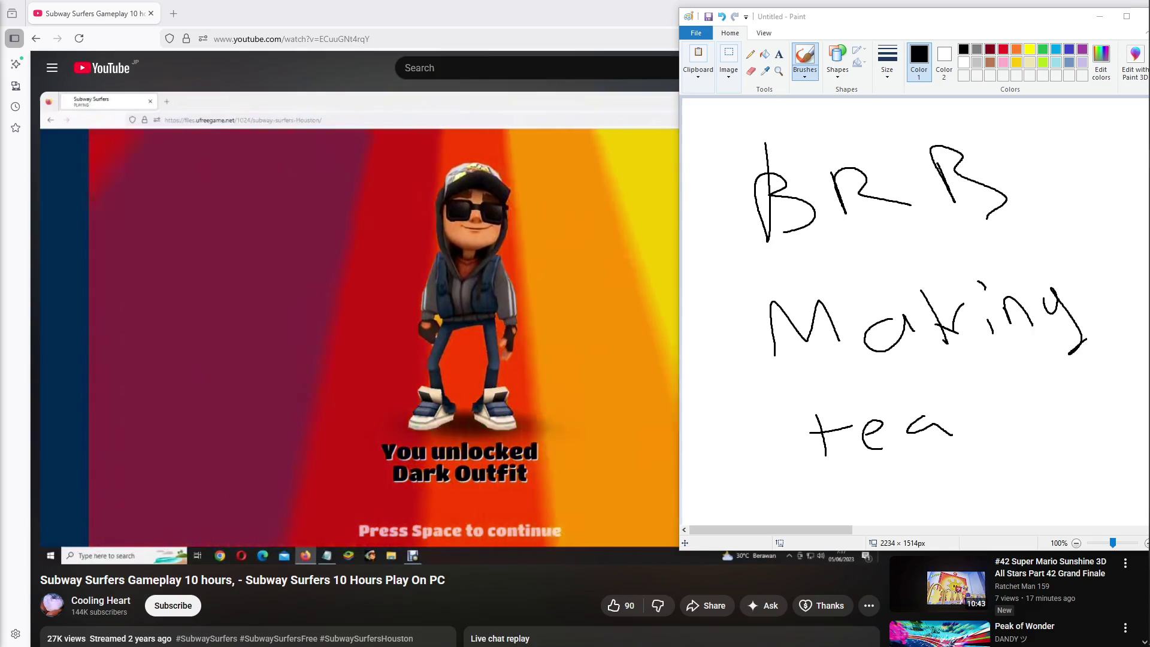
mouse_move(1124, 130)
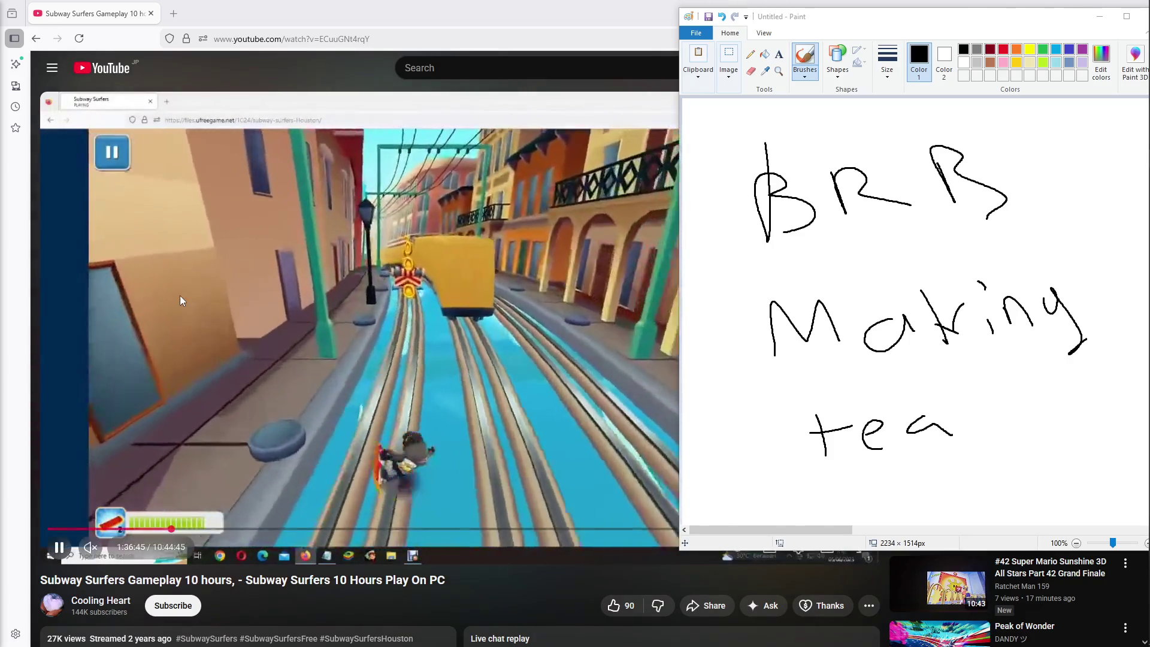
key("alt+Tab")
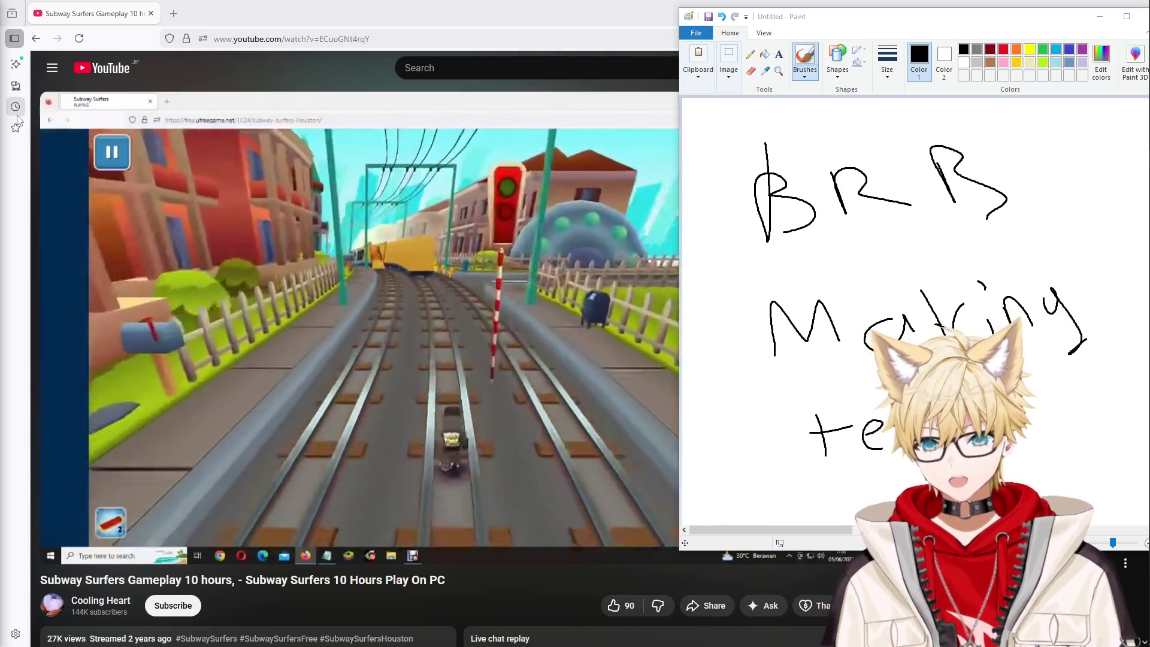
Step: Pause the video at 1:38:32, minimize the browser, and drag the Paint note aside
mouse_move(353, 210)
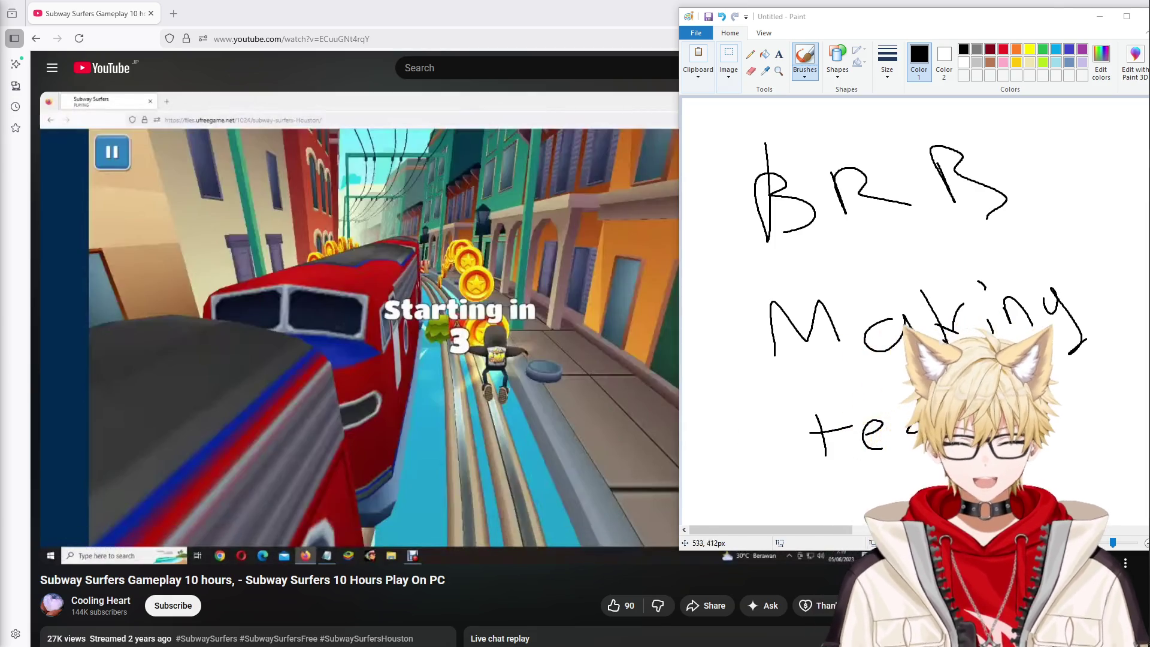
left_click(375, 325)
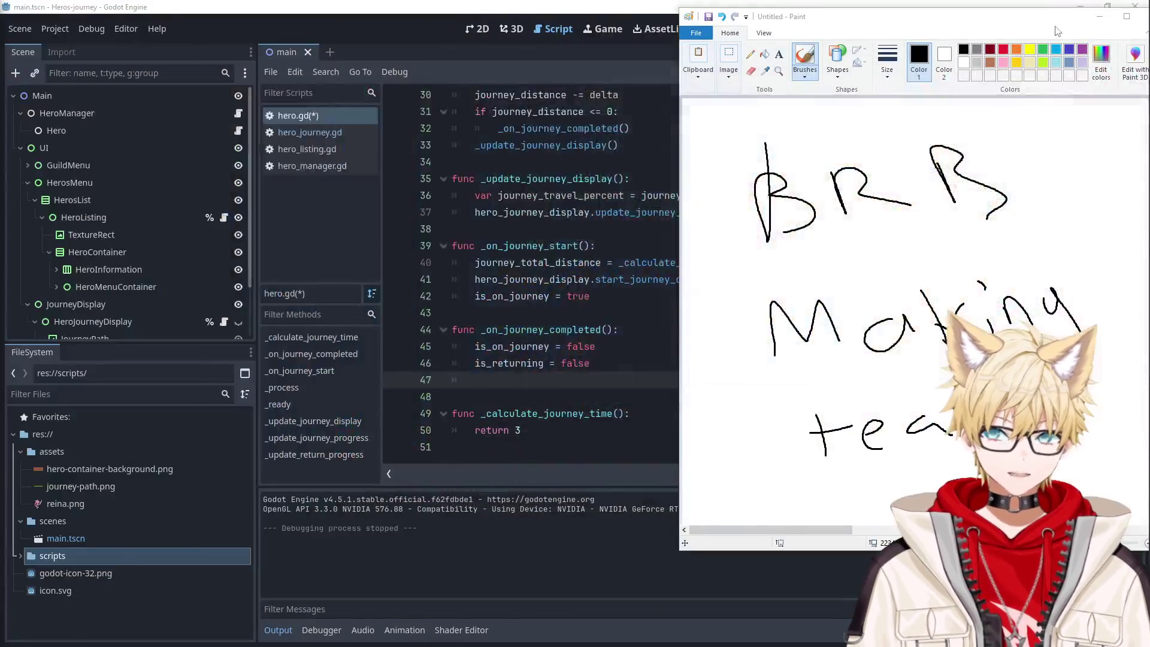
left_click(1081, 13)
left_click_drag(971, 25, 753, 41)
Step: Minimize the Paint note and delete the empty line 47 in _on_journey_completed
left_click(890, 38)
left_click(626, 362)
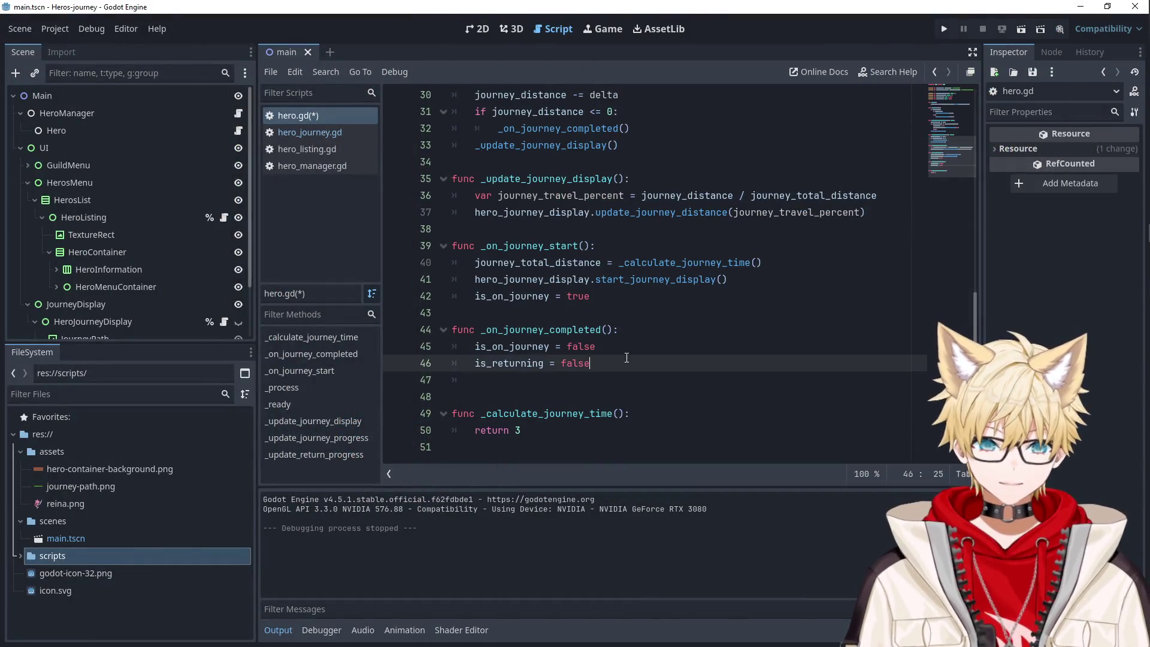
left_click(534, 379)
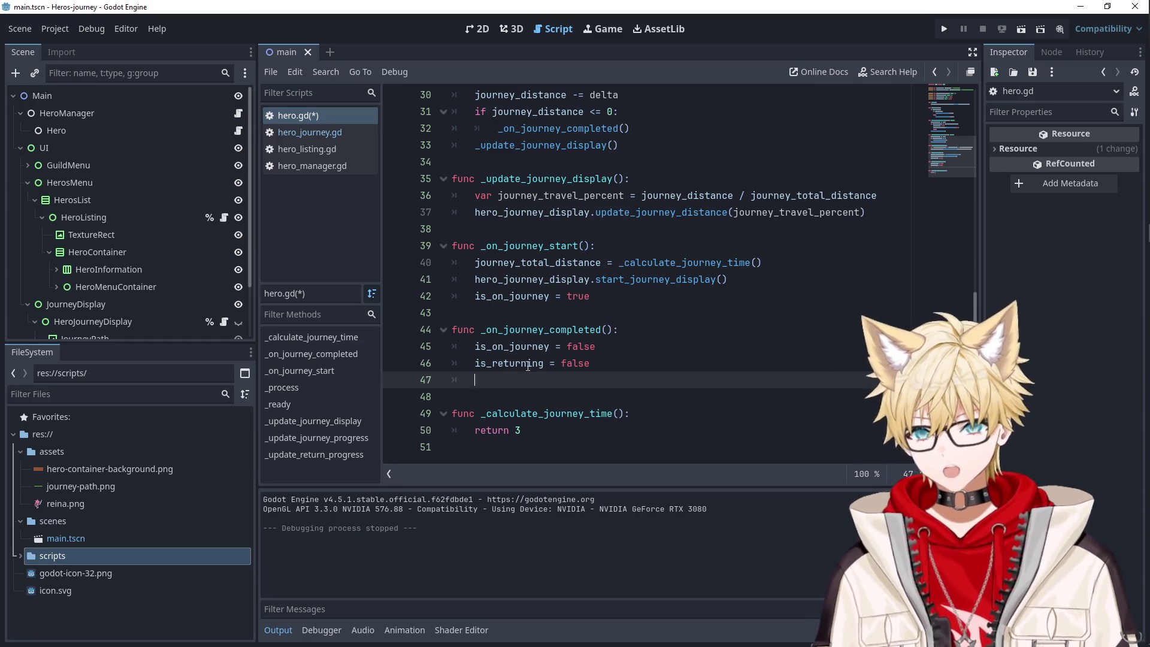
key("BackSpace")
key("BackSpace")
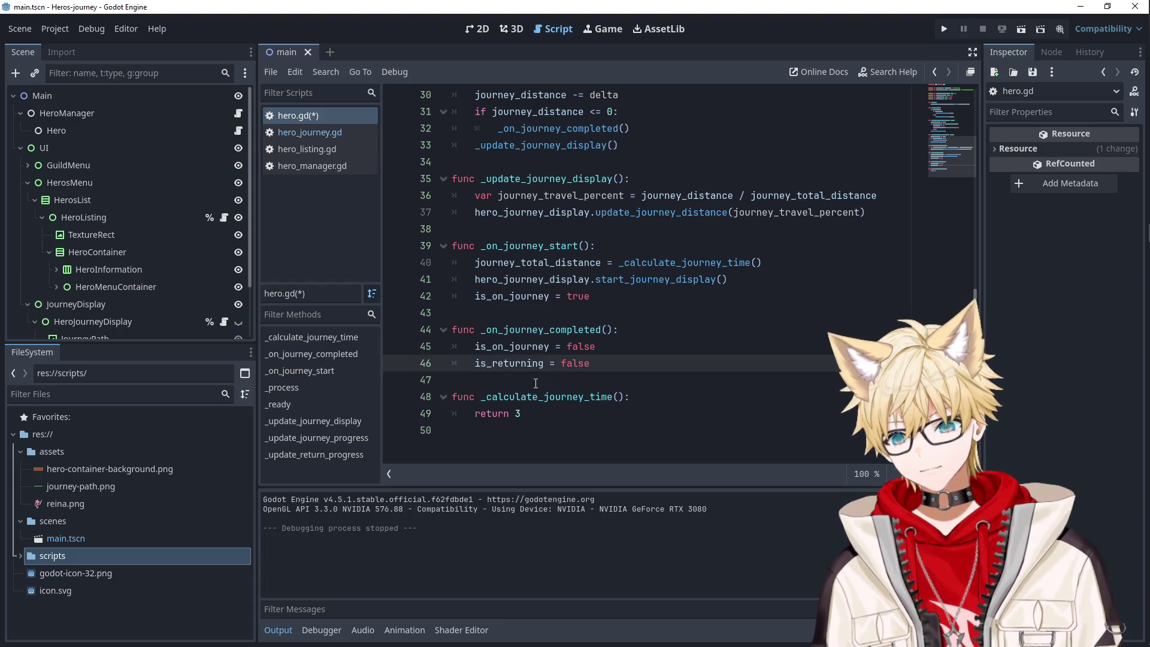
Step: Review lines 45, 37 and 43 of hero.gd, including the update_journey_distance call
mouse_move(1130, 196)
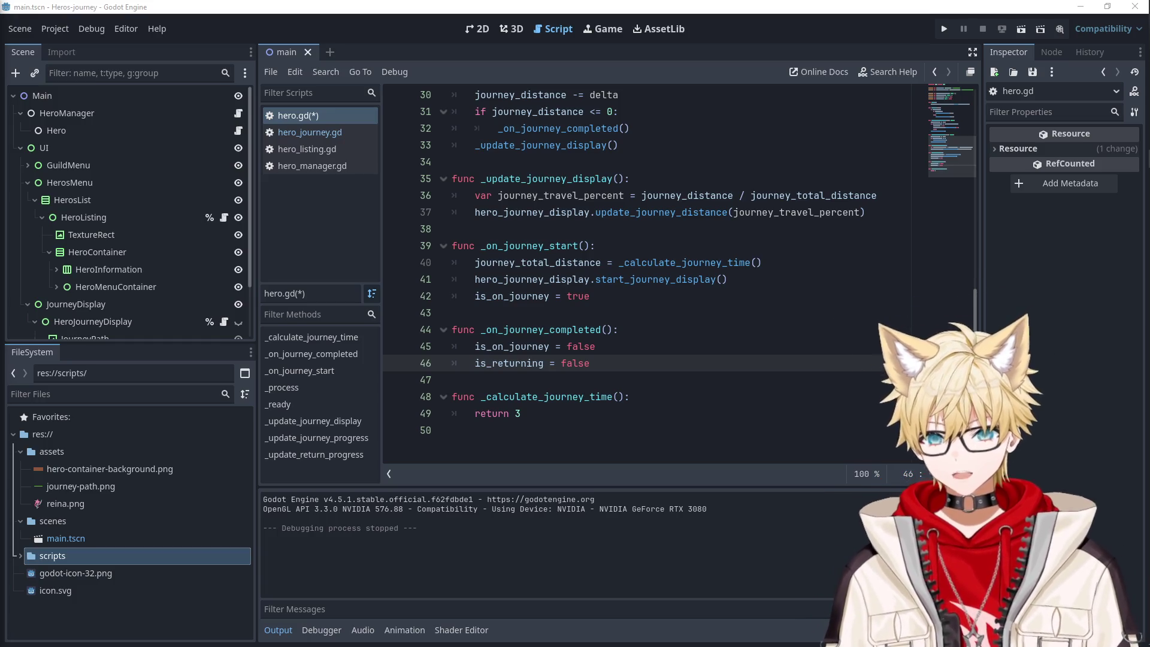
left_click(568, 348)
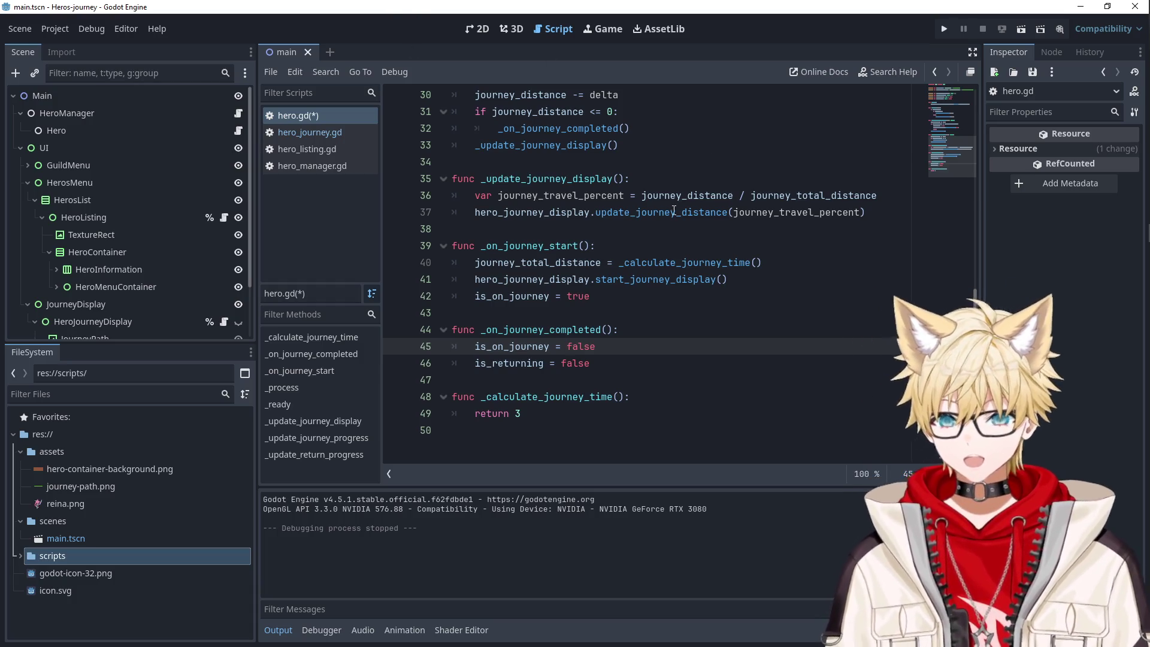
left_click(678, 212)
left_click(609, 319)
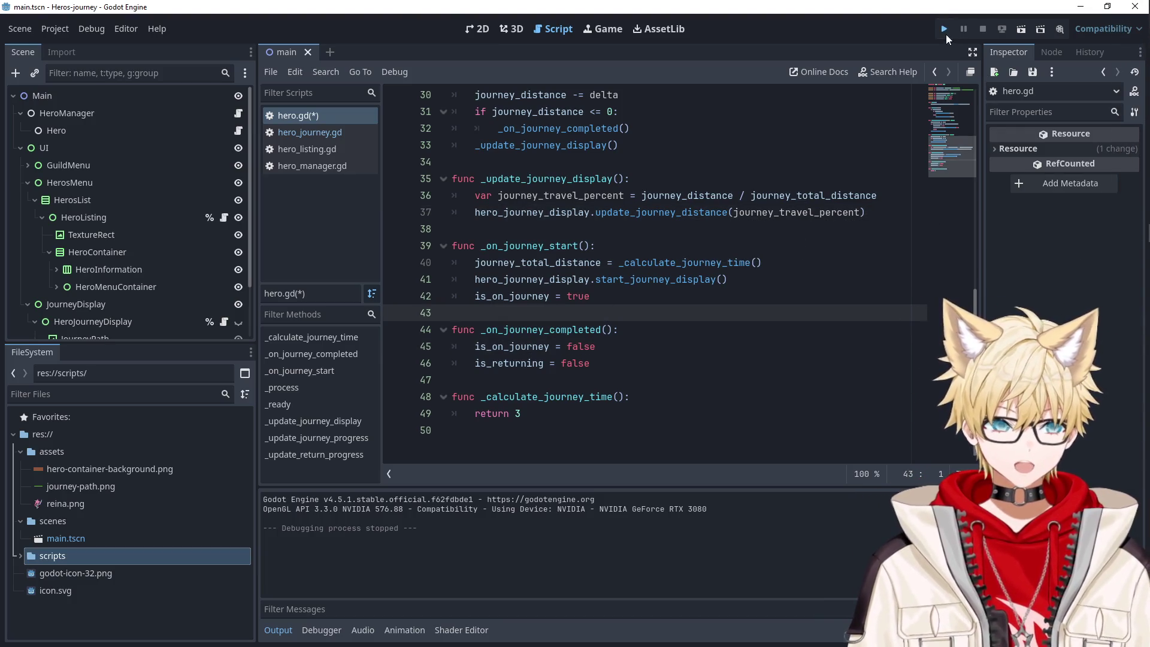
Step: Test-run the project, trigger the hero's journey along the green path, then stop the game
left_click(944, 30)
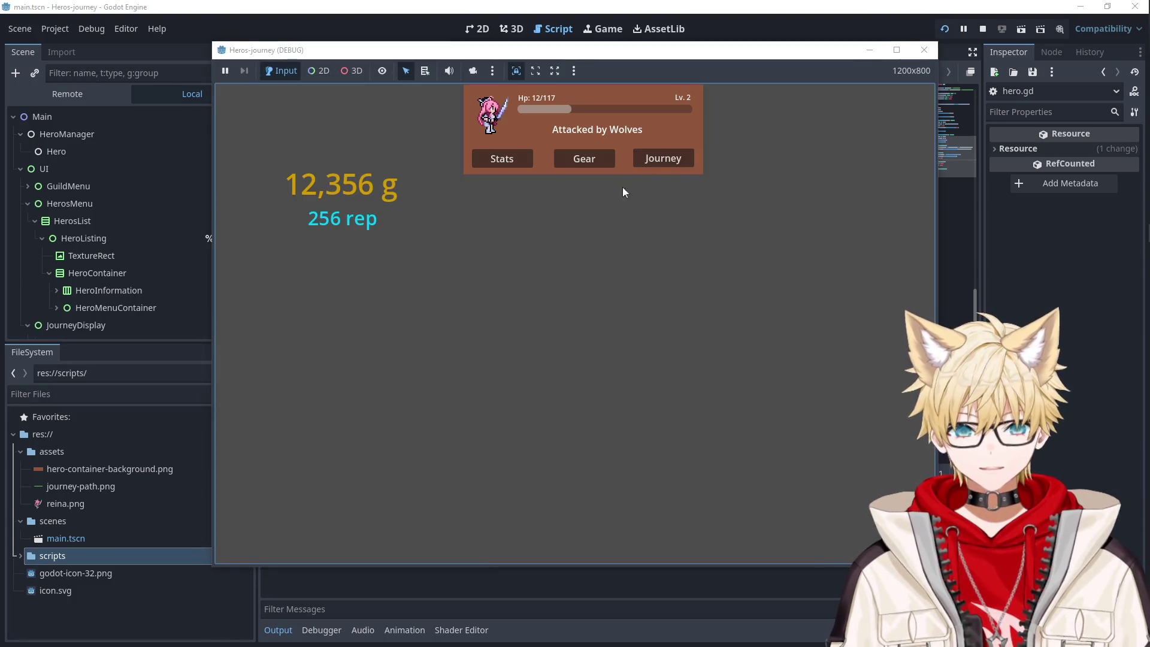
left_click(663, 158)
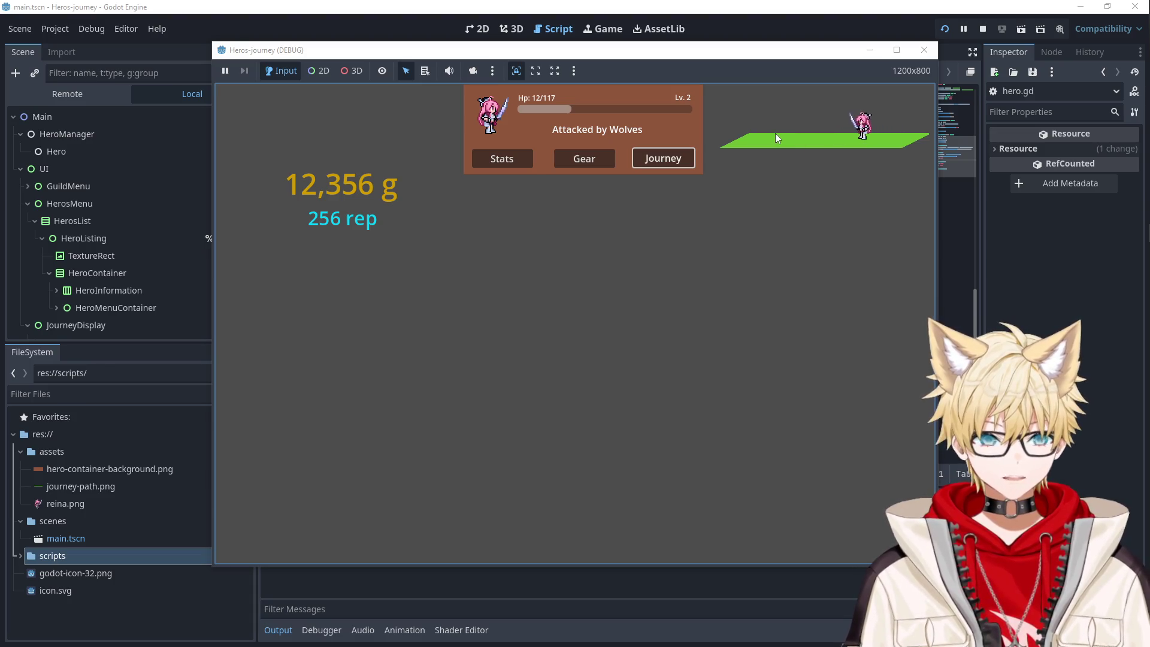
left_click(925, 51)
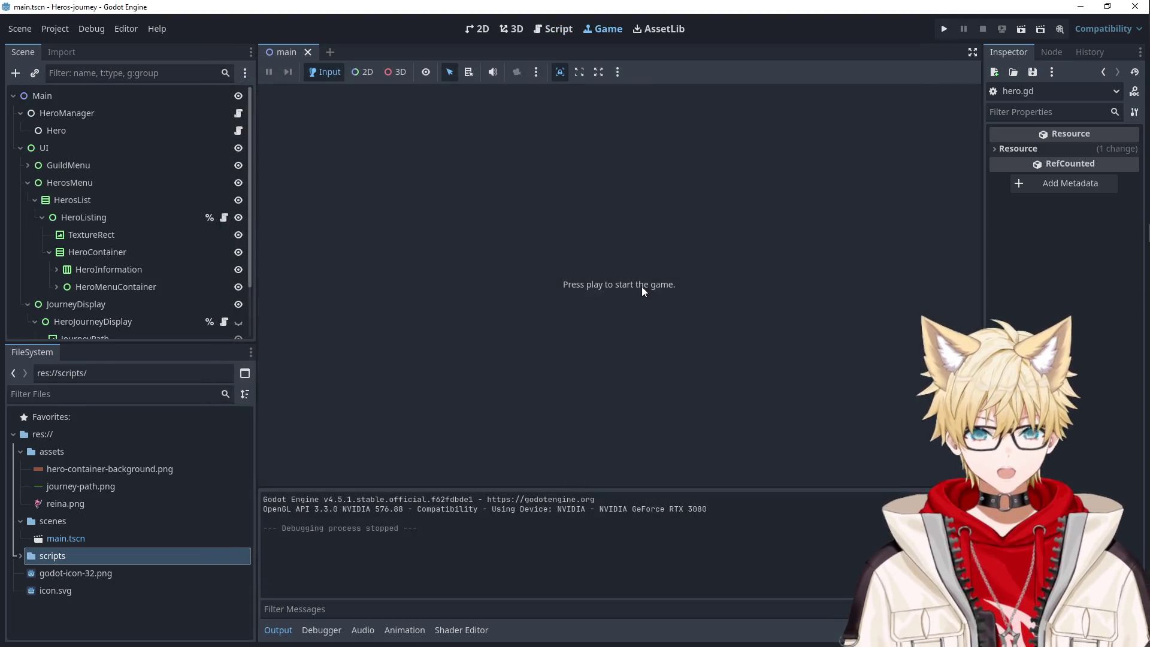
Step: Return to hero.gd in the script editor and place the cursor on line 36, journey_distance
left_click(485, 33)
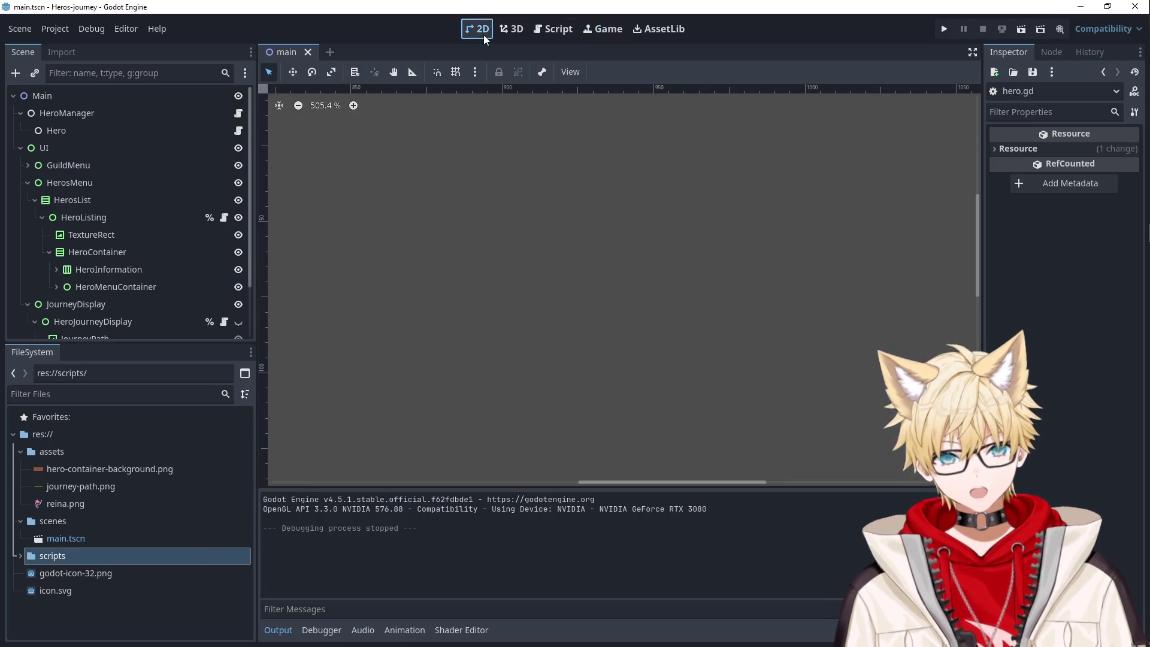
left_click(554, 29)
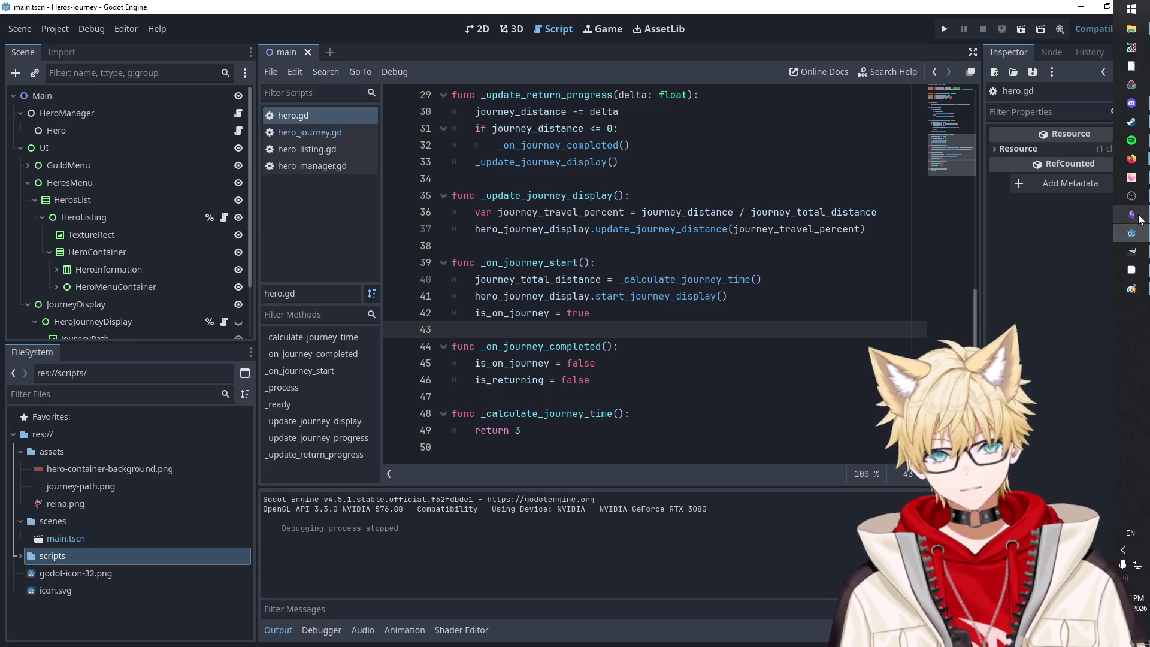
mouse_move(1130, 233)
left_click(707, 211)
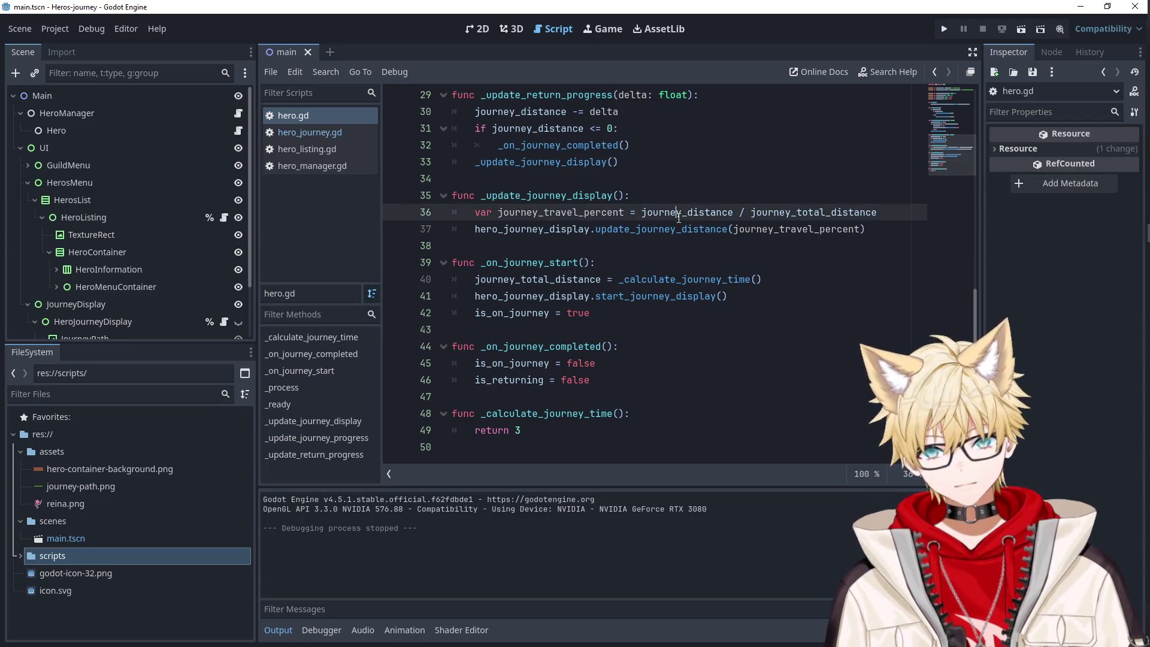
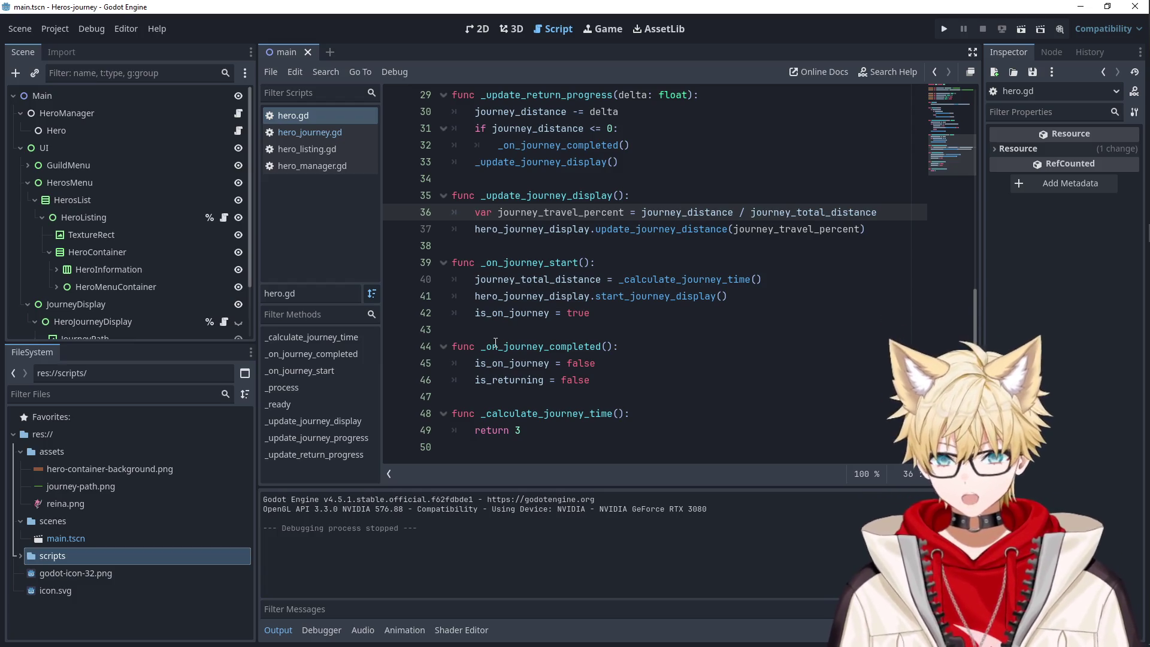
Step: Look through hero.gd and find the is_returning reset in _on_journey_completed
scroll(531, 385, "up", 9)
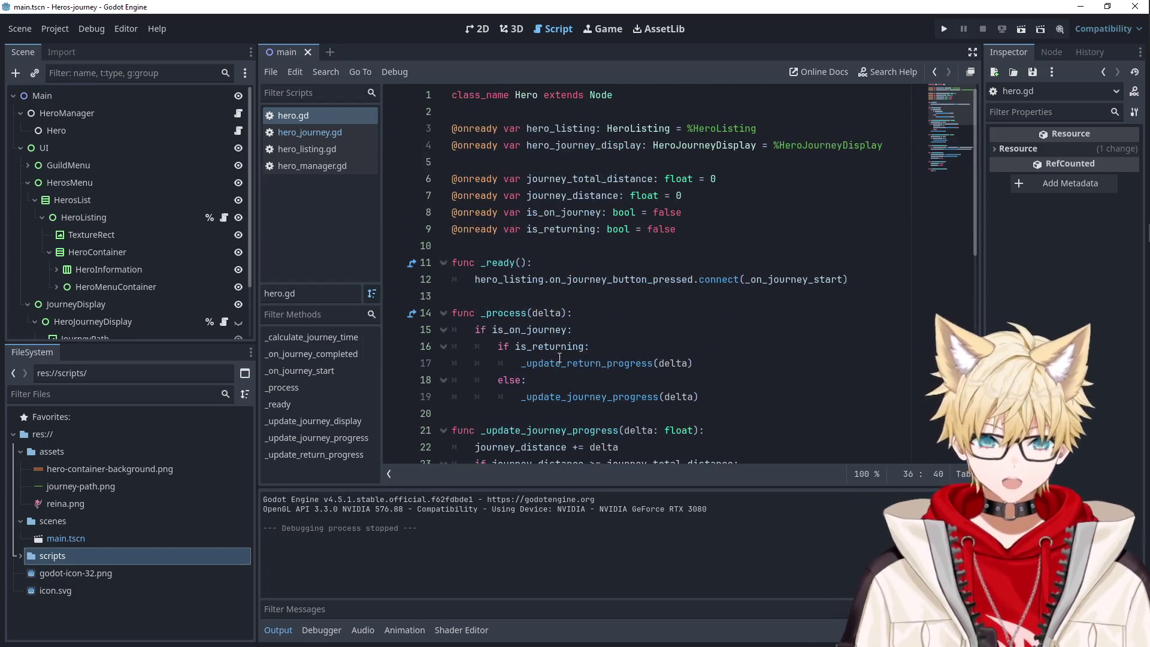
left_click(604, 264)
left_click(602, 248)
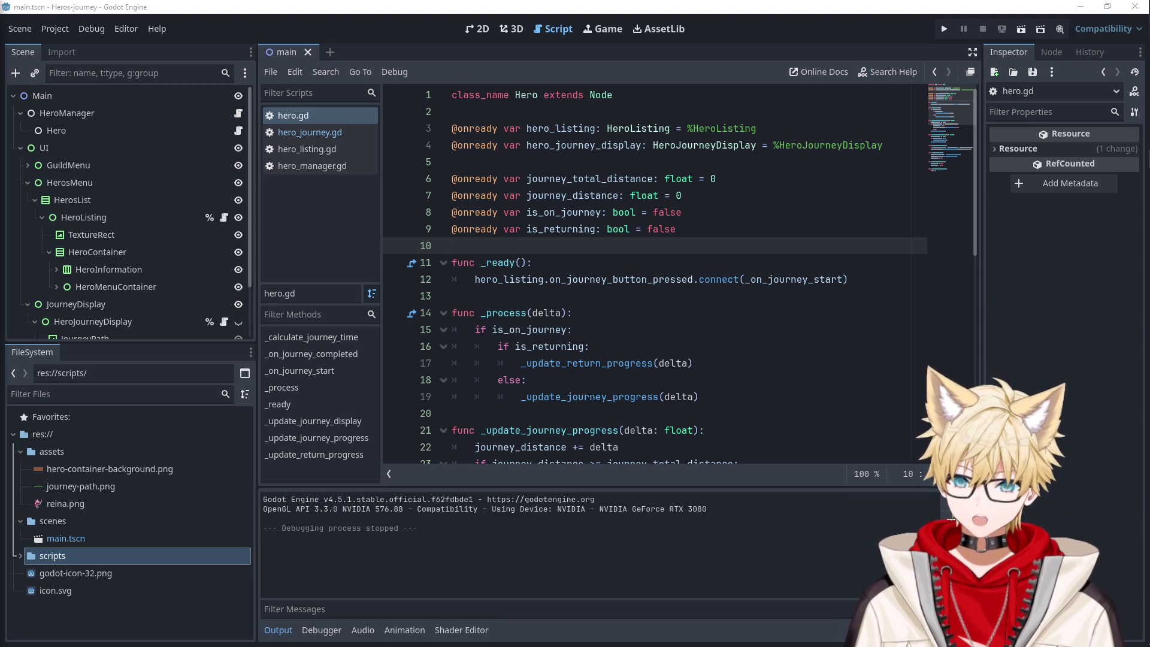
left_click(694, 212)
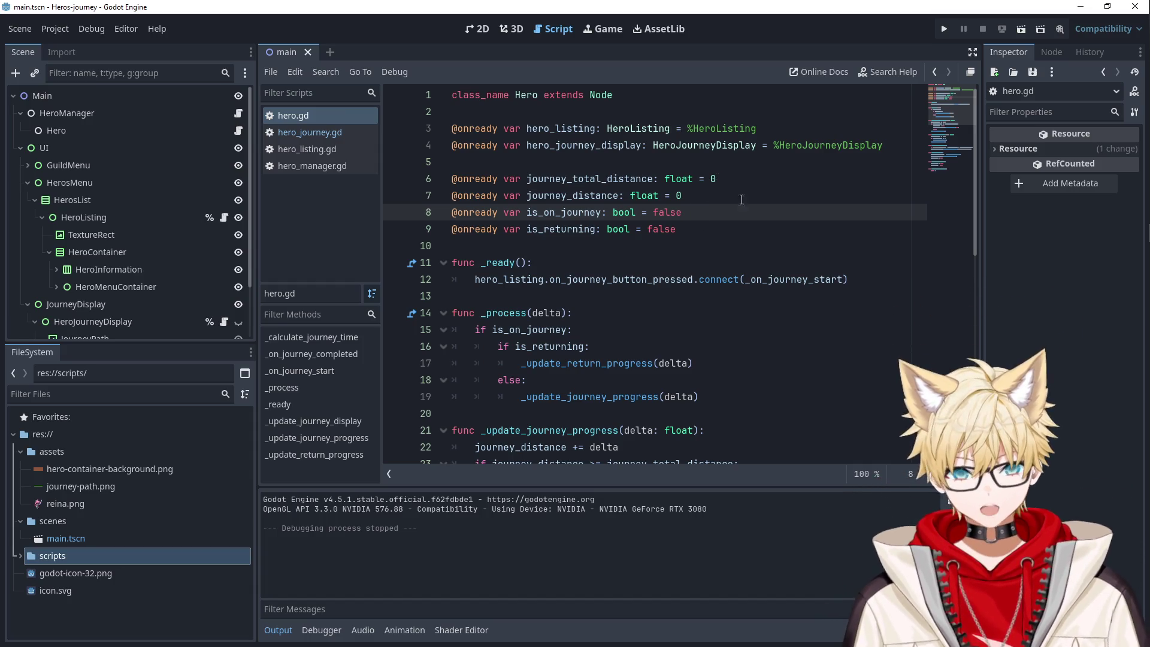
mouse_move(1131, 158)
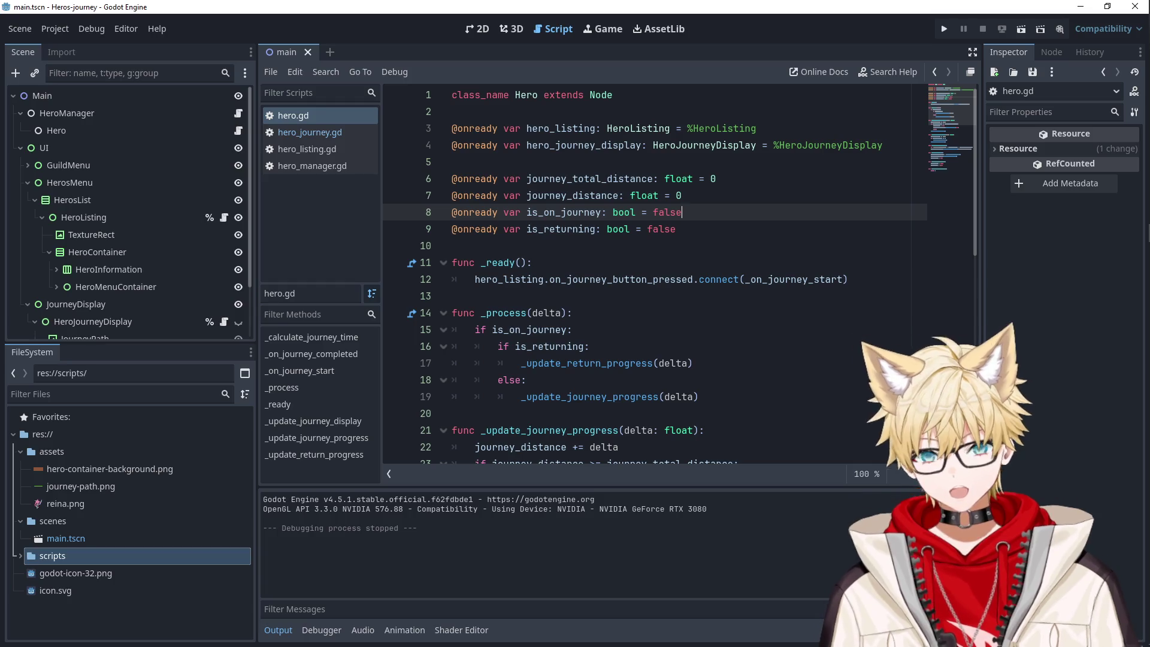
scroll(653, 275, "down", 2)
left_click(539, 196)
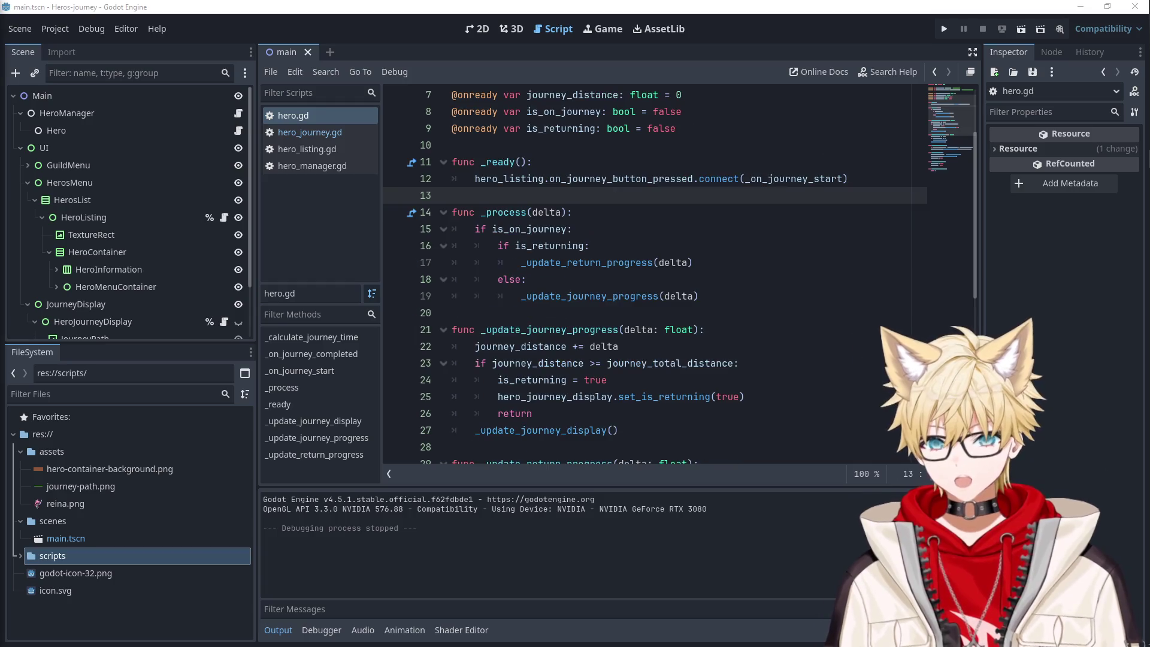
left_click(575, 229)
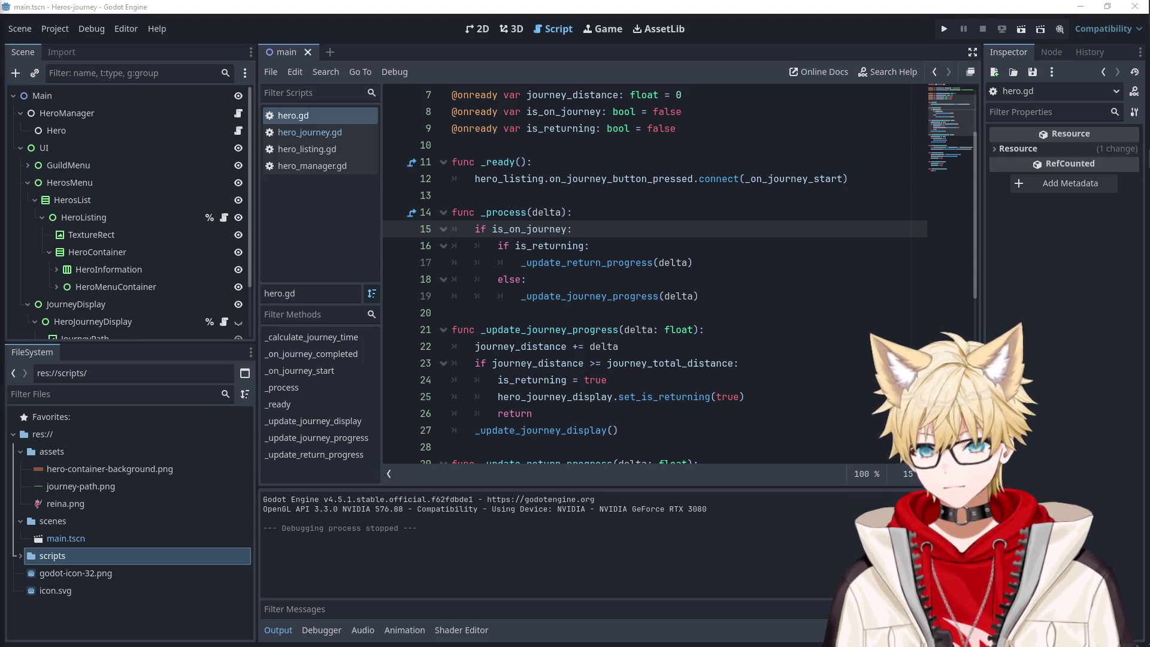
left_click(636, 330)
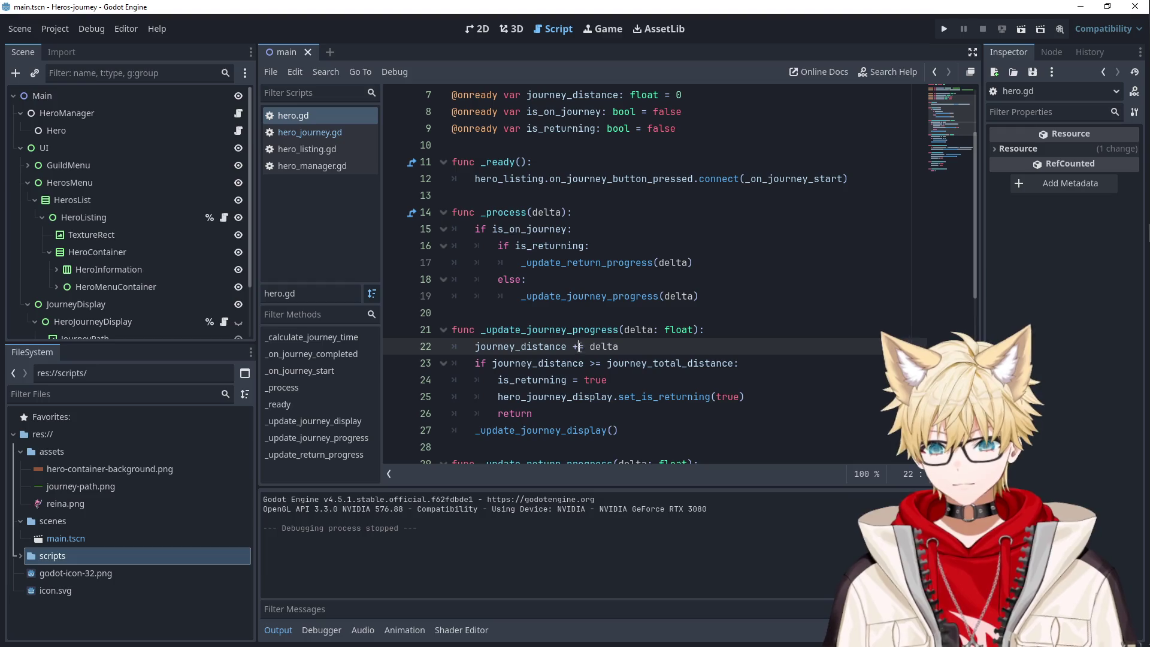
left_click(641, 314)
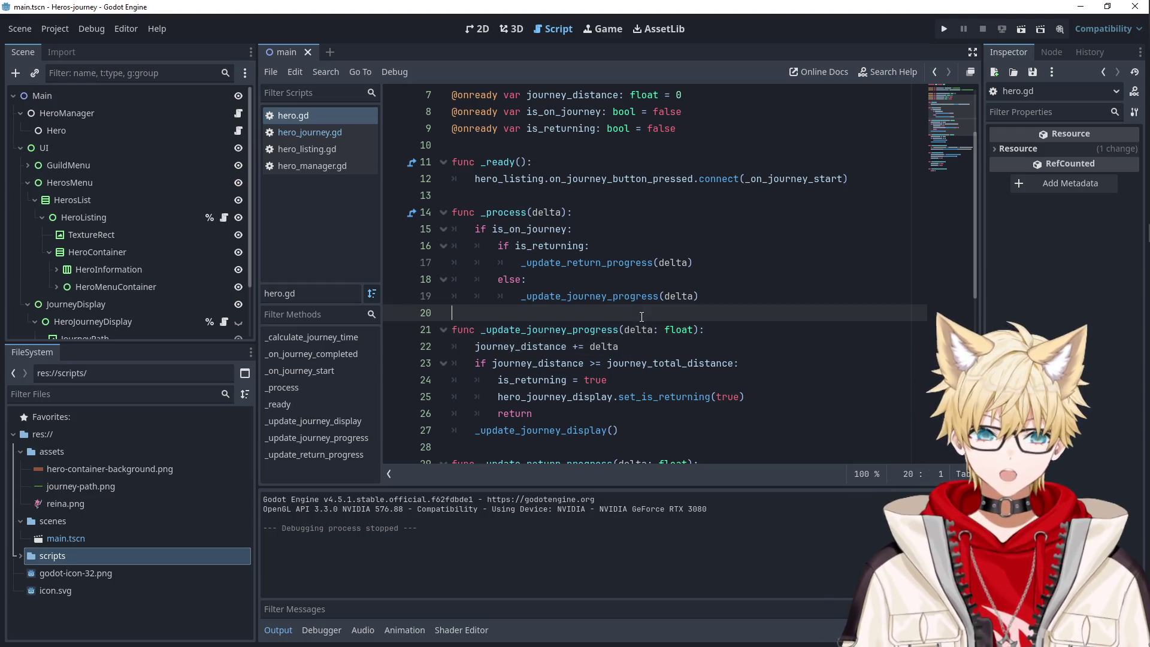
scroll(641, 316, "down", 5)
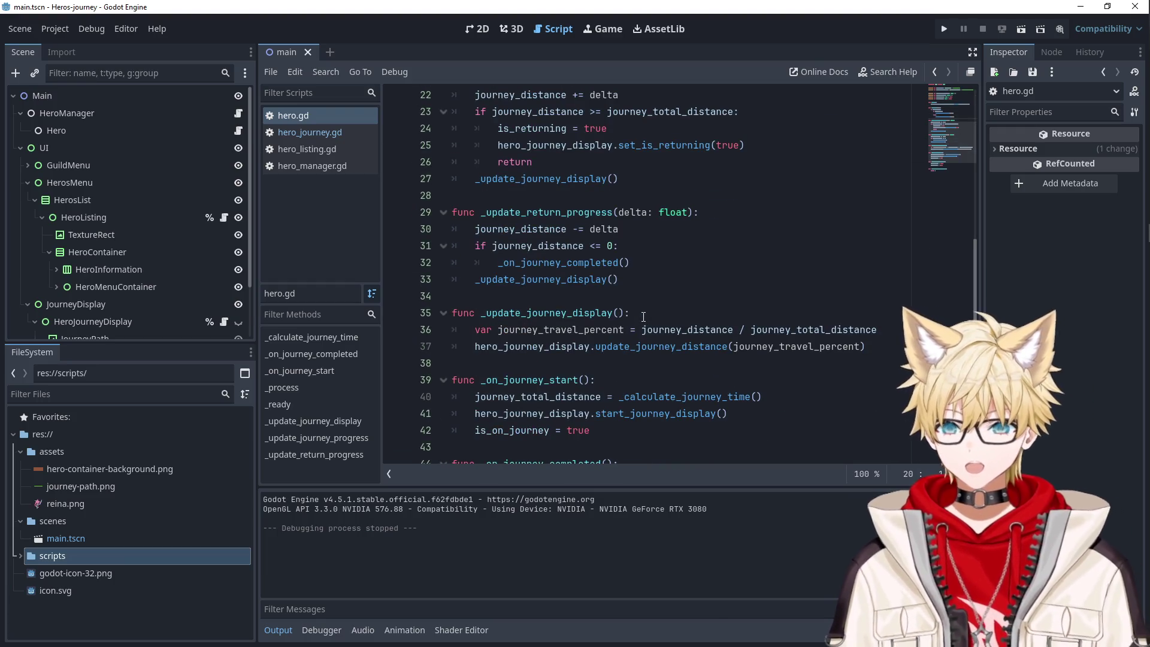
scroll(642, 316, "down", 2)
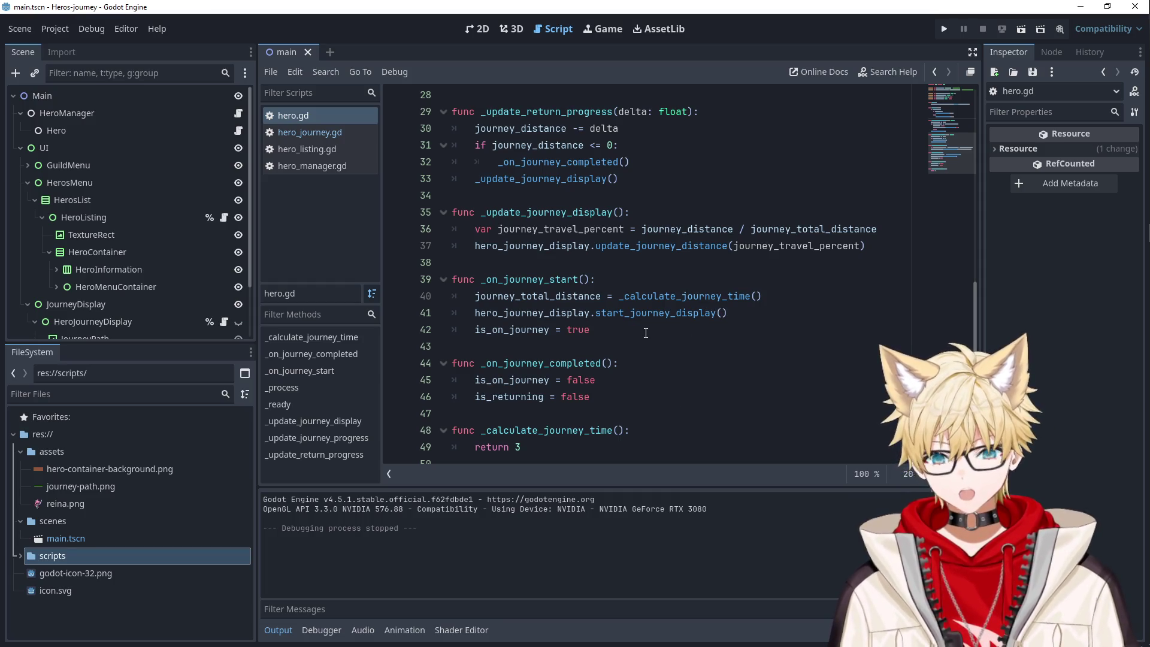
scroll(645, 332, "up", 8)
scroll(645, 328, "up", 1)
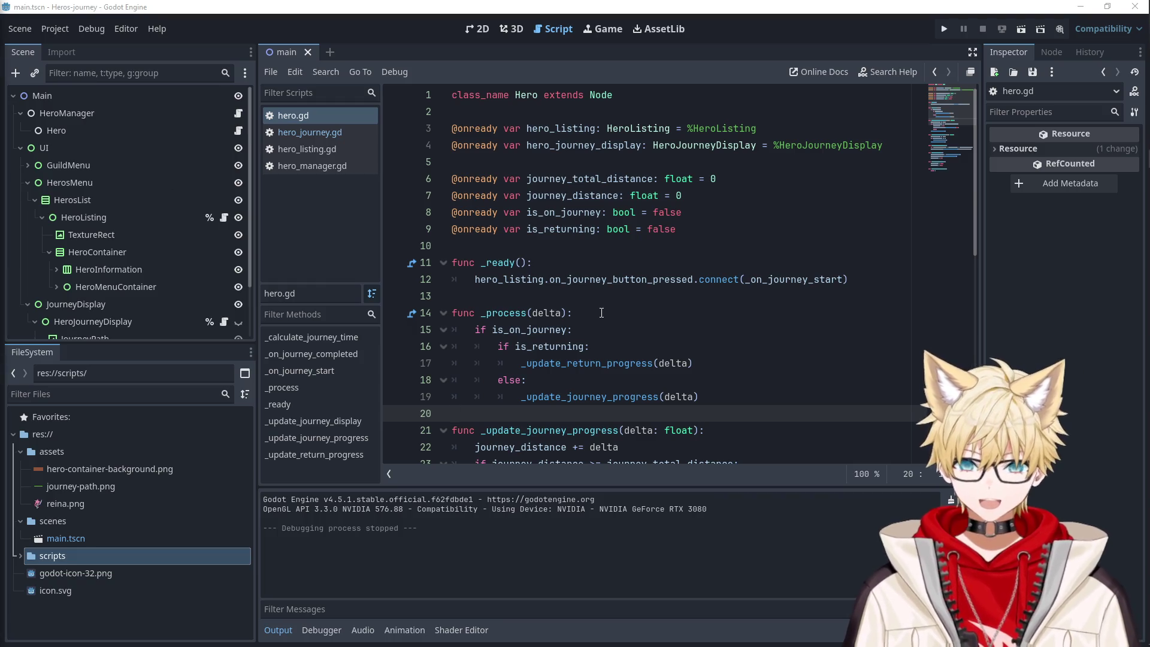
scroll(599, 315, "down", 10)
left_click(644, 296)
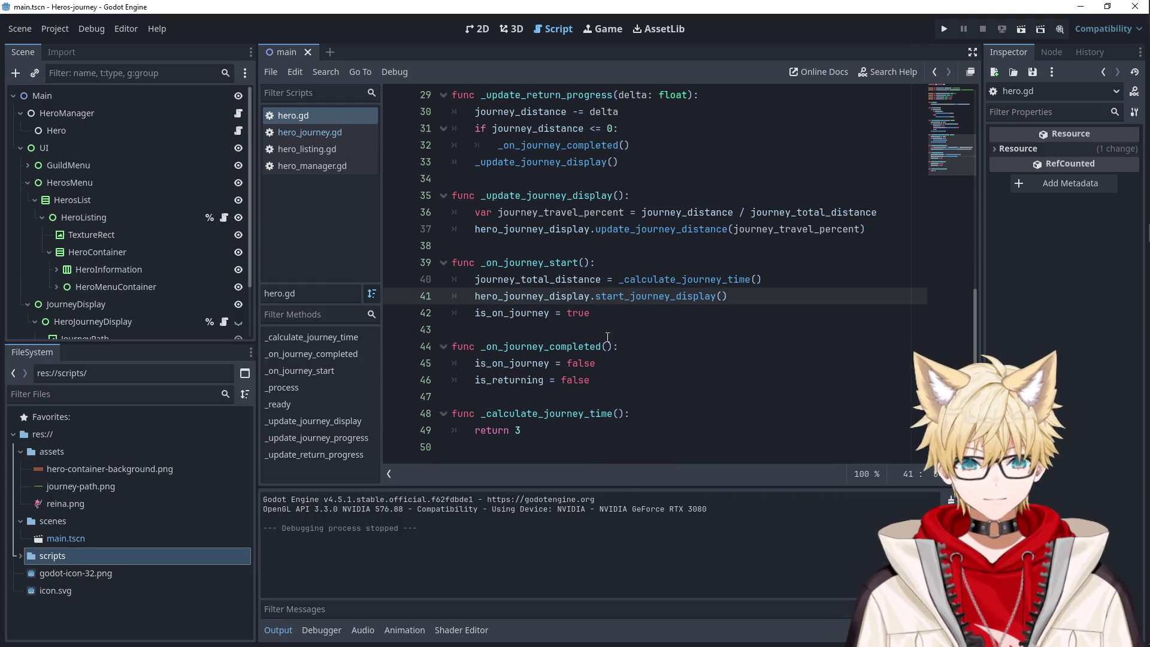
left_click(544, 346)
left_click(638, 380)
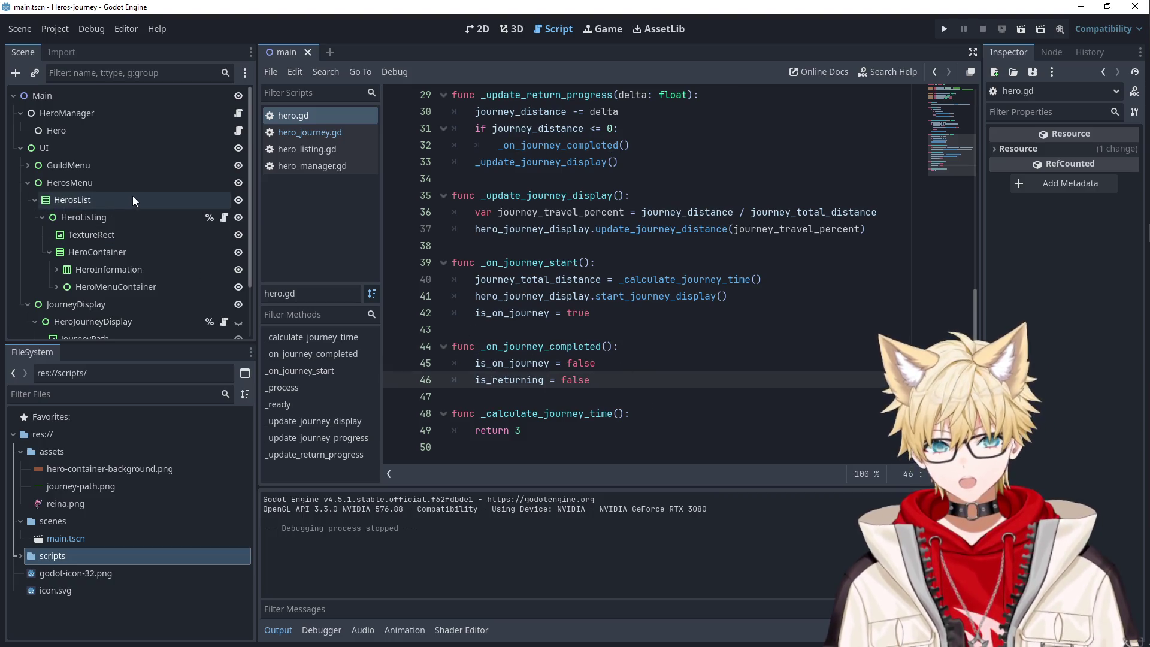
scroll(690, 256, "up", 8)
scroll(603, 218, "up", 2)
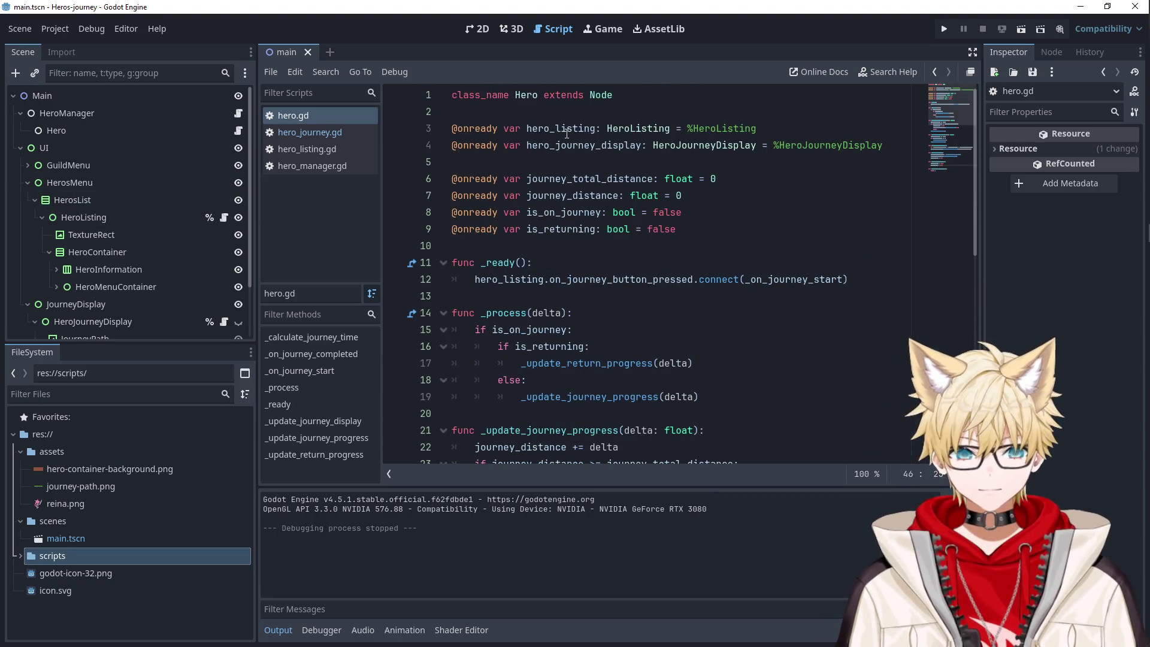
scroll(620, 234, "down", 9)
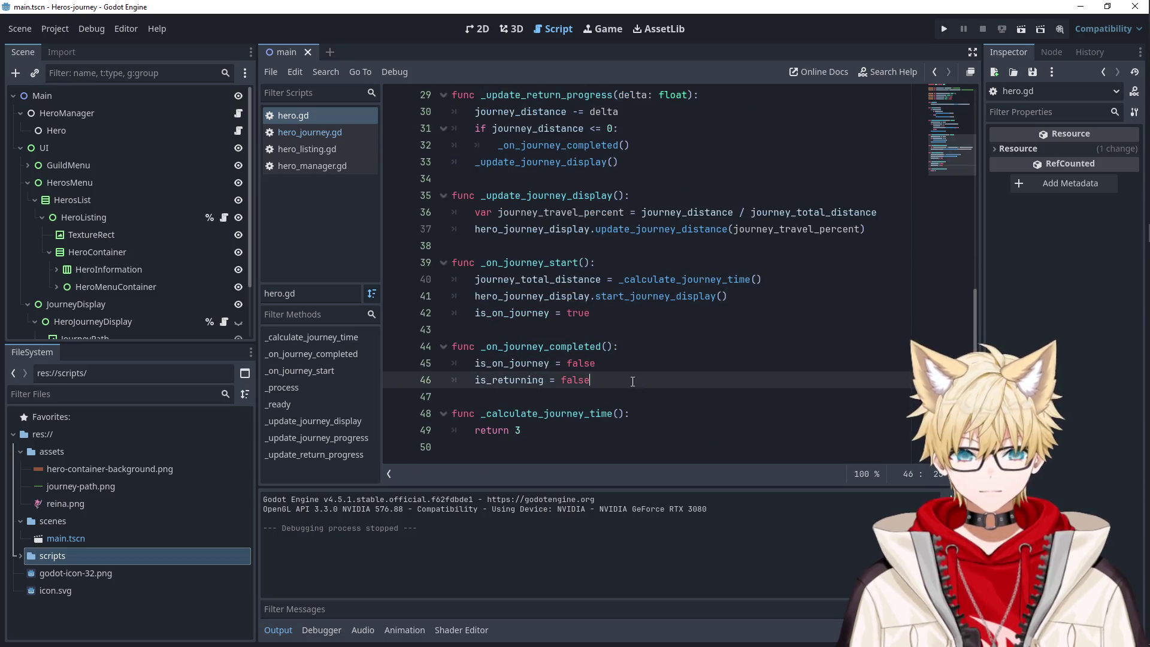
Step: Add a hero_listing on_journey_completed() call on line 47, after the is_returning reset
key("Return")
type("hero_listing.")
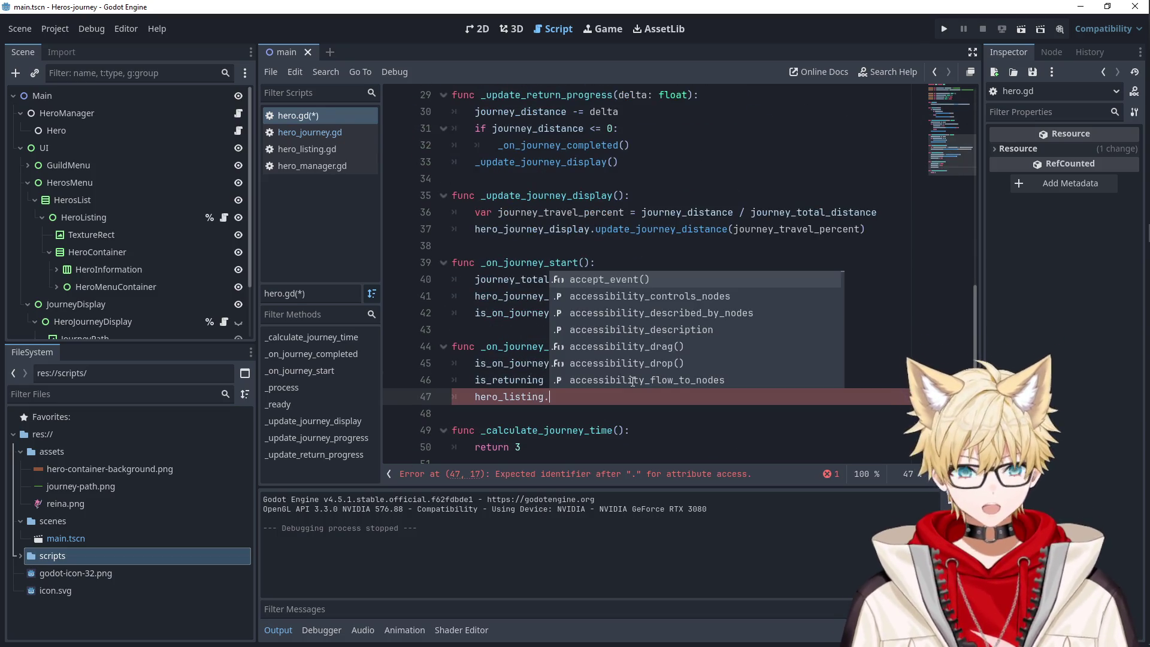
type("change_")
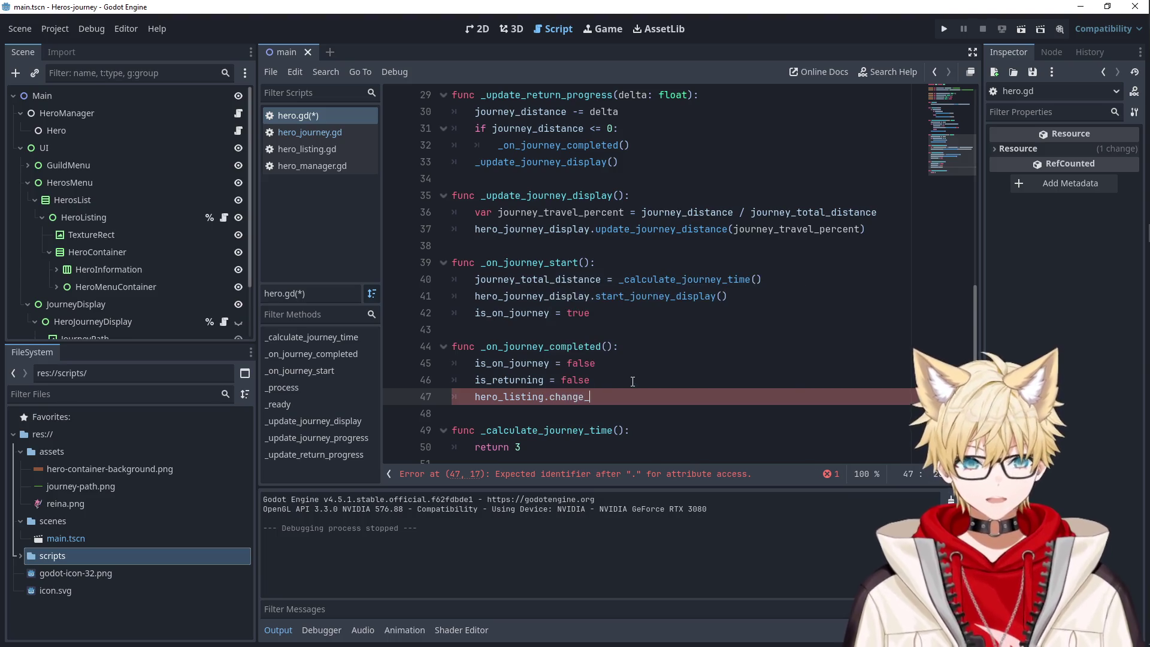
key("BackSpace")
key("BackSpace")
key("BackSpace")
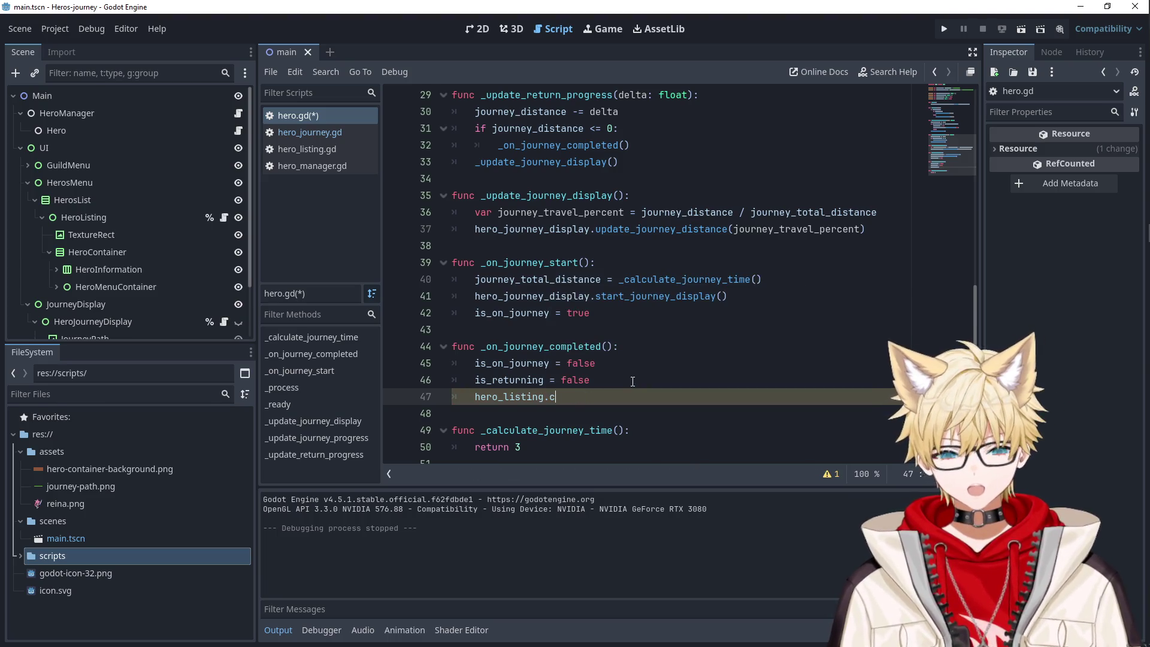
type("journey_compl")
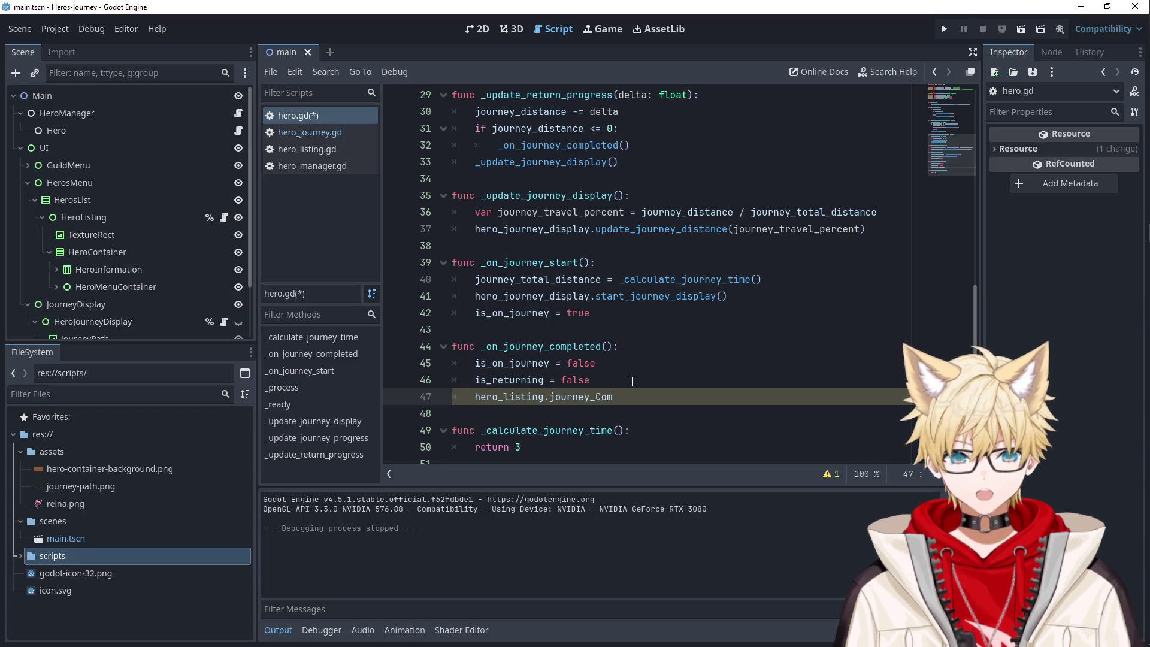
key("BackSpace")
key("BackSpace")
key("BackSpace")
type("C")
key("BackSpace")
key("BackSpace")
key("BackSpace")
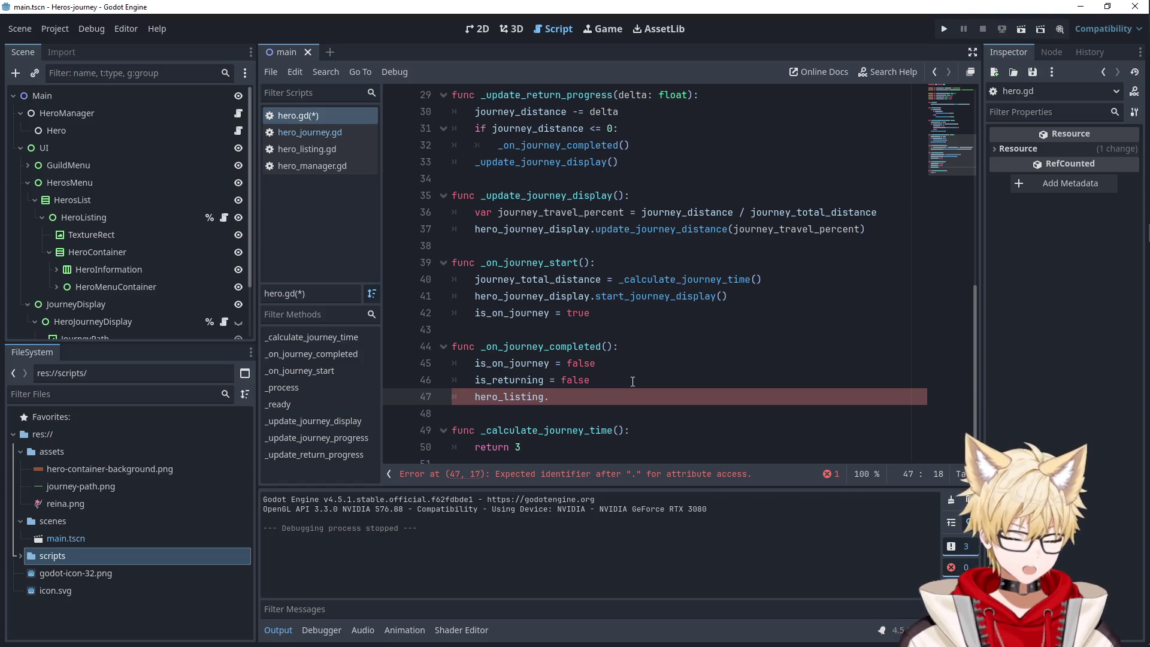
type("on_joryned")
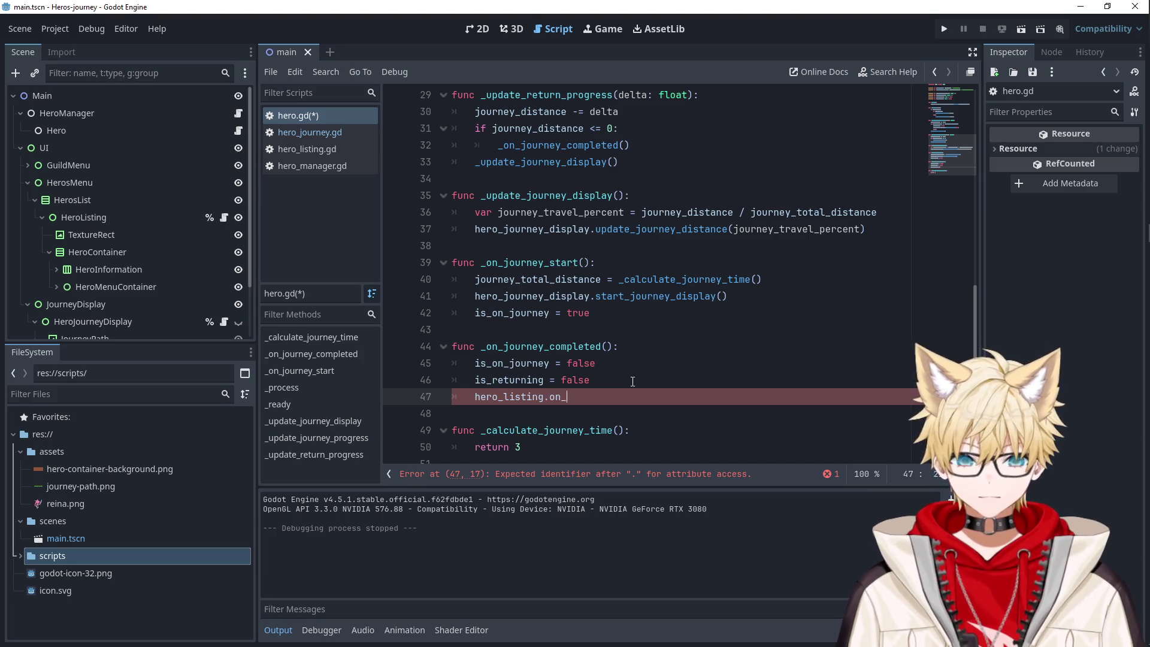
key("BackSpace")
type("y_completed()")
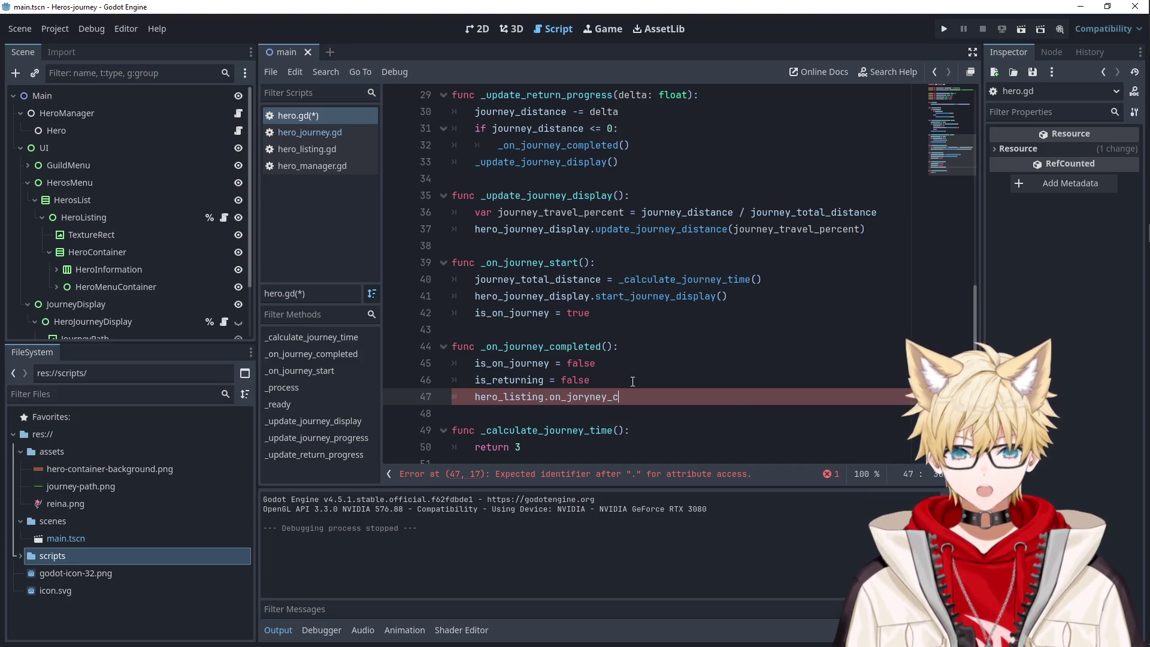
Step: Fix the misspelled on_joryney_completed on line 47 so it reads on_journey_completed
triple_click(653, 397)
scroll(631, 377, "up", 5)
scroll(631, 377, "up", 5)
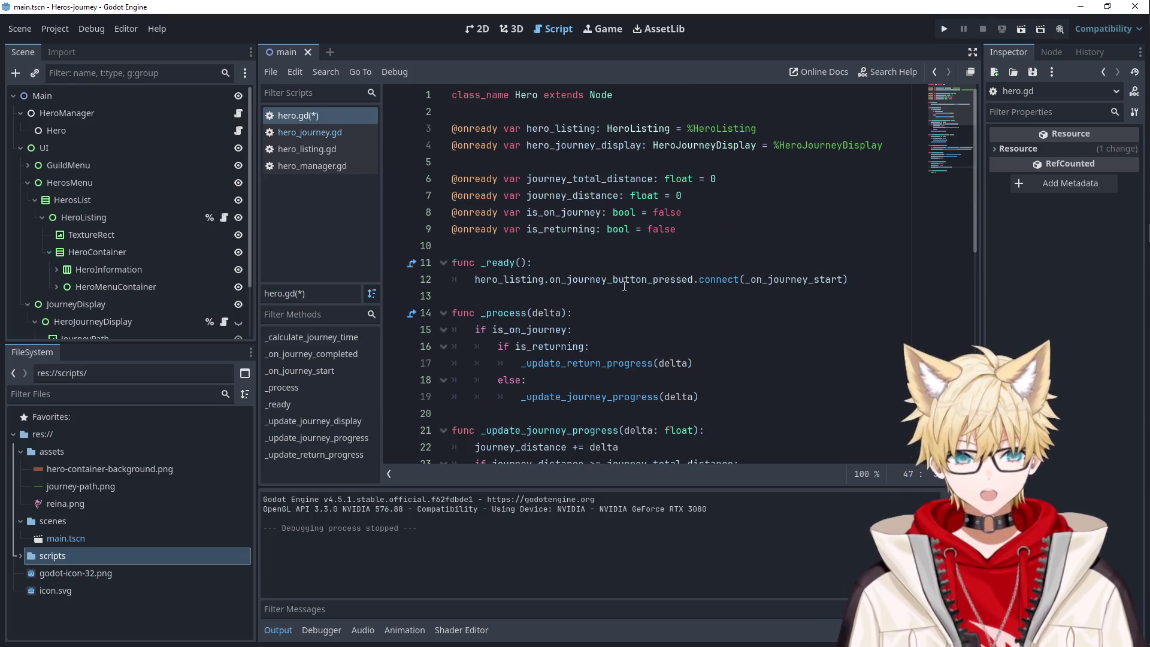
scroll(547, 173, "down", 10)
double_click(587, 381)
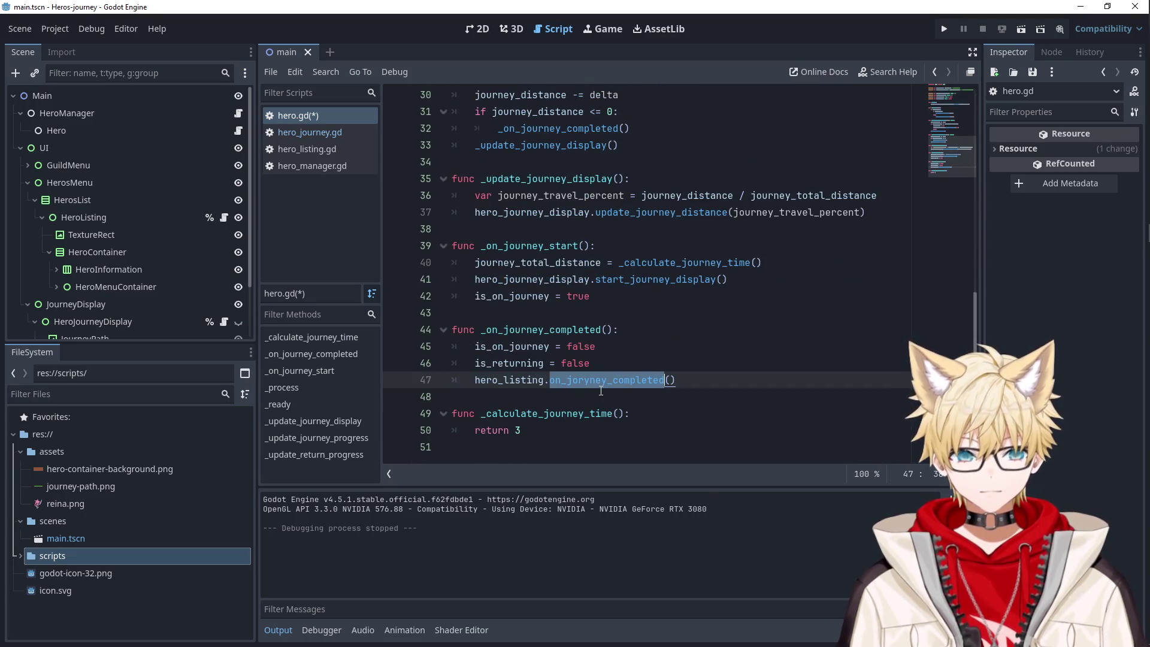
left_click(579, 383)
key("BackSpace")
key("BackSpace")
key("BackSpace")
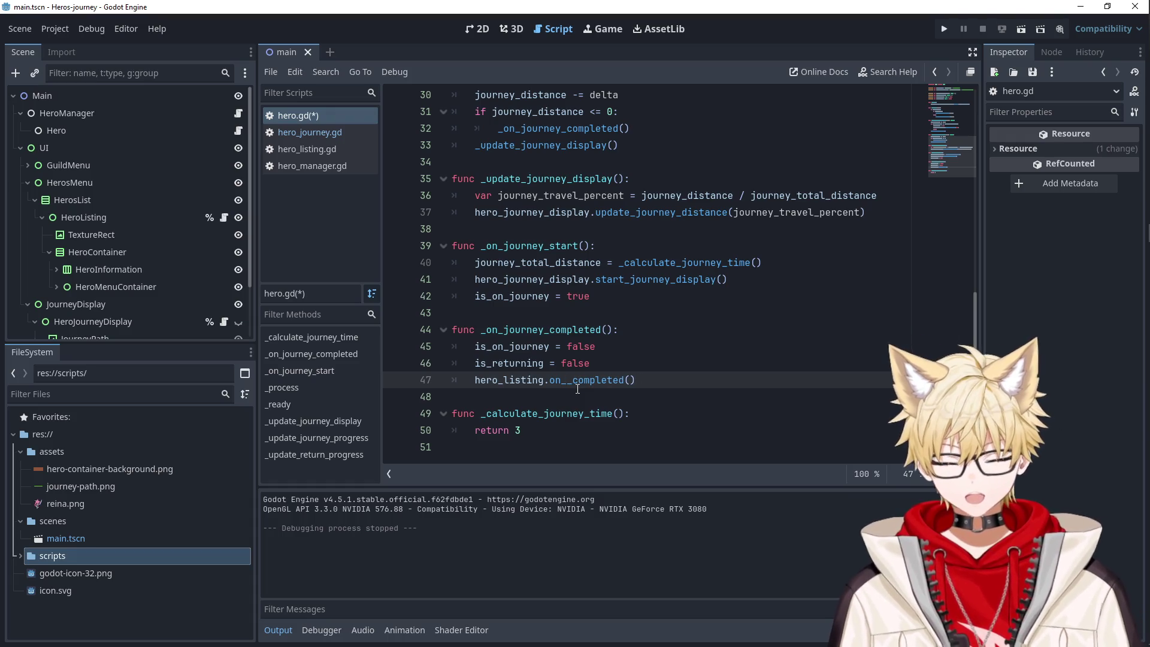
type("journey")
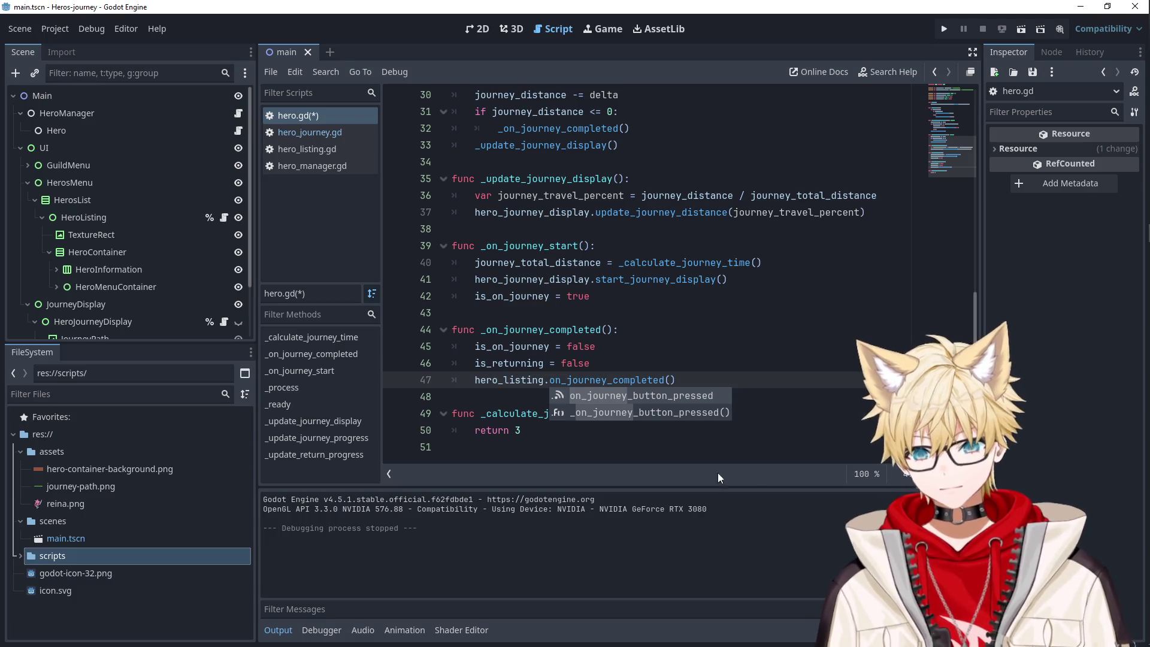
left_click(623, 330)
left_click(671, 382)
double_click(634, 381)
scroll(604, 260, "up", 10)
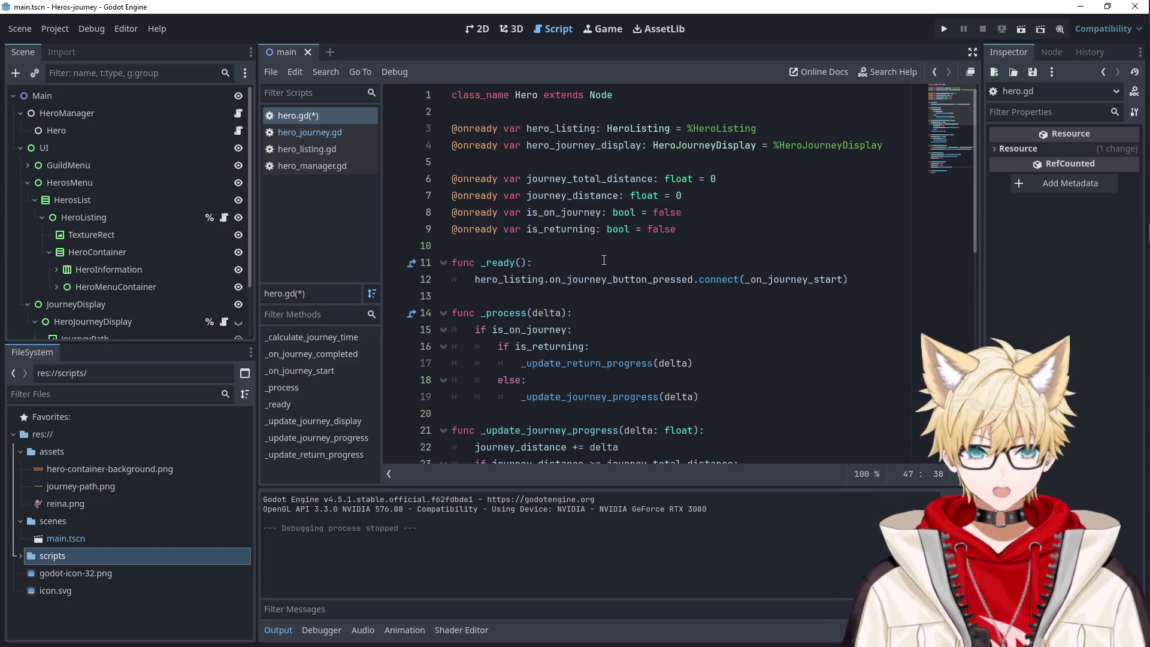
Step: At the end of hero_listing.gd, add func on_journey_completed() that sets journey_button.text = "Complete"
left_click(647, 130, "ctrl")
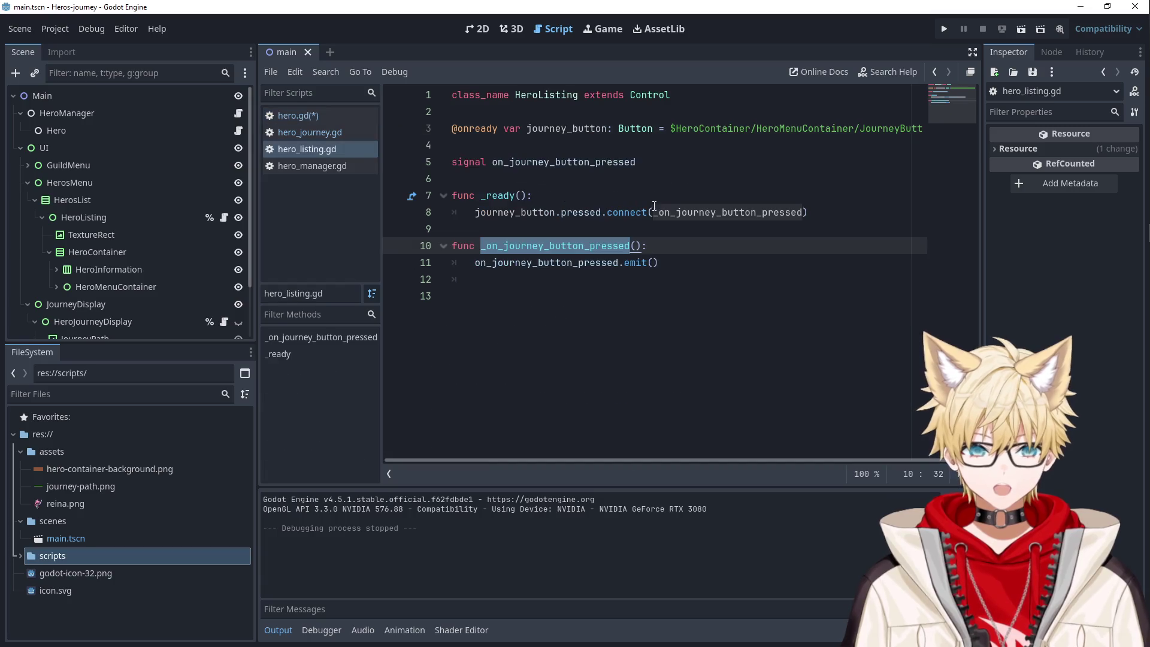
left_click(591, 307)
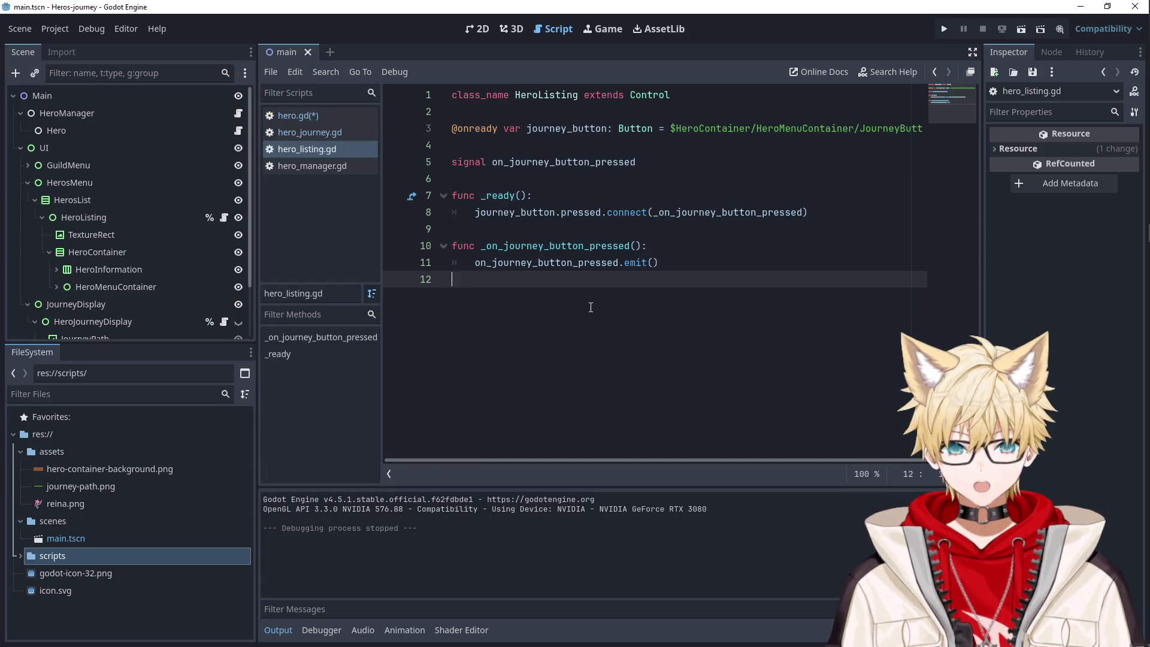
type("fuin")
key("BackSpace")
key("BackSpace")
type("nc on_journey_completed()")
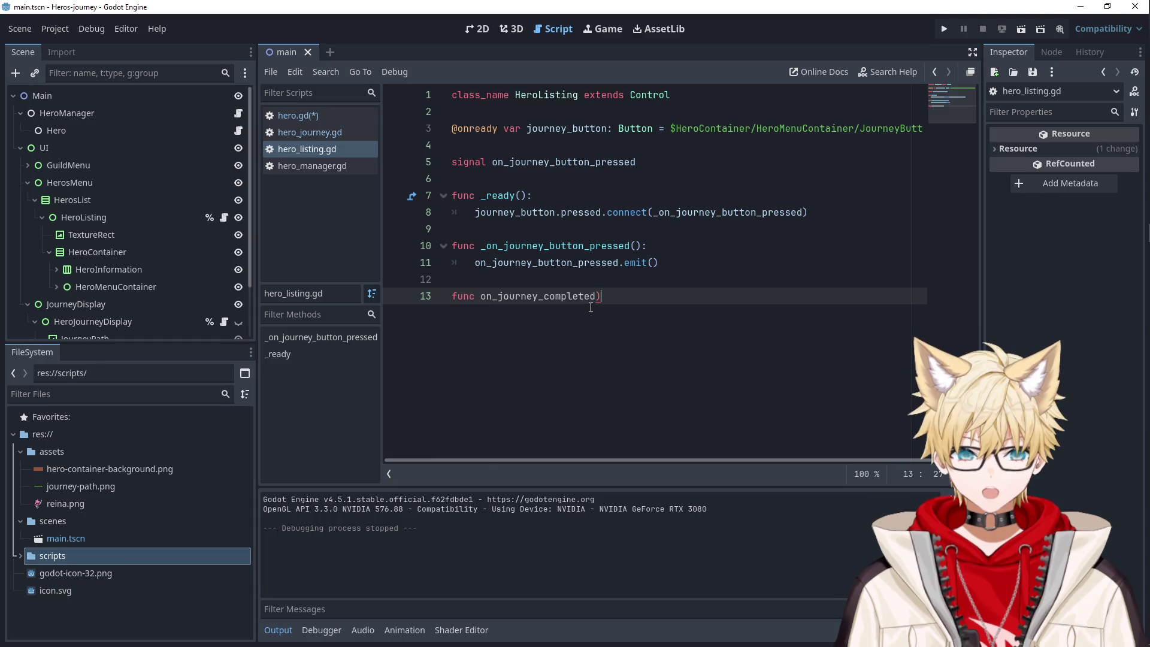
type(":")
key("Return")
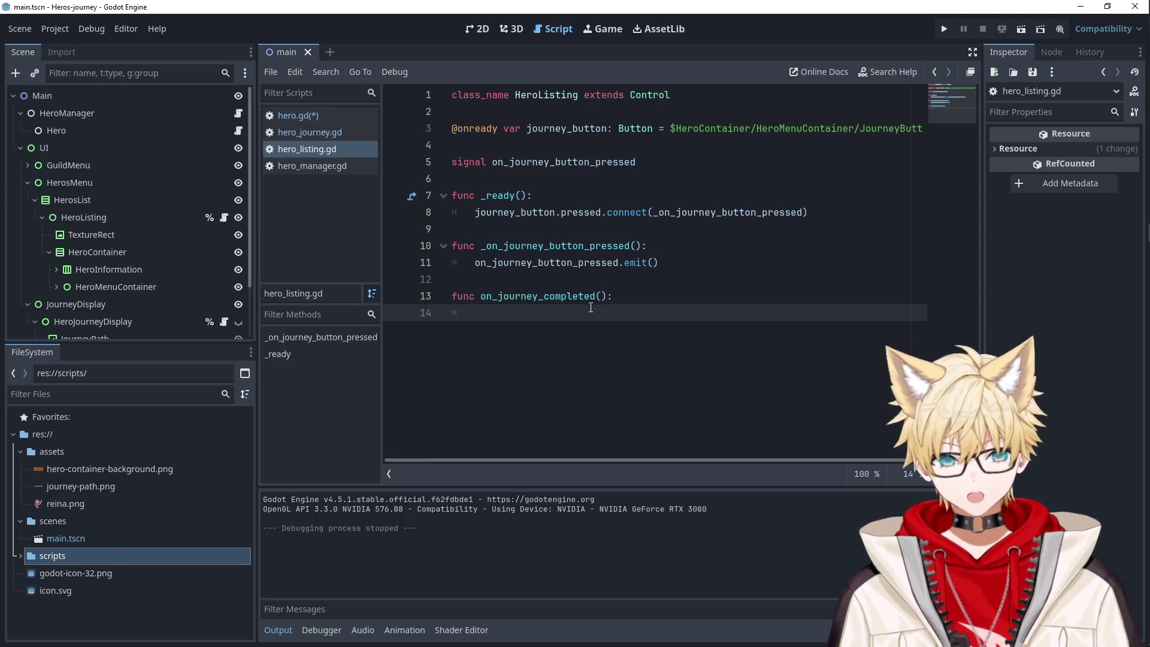
type("journey_button")
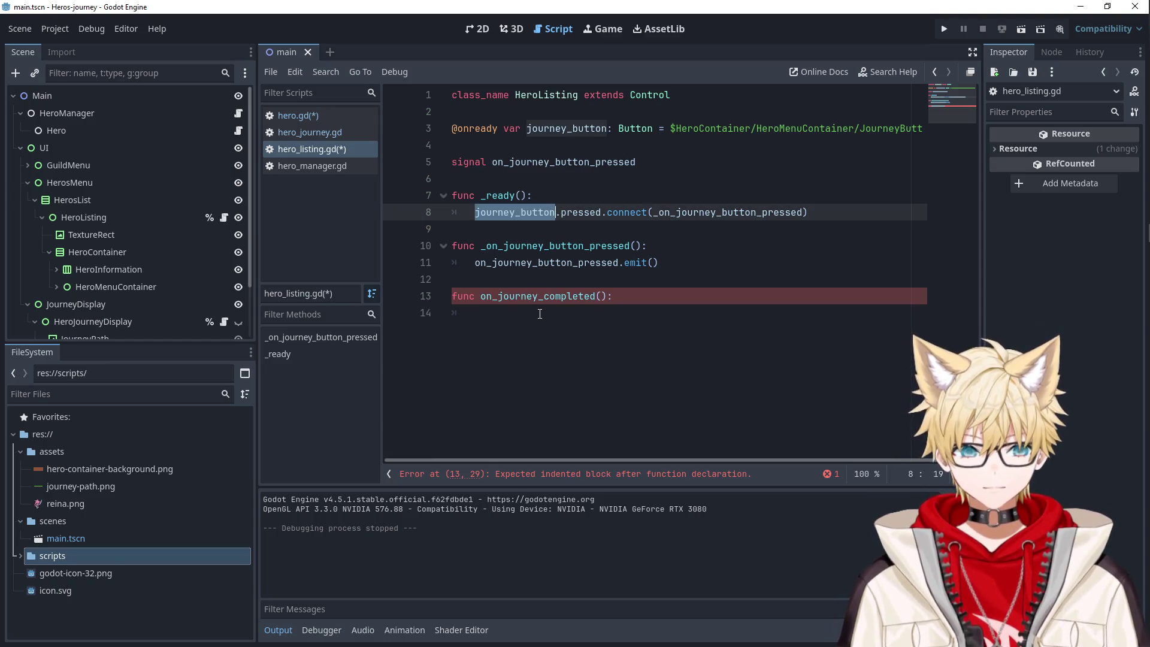
type(".text ")
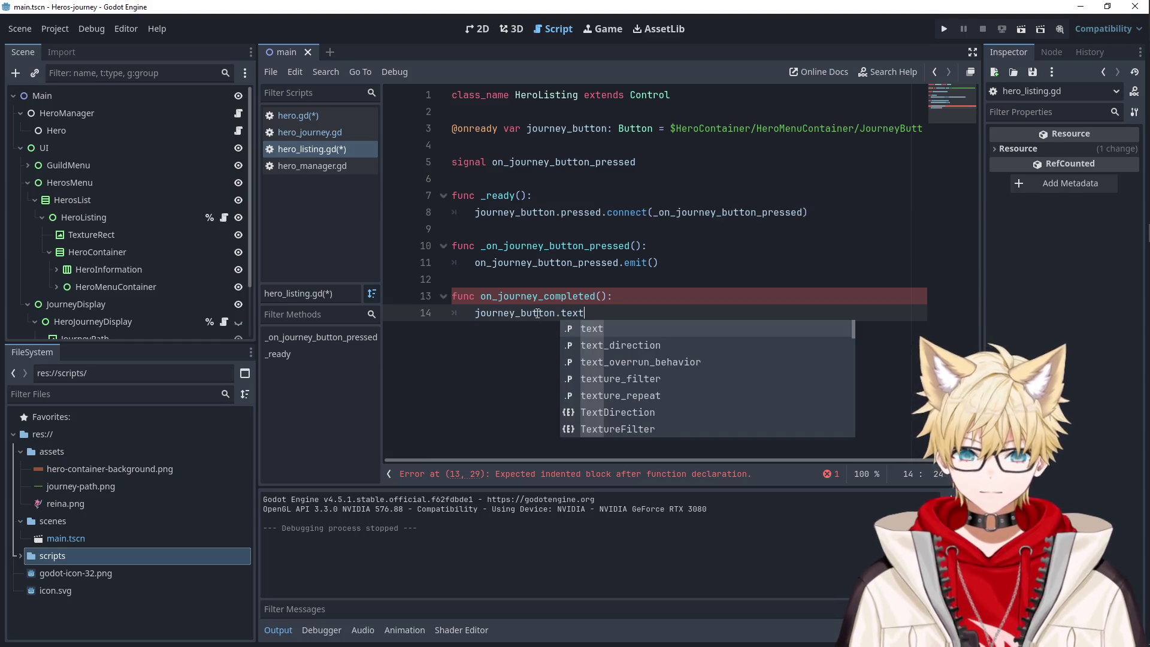
type("= \"Complete")
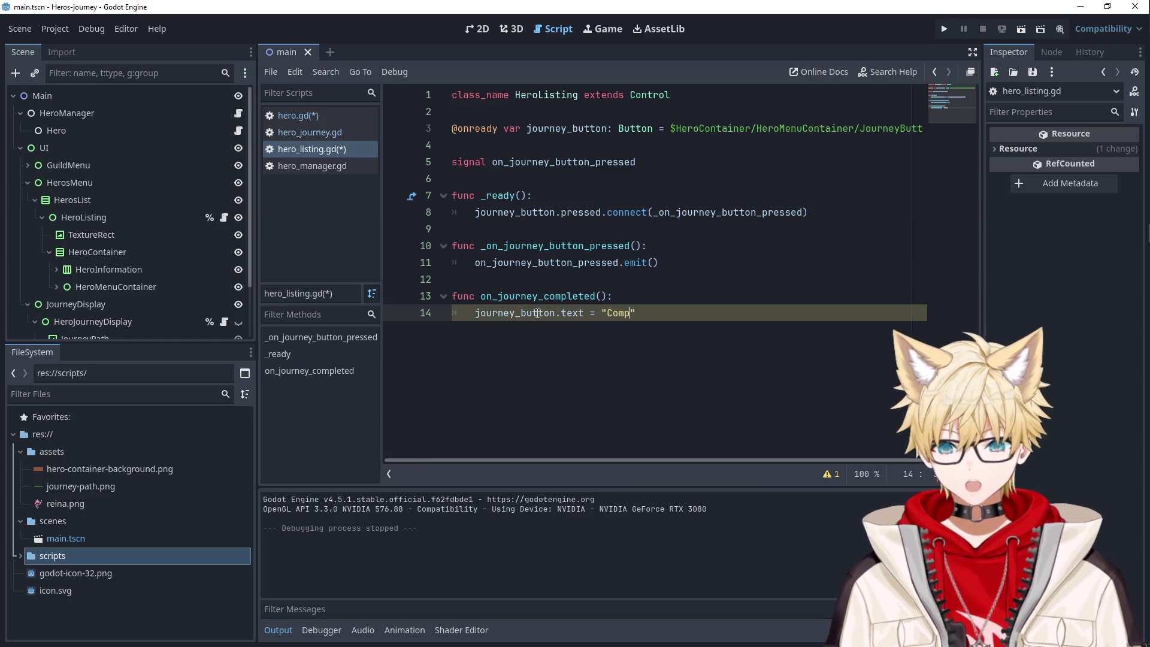
Step: Save hero_listing.gd and run the project to test it
left_click(563, 229)
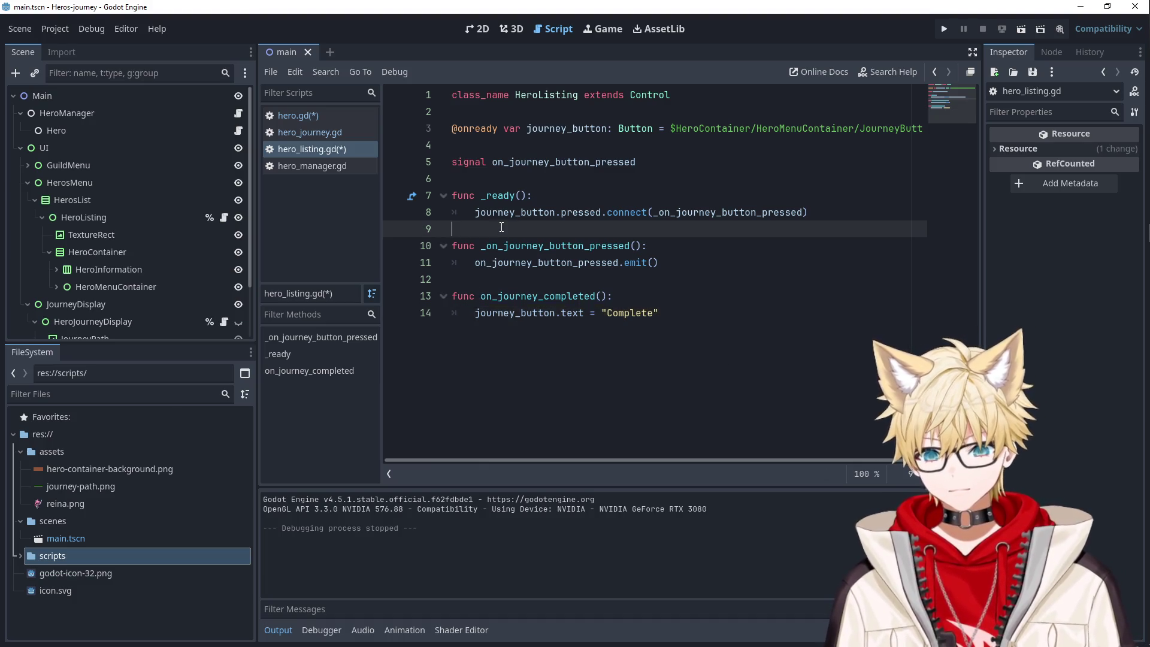
key("ctrl+s")
left_click(582, 180)
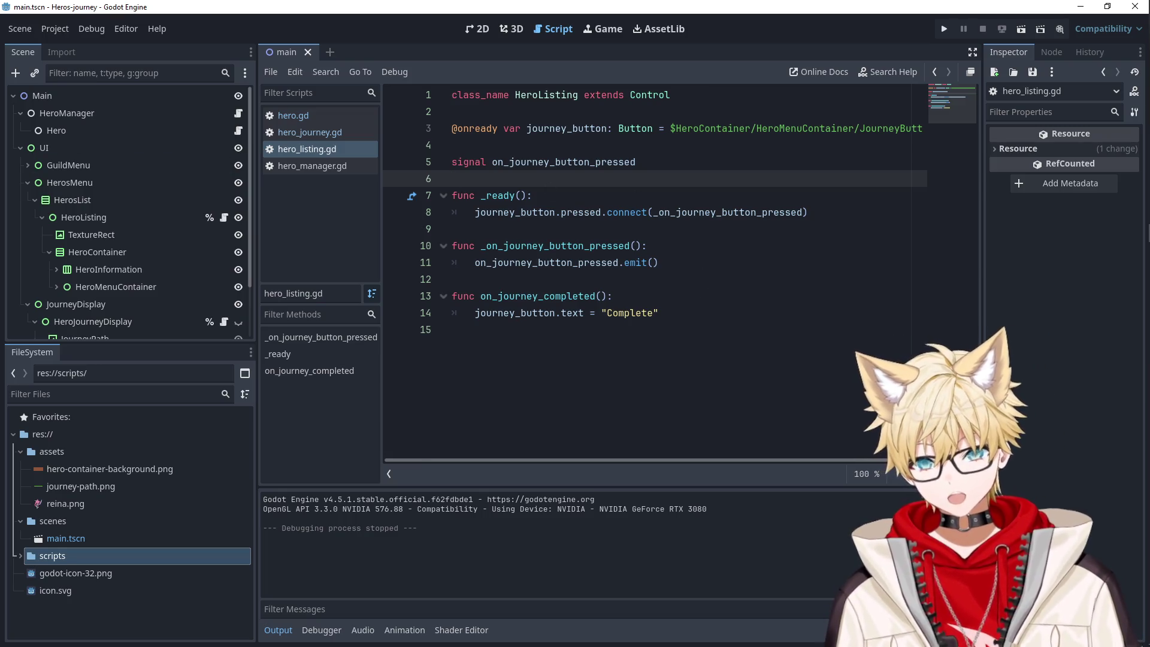
left_click(706, 333)
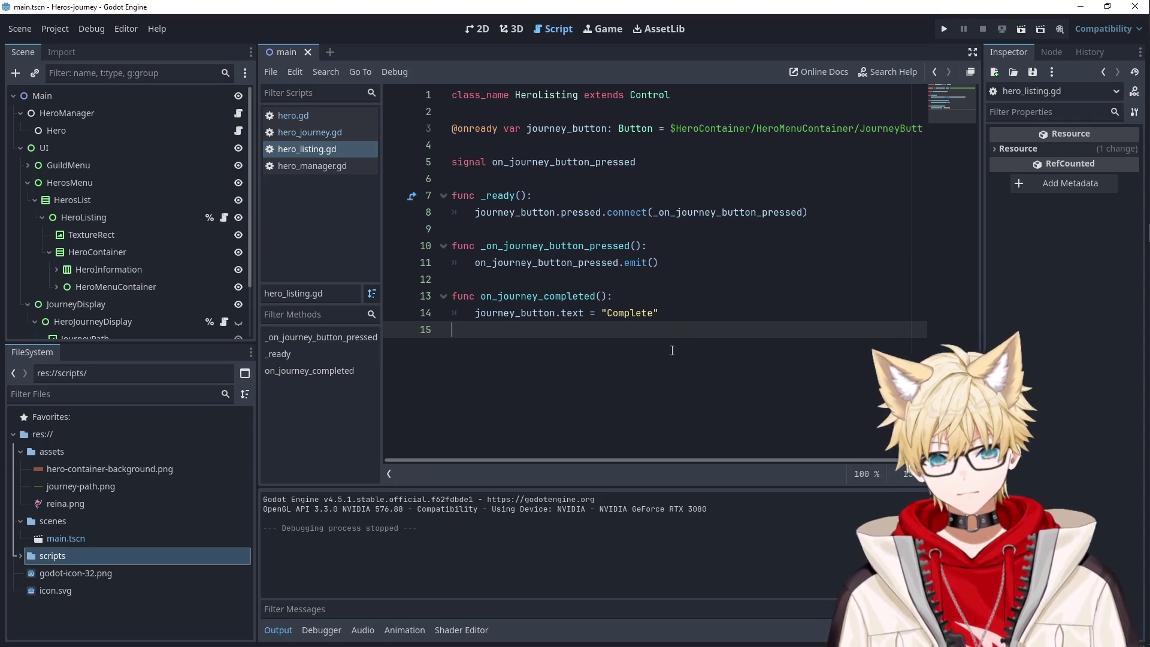
left_click(945, 29)
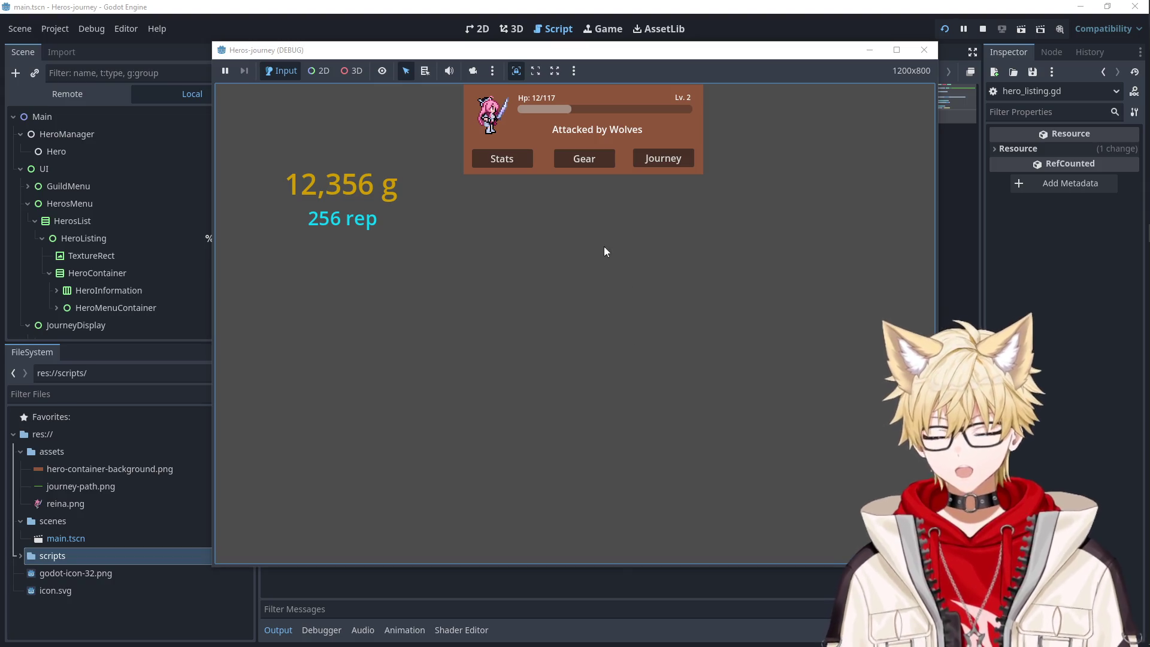
Step: Send the hero on a journey, check that the button reads Complete, then stop the game
left_click(653, 160)
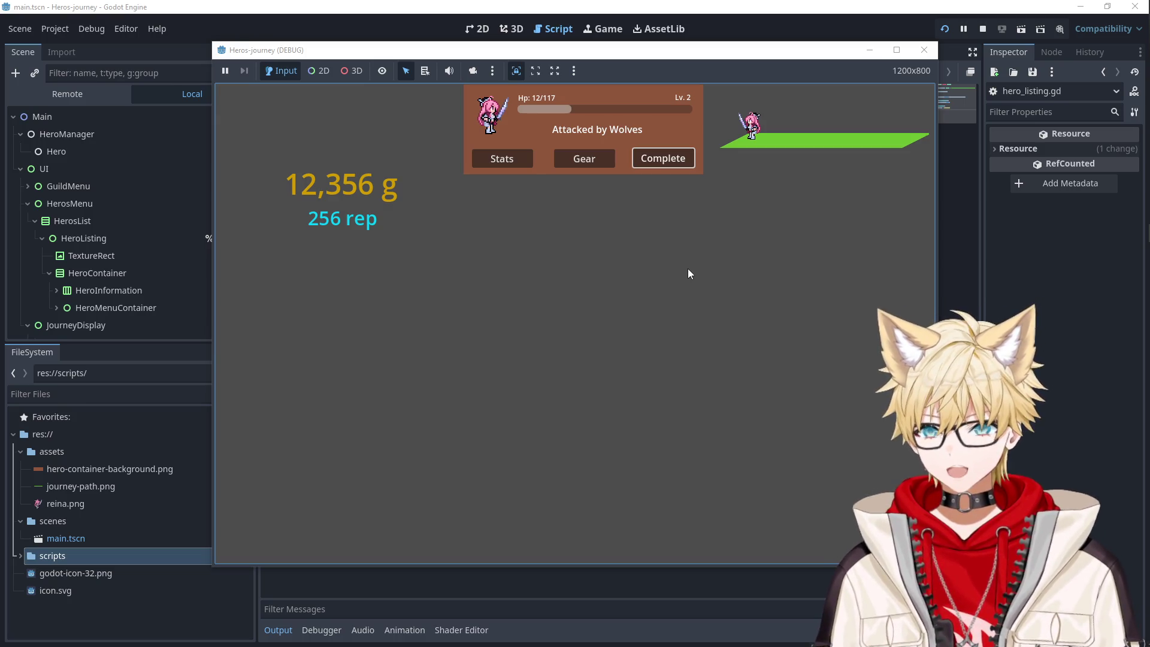
left_click(663, 159)
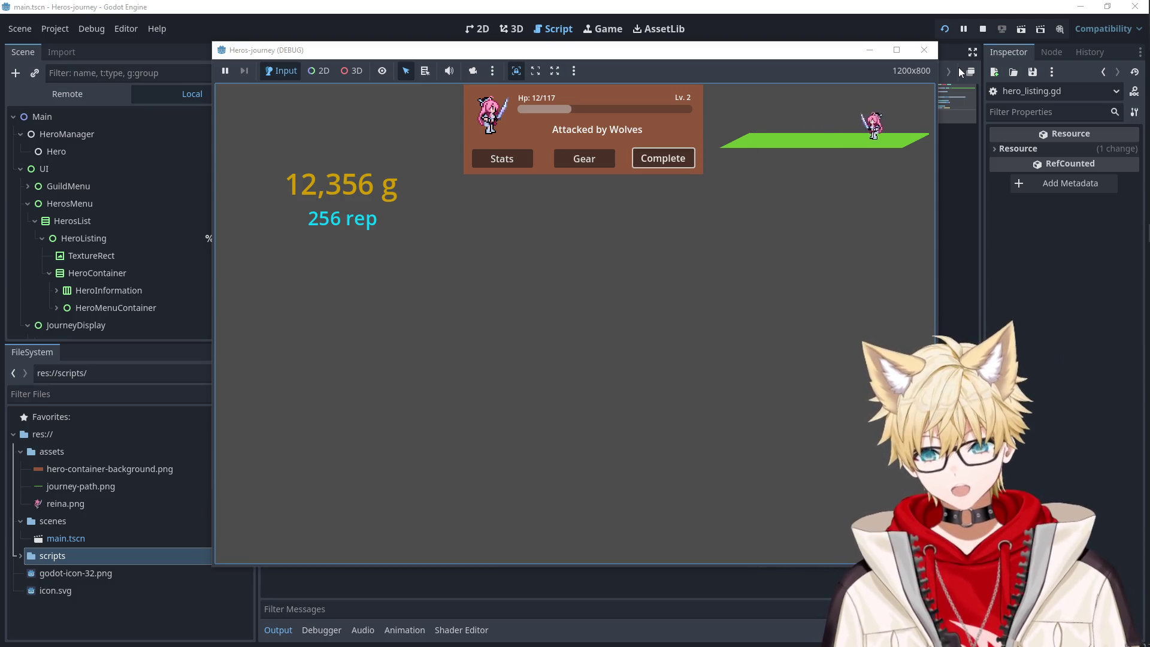
left_click(924, 50)
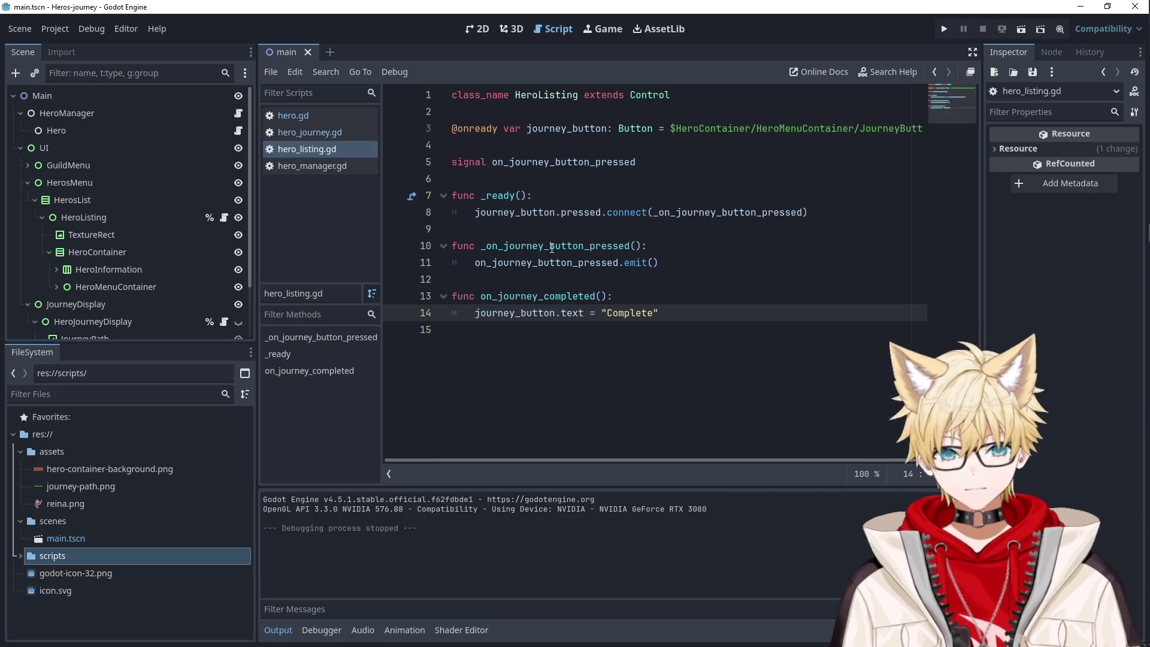
double_click(533, 211)
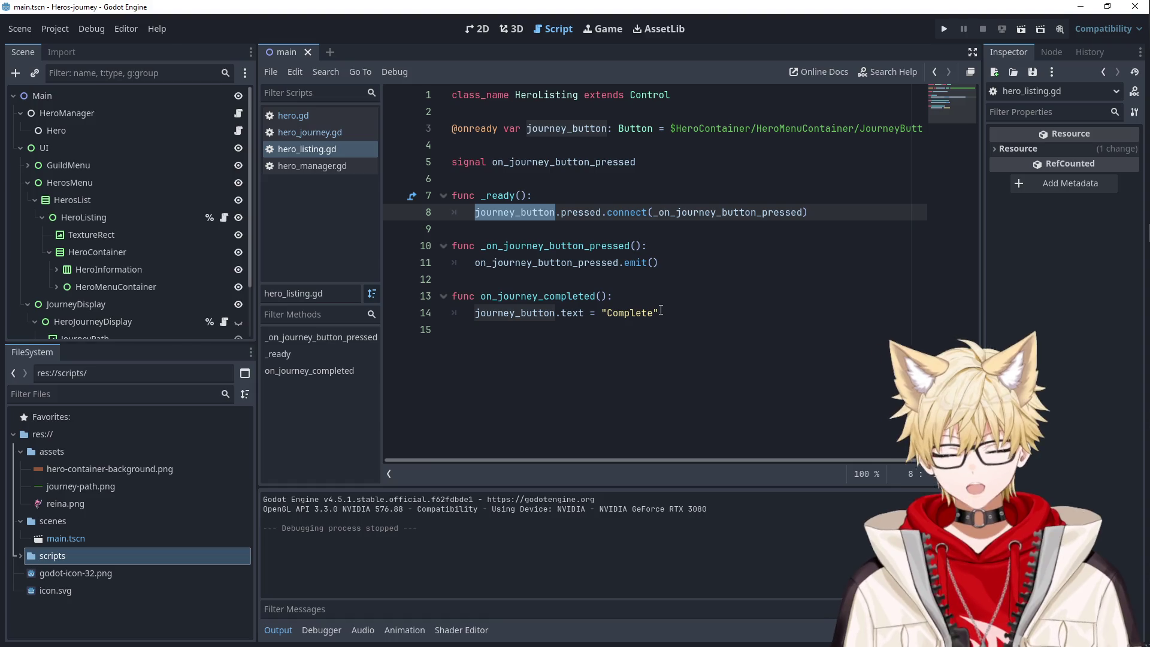
left_click(661, 310)
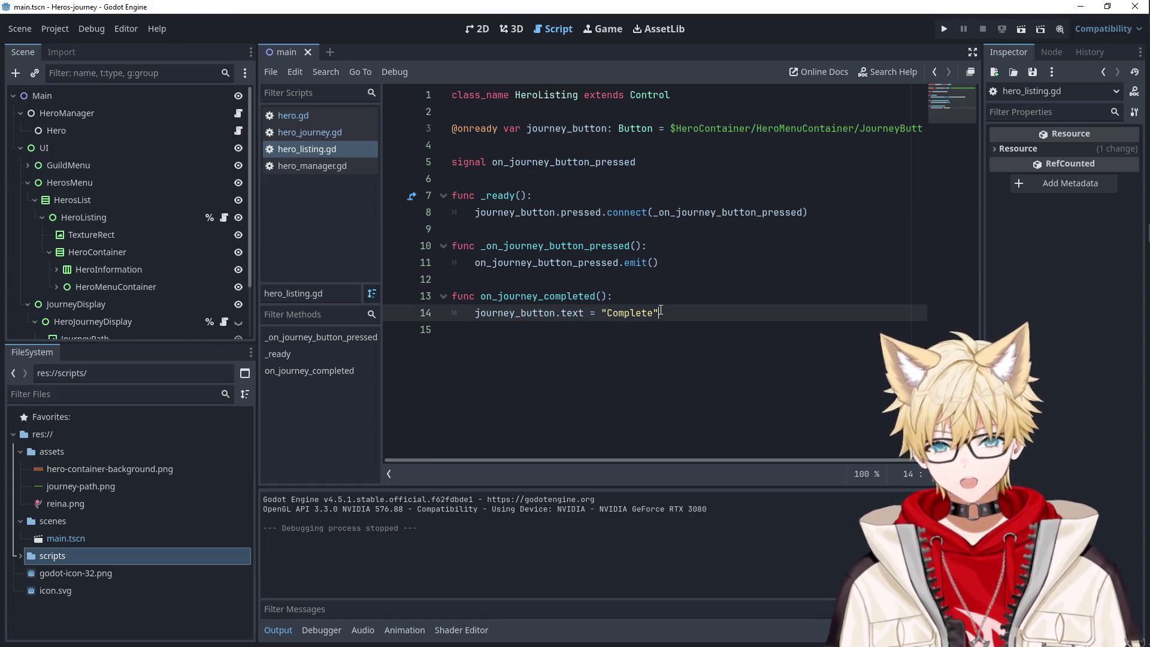
left_click(535, 148)
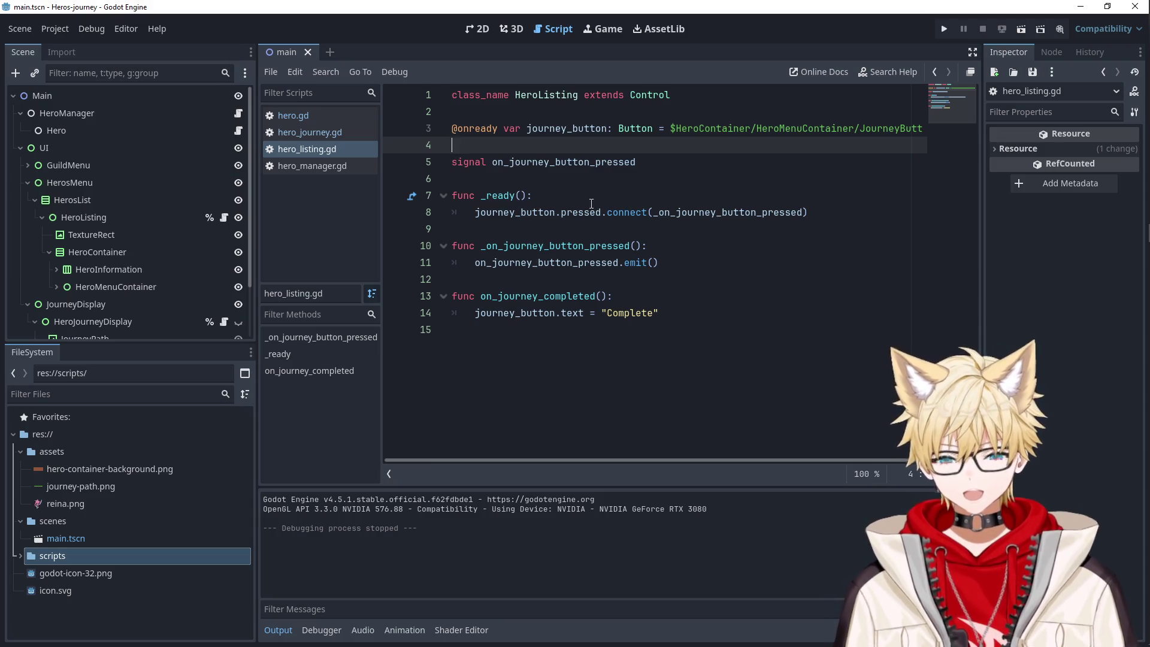
key("Return")
key("Return")
left_click(497, 150)
type("@onready var ")
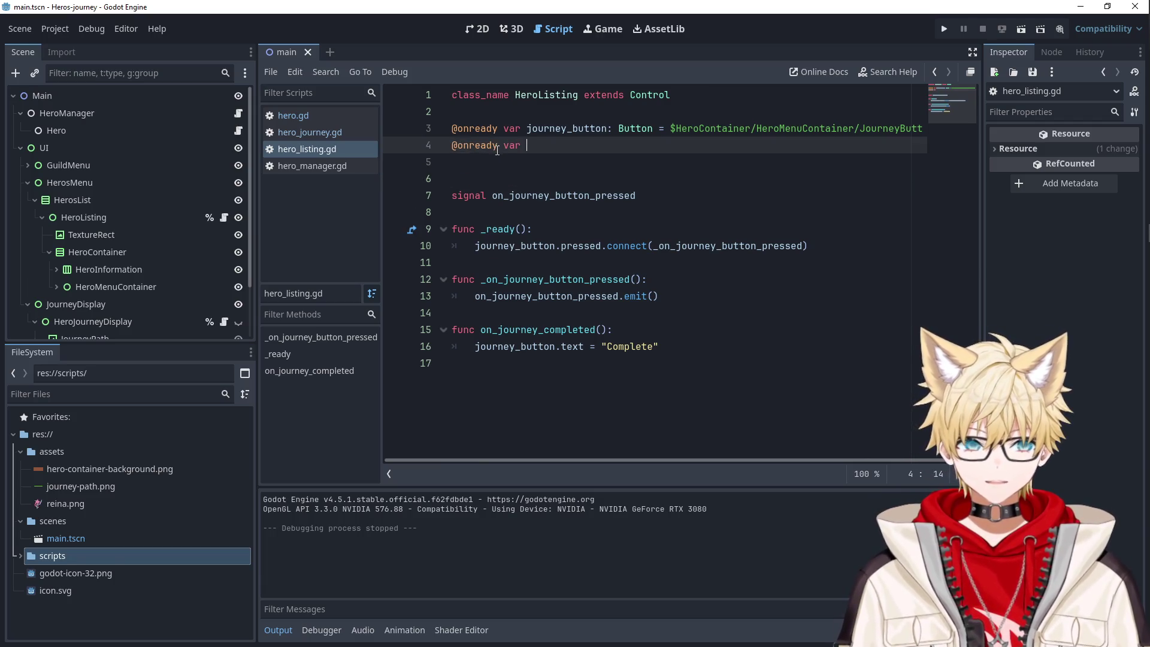
type("is_on_jou")
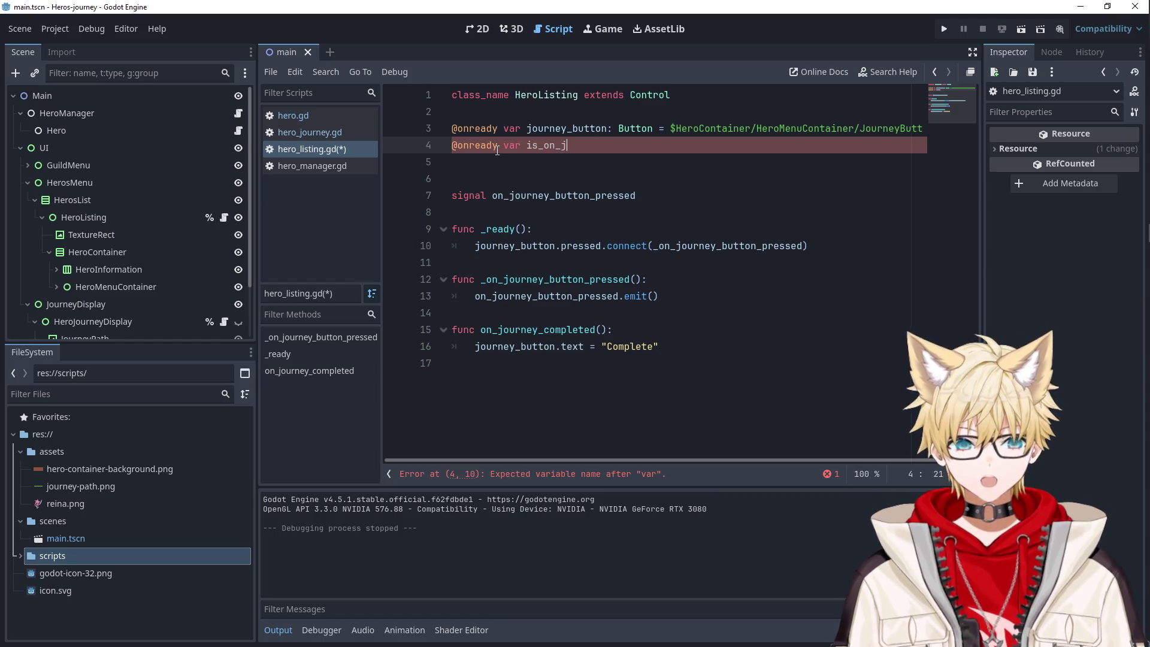
key("BackSpace")
key("BackSpace")
key("BackSpace")
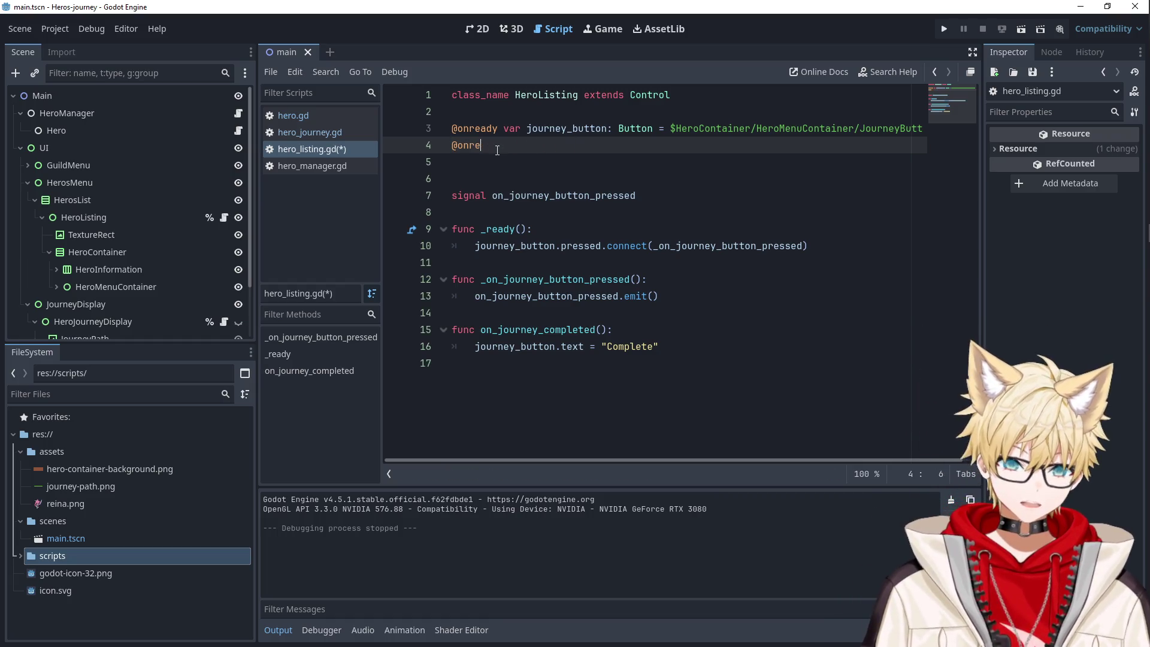
key("BackSpace")
key("BackSpace")
key("BackSpace")
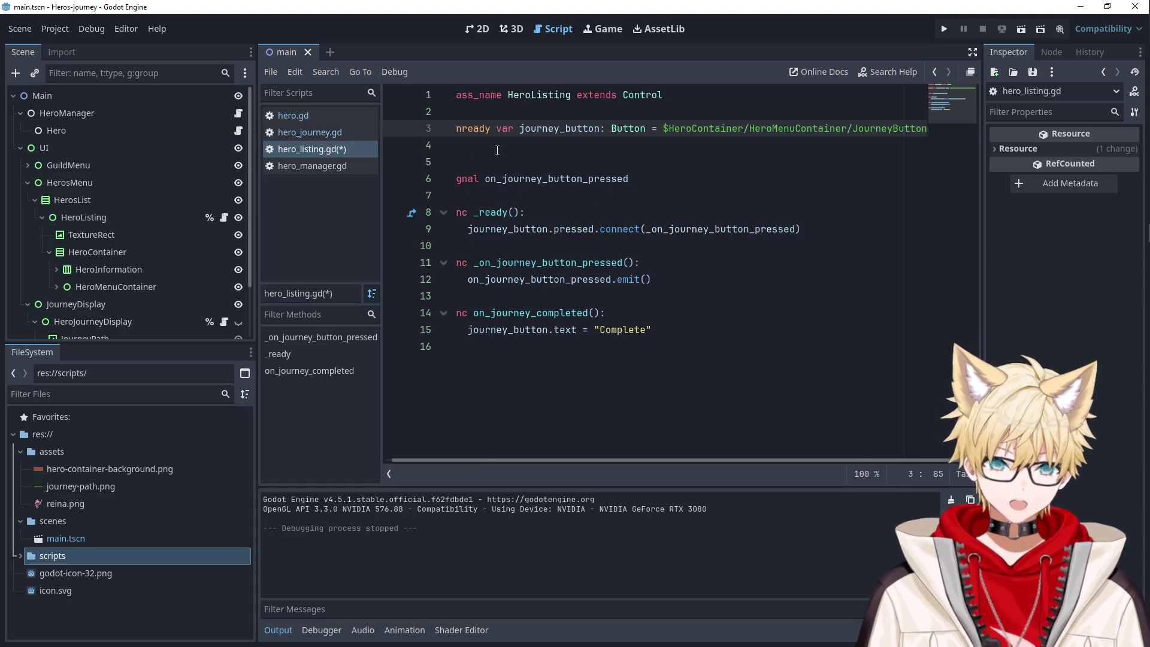
key("Down")
key("Down")
key("Up")
key("Delete")
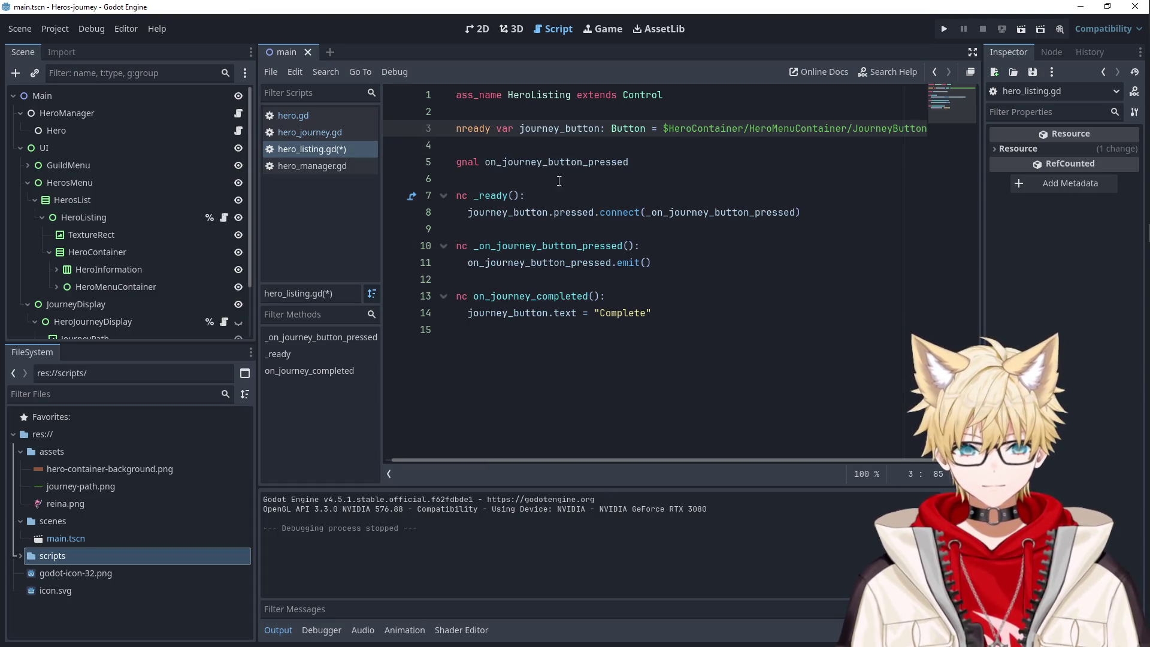
left_click(602, 162)
left_click(678, 318)
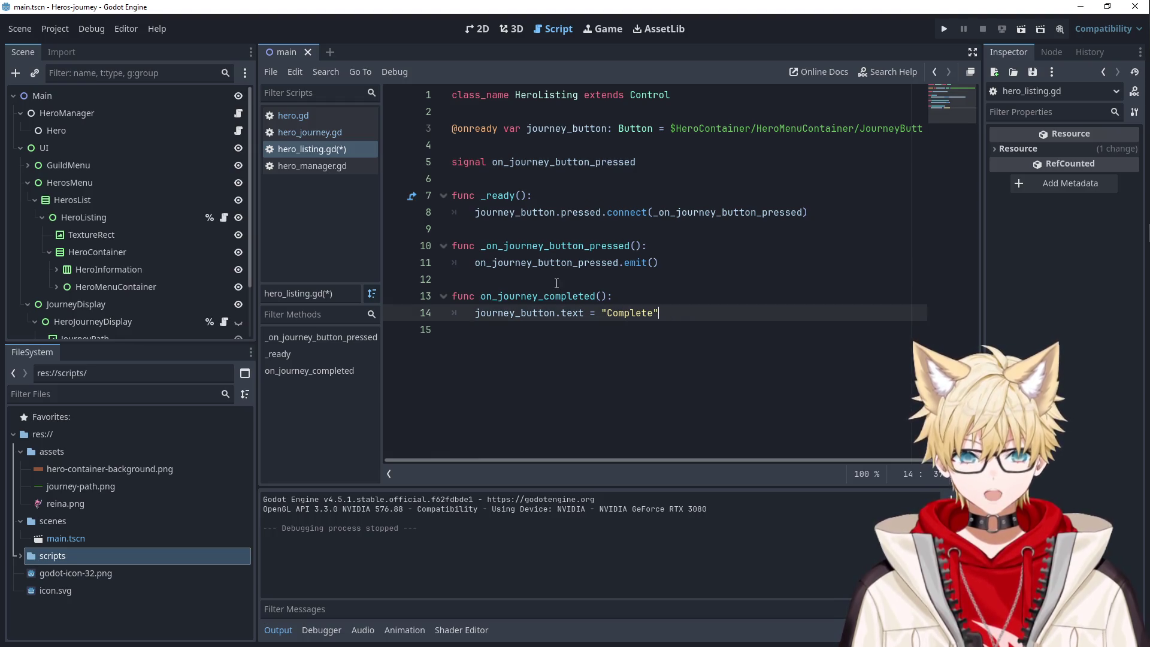
Step: Declare a new reset_journey_button() function below on_journey_completed
key("Return")
key("Return")
type("func reset_")
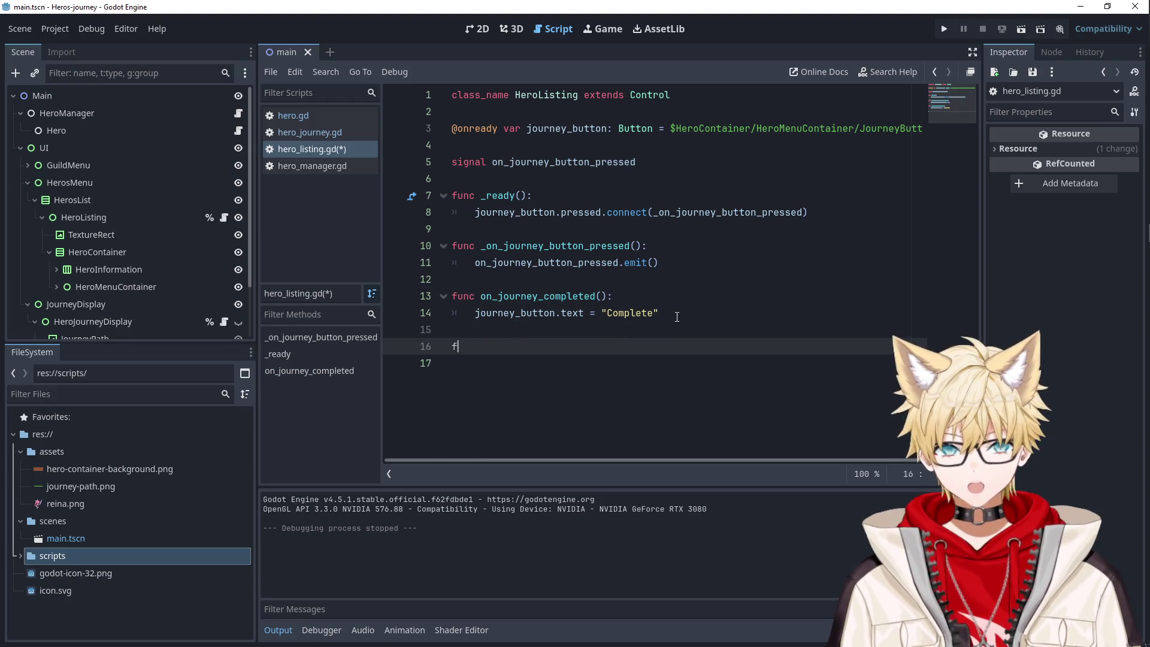
type("jouryn")
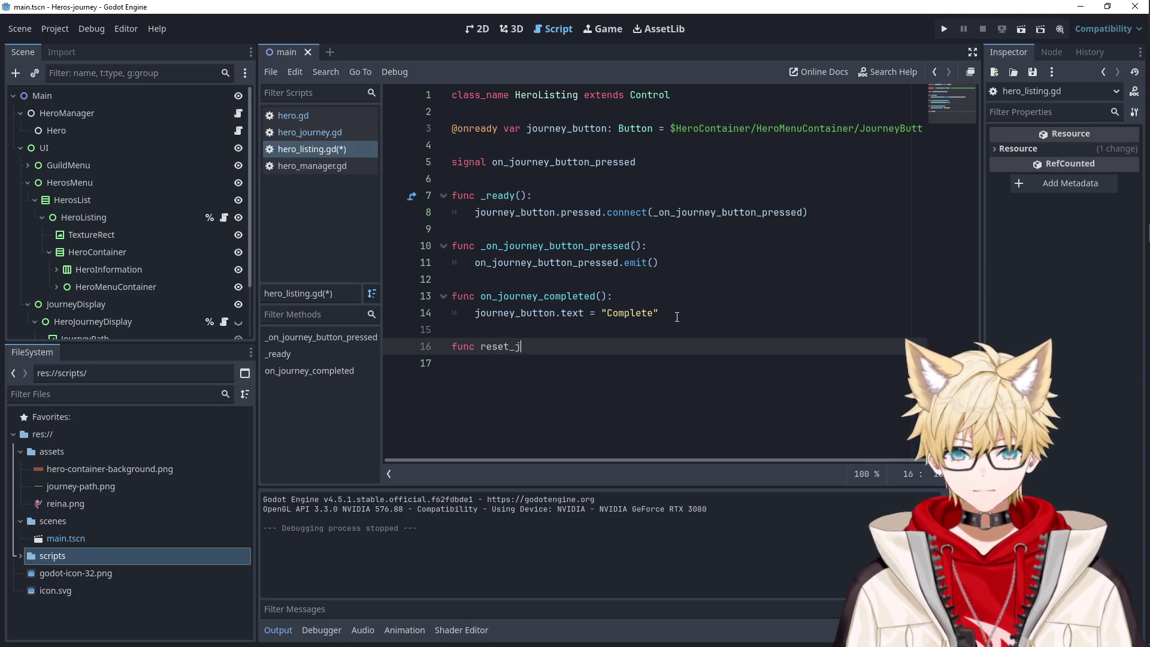
key("BackSpace")
key("BackSpace")
type("ney_button():")
key("Return")
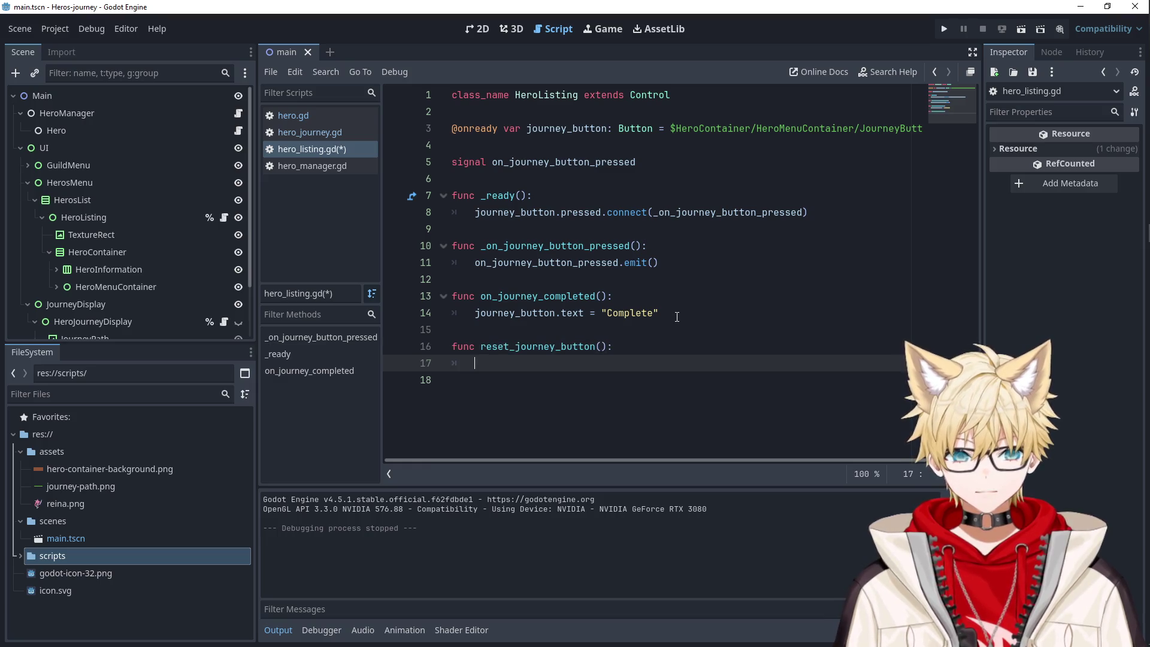
Step: Make its body journey_button.text = "Journey", copied from line 14, and save hero_listing.gd
left_click_drag(659, 312, 474, 313)
key("ctrl+c")
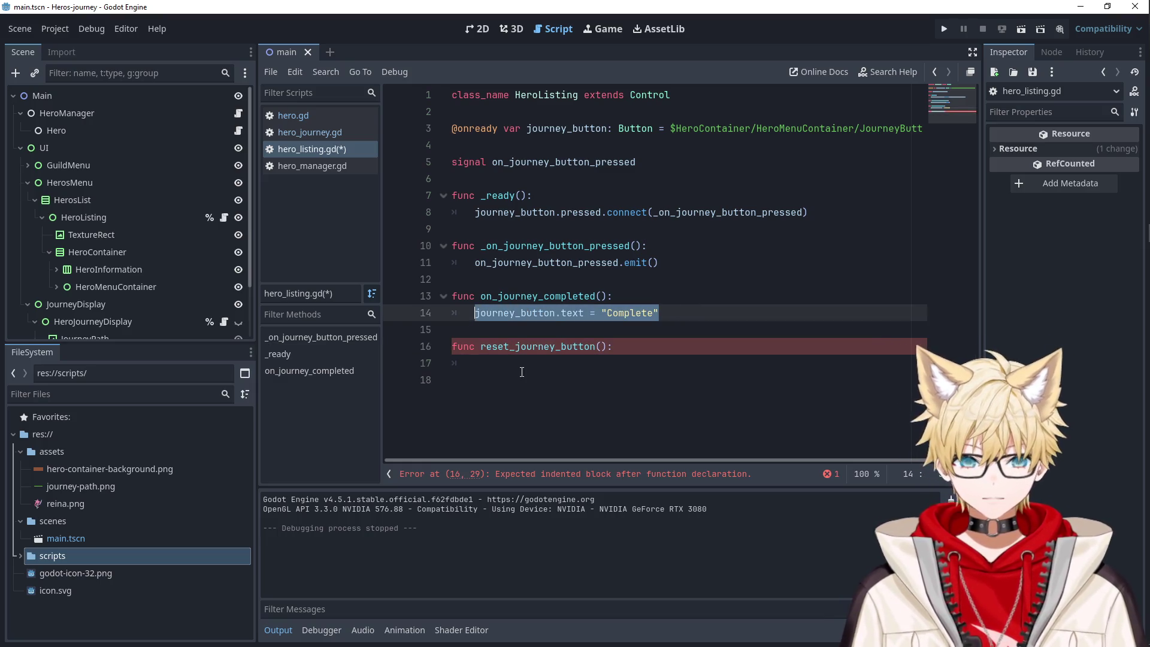
left_click(628, 363)
key("ctrl+v")
double_click(628, 363)
type("Journey")
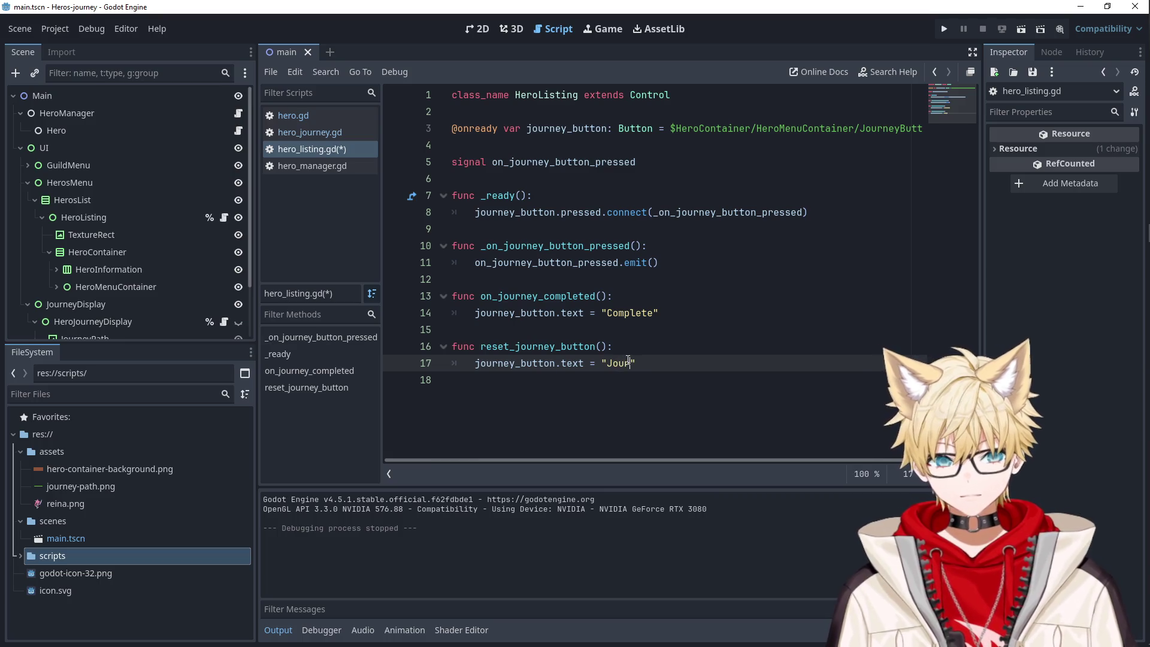
left_click(697, 298)
key("ctrl+s")
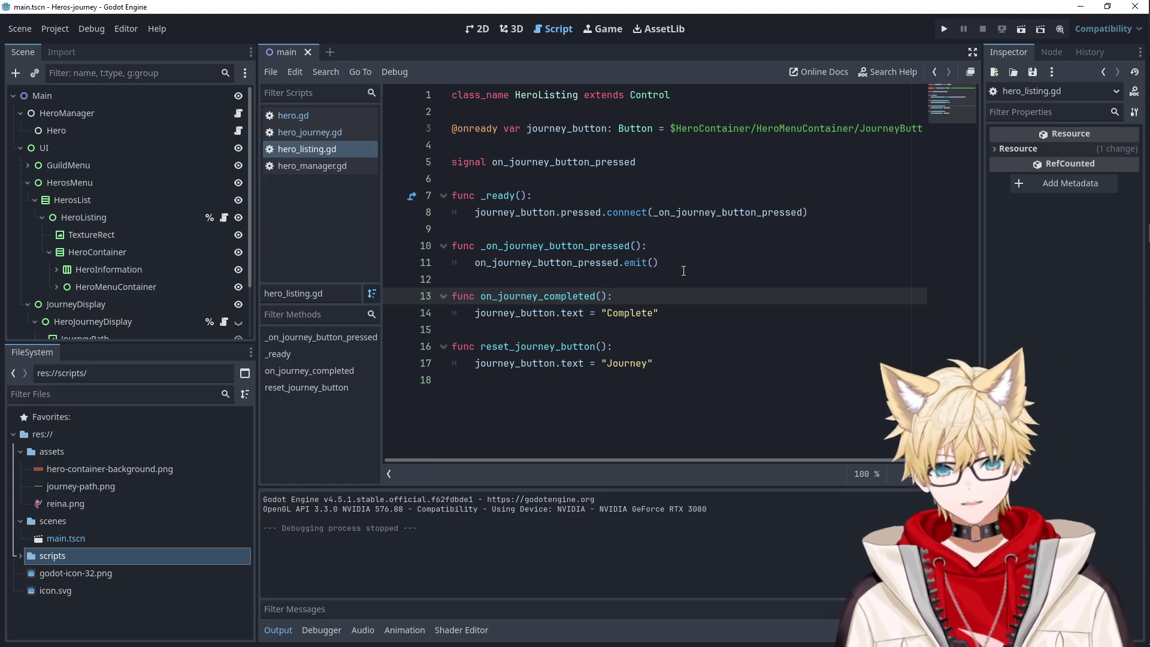
Step: Jump to the journey_button declaration and select the reset_journey_button name
left_click(599, 286)
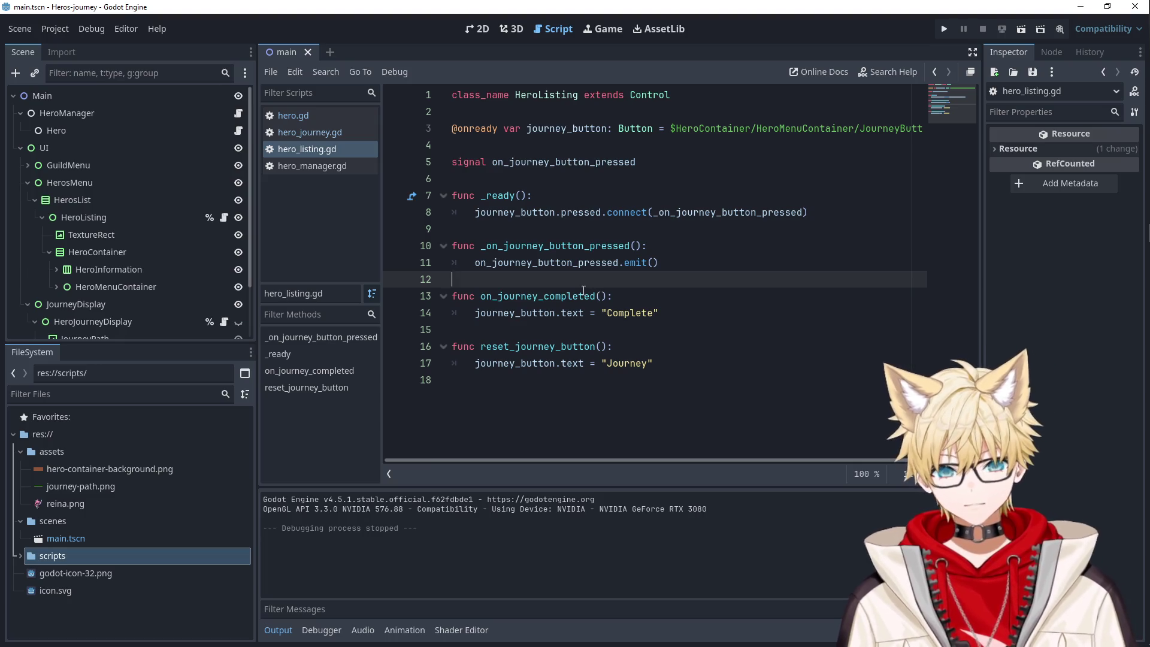
key("Up")
key("Up")
key("Up")
key("ctrl+d")
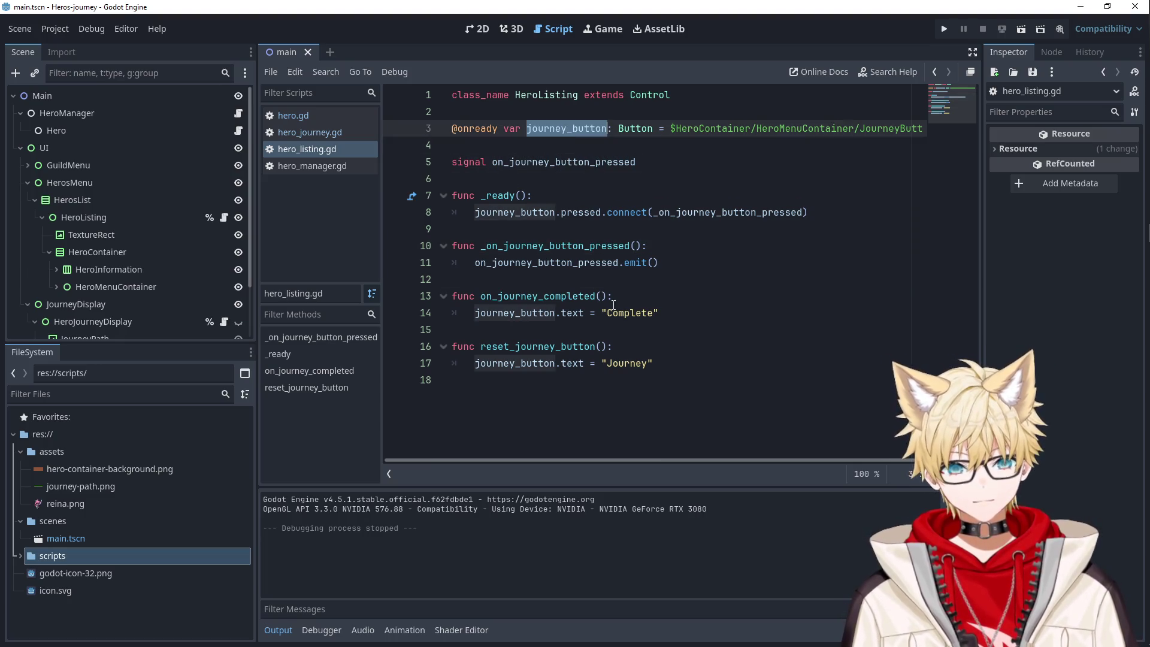
double_click(537, 346)
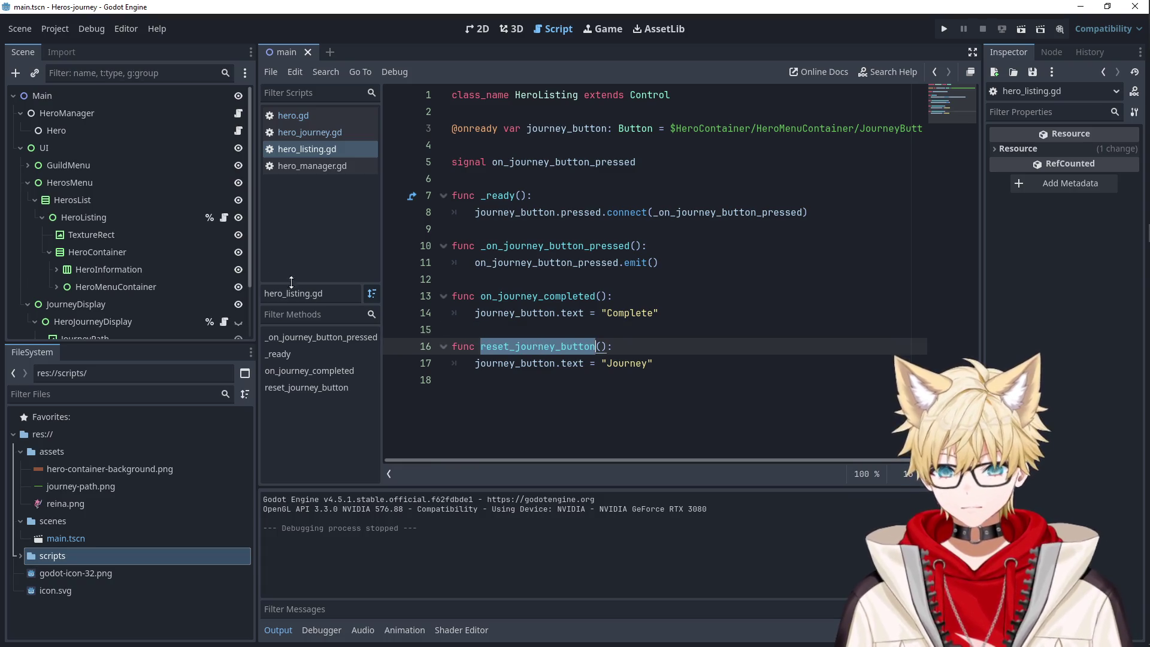
Step: In hero.gd, point the button's connect call at _on_journey_button_pressed instead of _on_journey_start
left_click(292, 115)
scroll(573, 322, "down", 10)
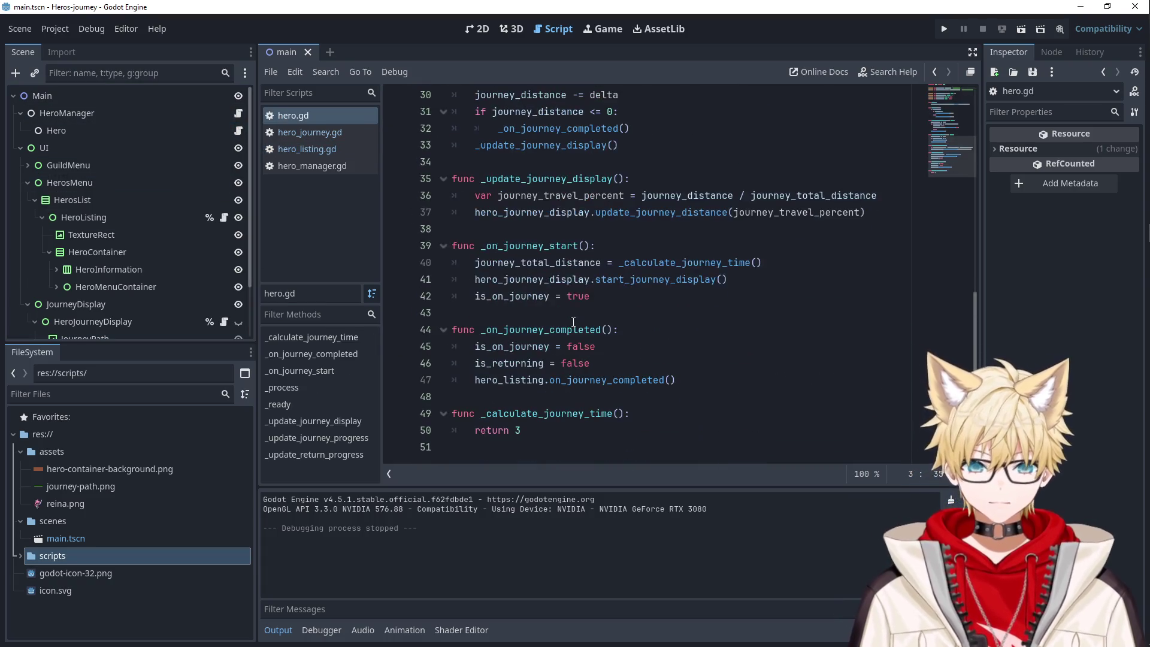
scroll(584, 311, "up", 10)
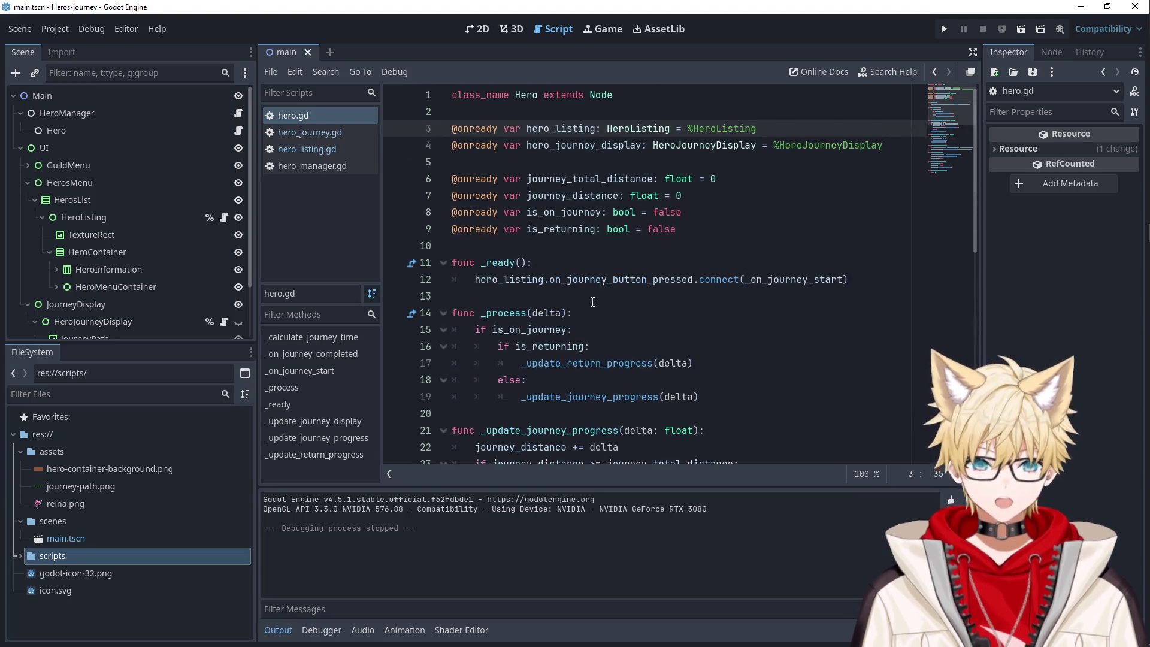
double_click(790, 277)
double_click(567, 279)
double_click(821, 280)
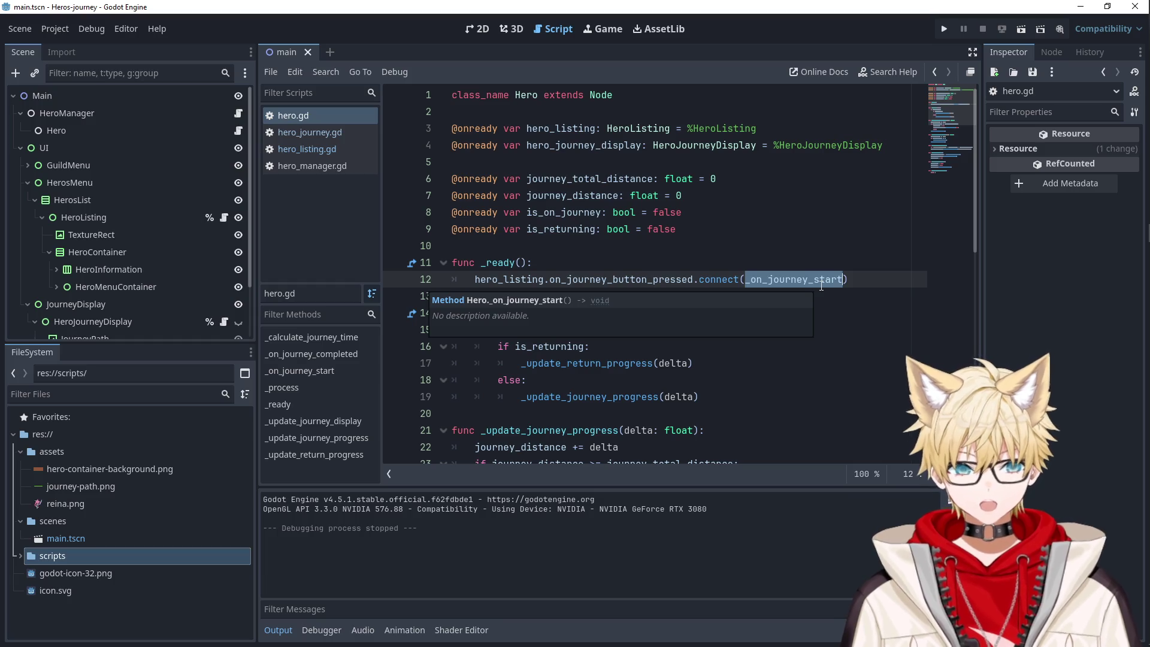
type("_on_journey_button_pressed")
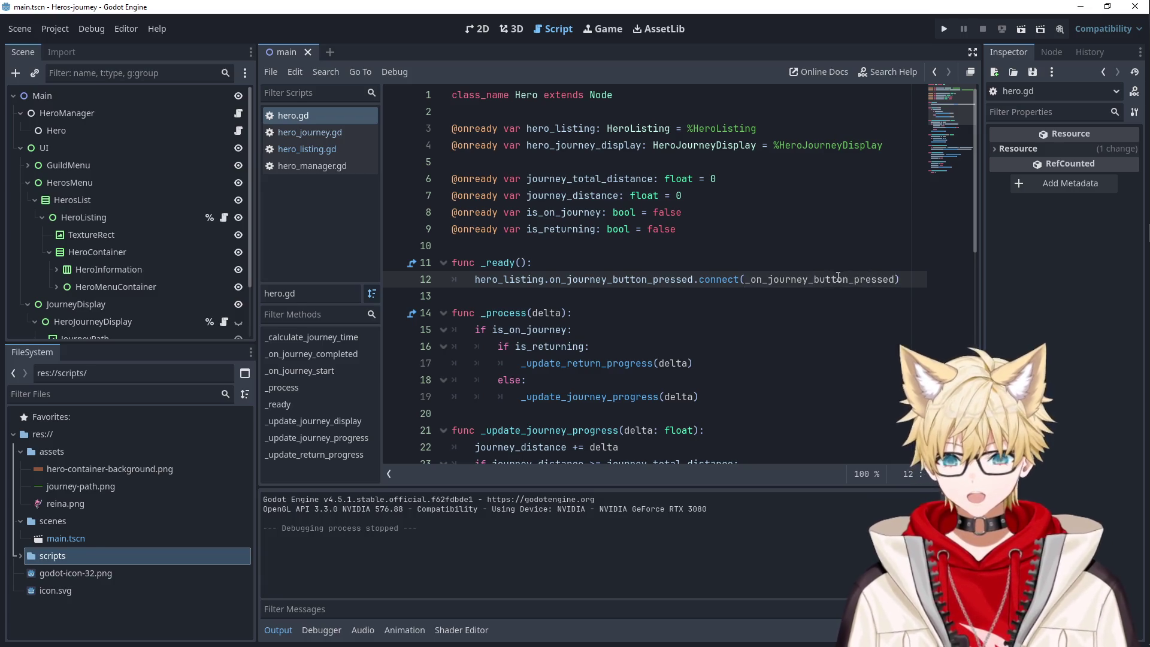
Step: Add func _on_journey_button_pressed() that calls _complete_journey() if is_on_journey, followed by an else branch
scroll(741, 341, "down", 10)
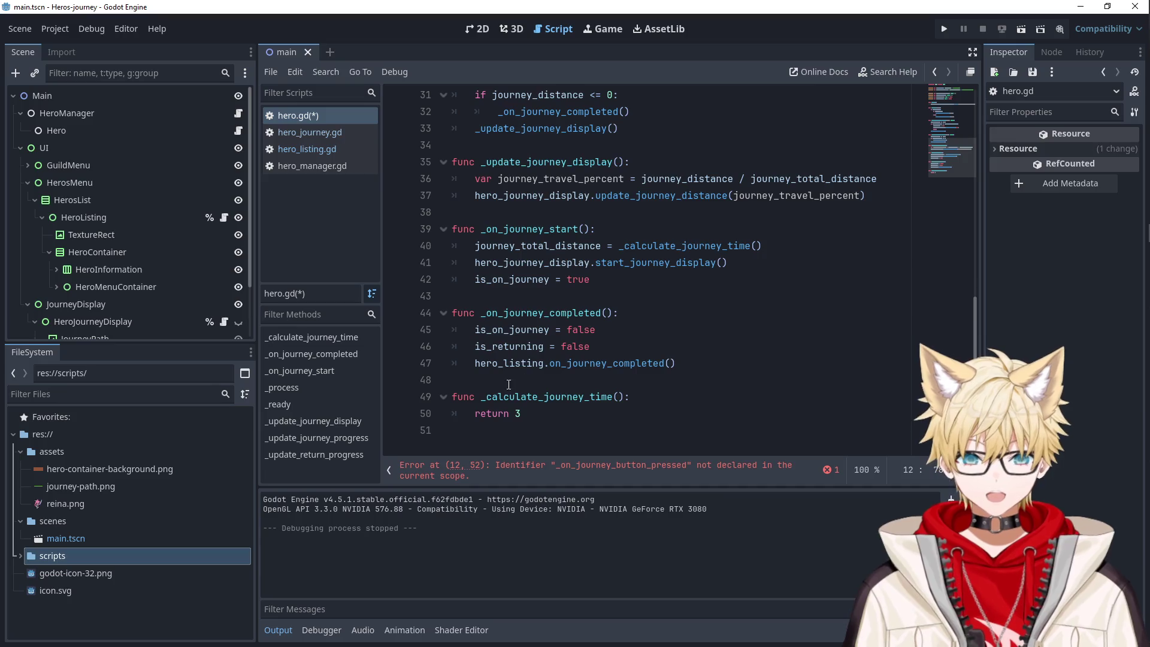
left_click(528, 431)
key("Return")
type("func _on_journey_button_pressed():")
key("Return")
type("if is")
key("Return")
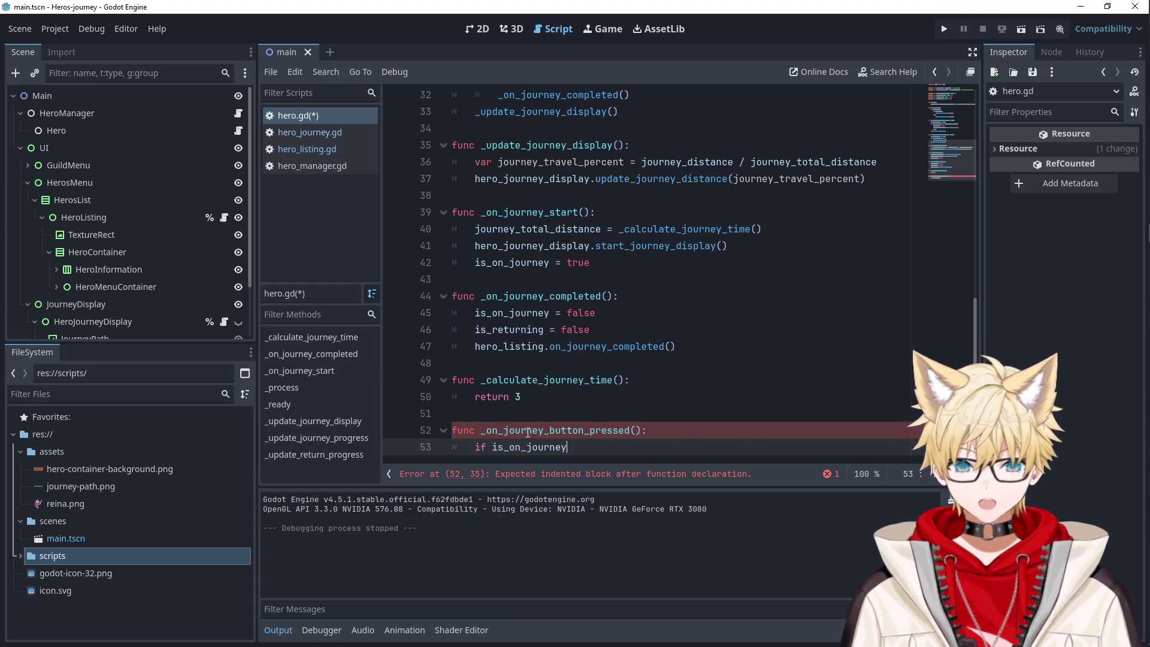
type(":")
key("Return")
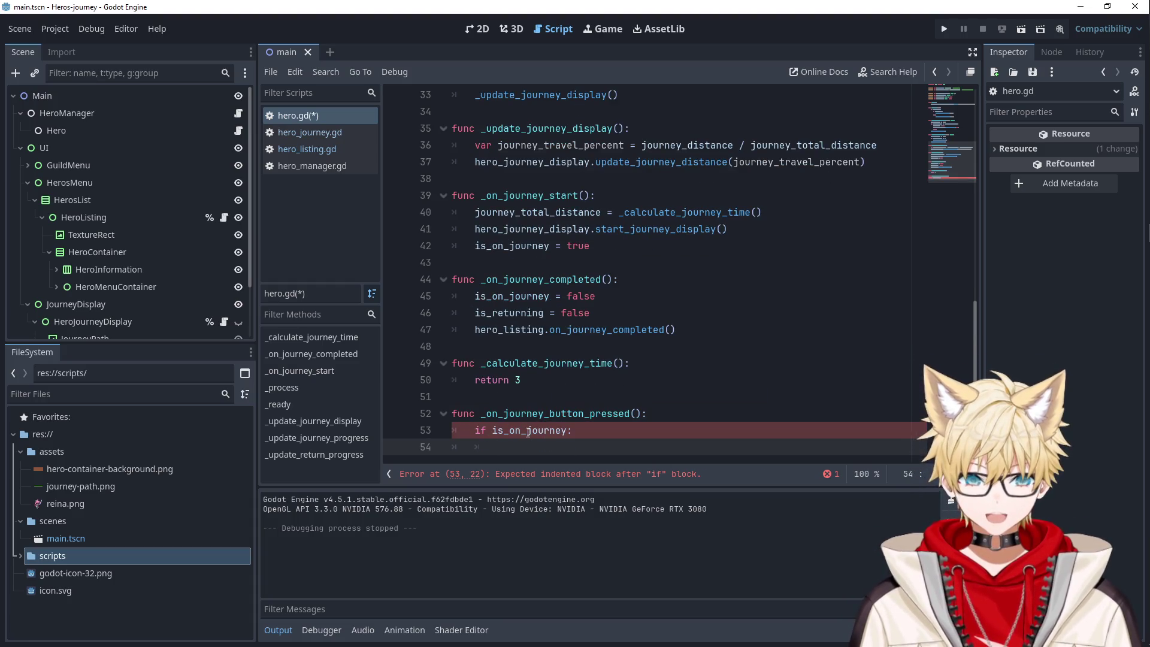
type("complete_journey(")
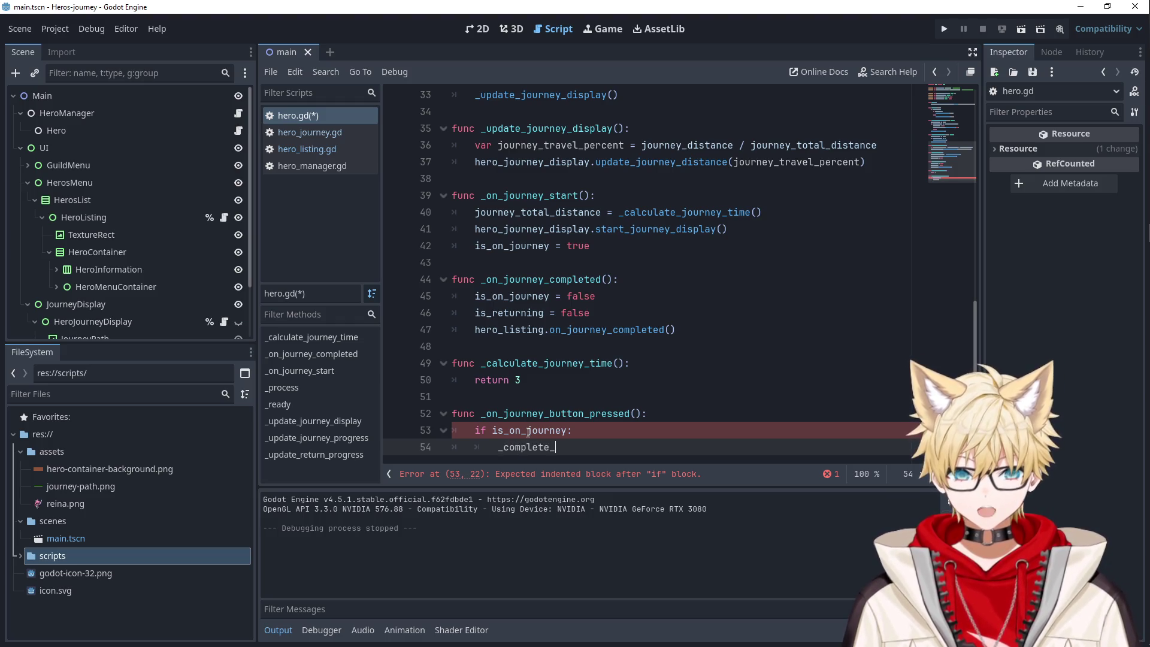
key("End")
key("Return")
key("BackSpace")
type("else:")
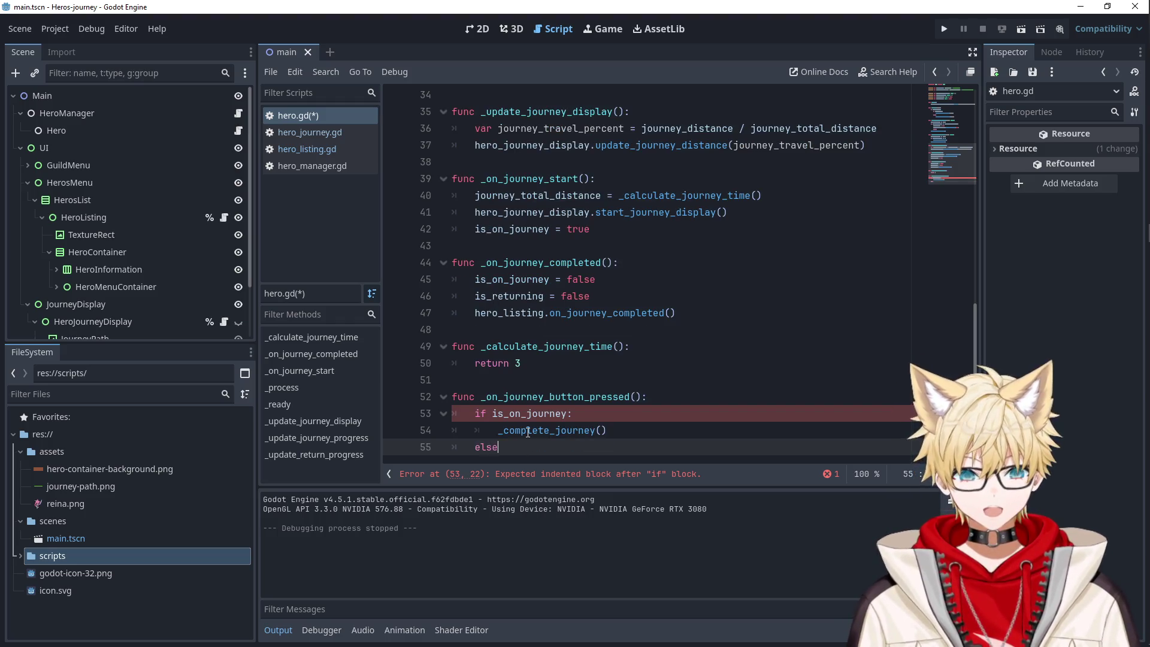
key("Return")
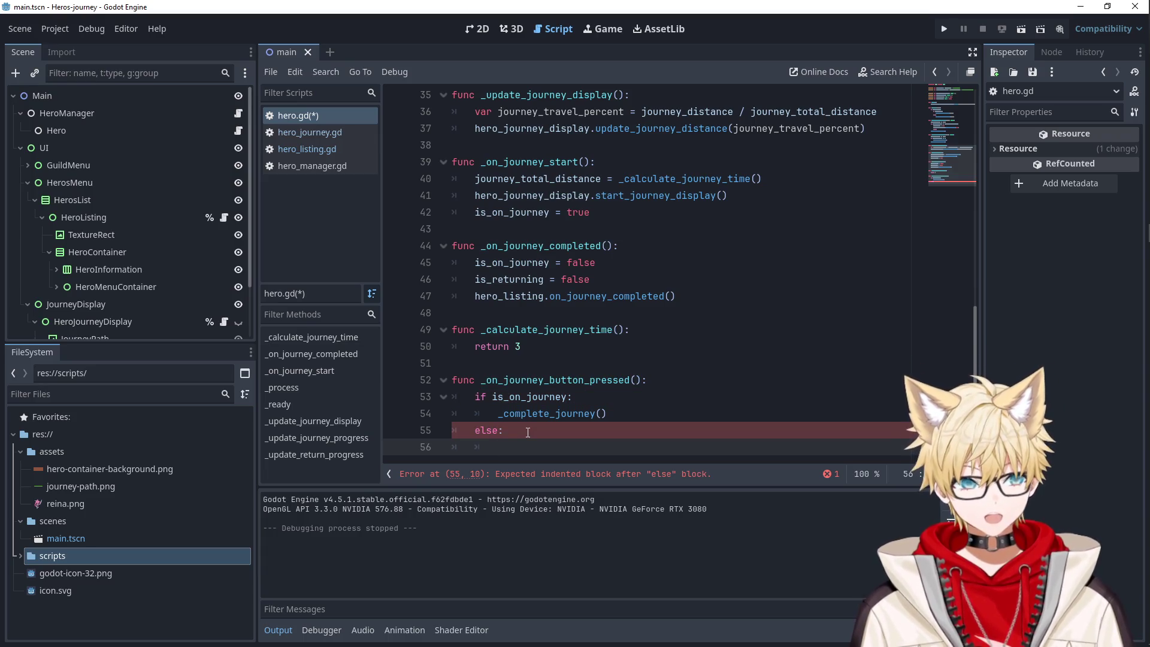
Step: Rename _on_journey_start to _start_journey and call _start_journey() in the else branch
type("on")
key("Down")
key("Down")
key("Return")
left_click(520, 447)
key("BackSpace")
key("BackSpace")
key("BackSpace")
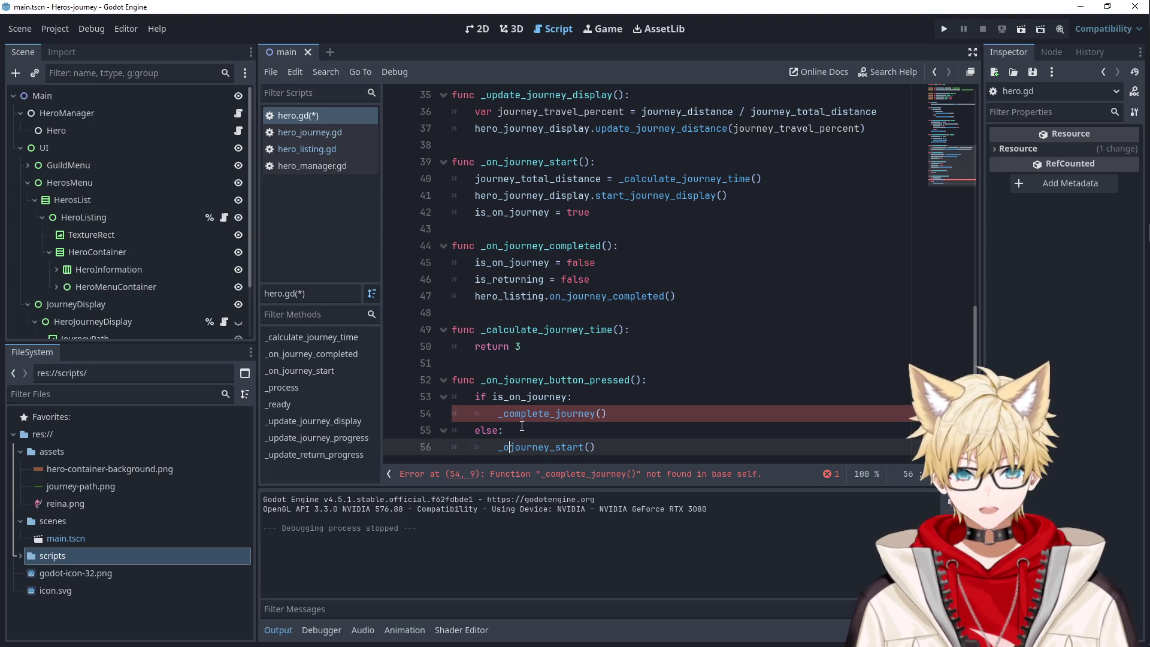
double_click(504, 161)
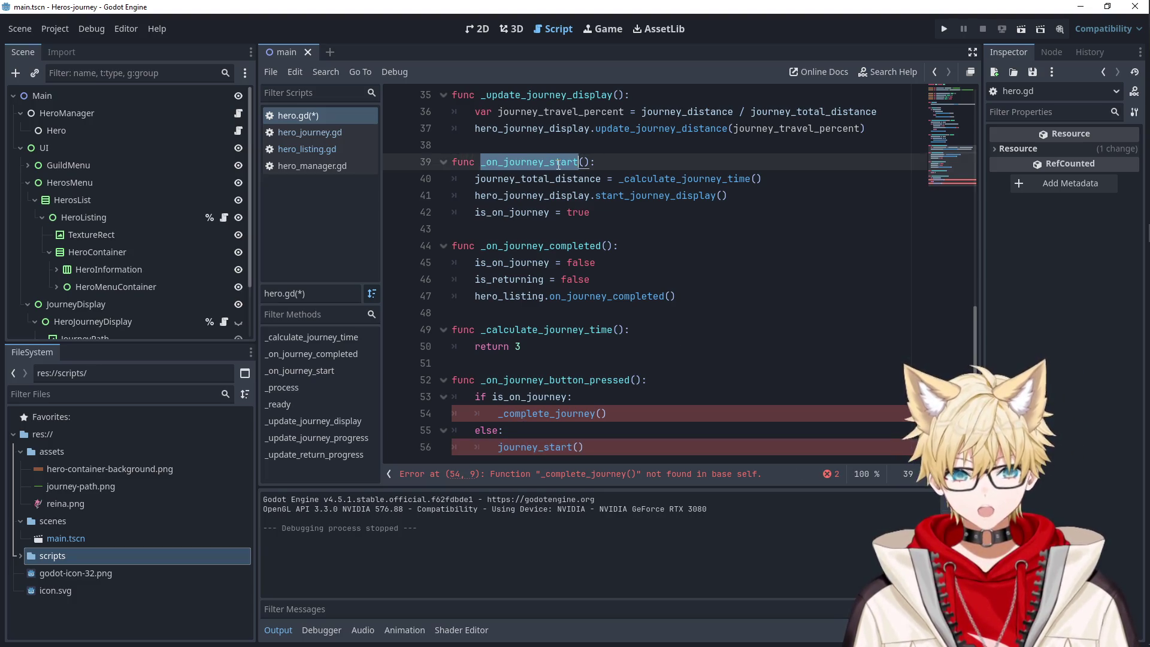
type("start_journey")
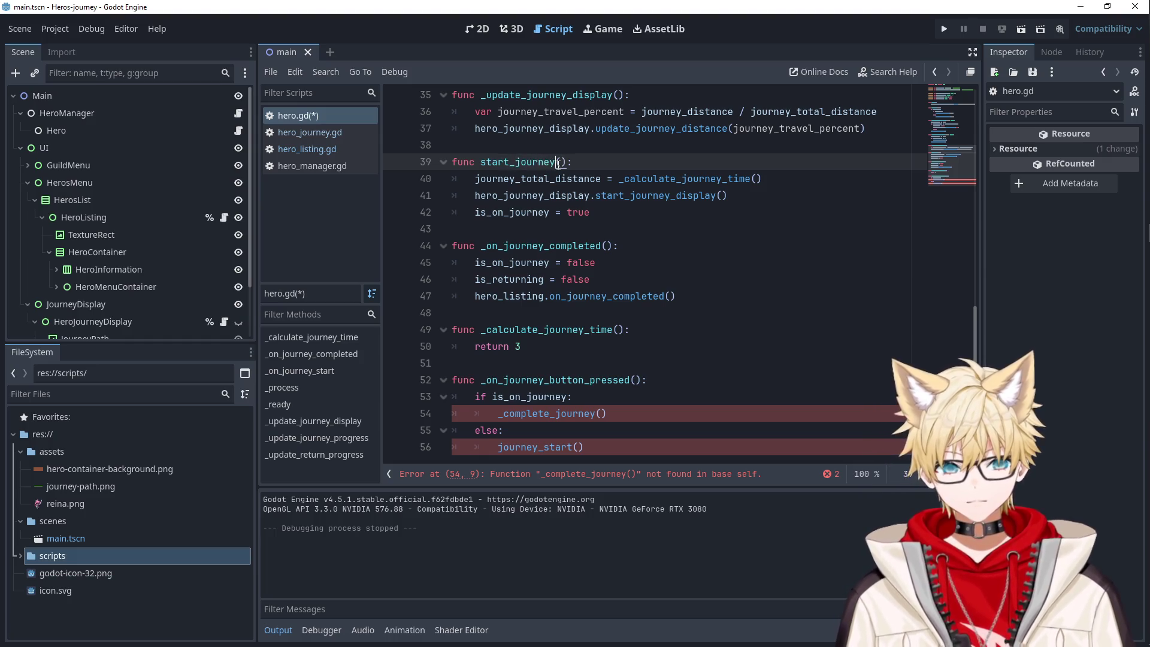
double_click(521, 160)
left_click(485, 162)
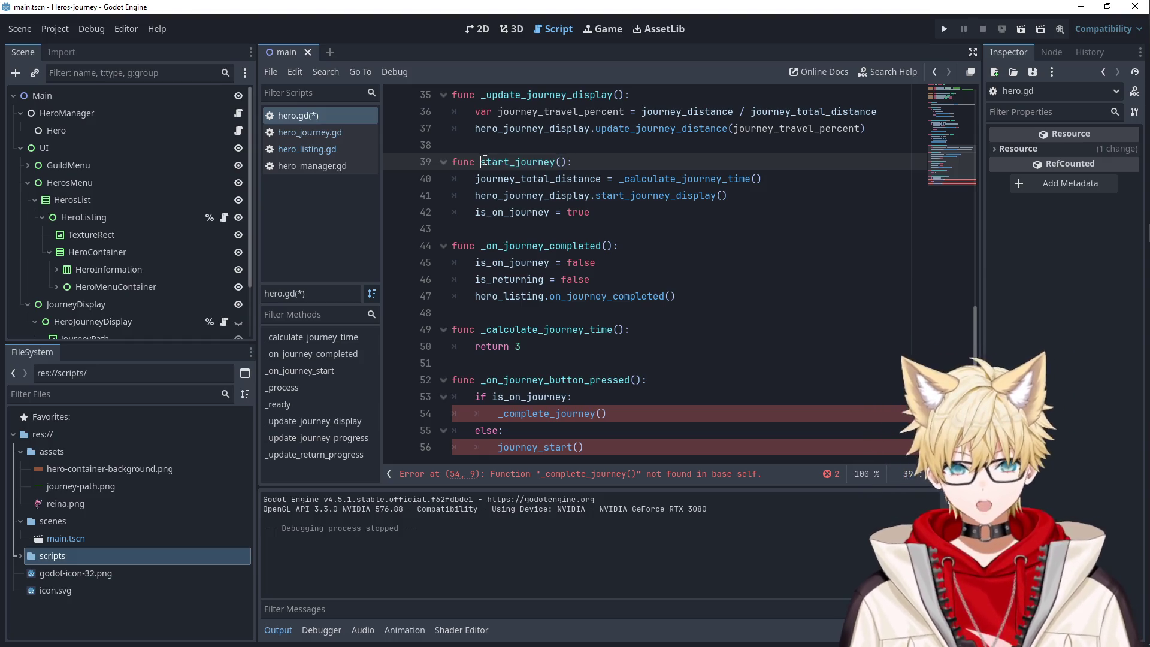
type("_")
double_click(521, 161)
key("ctrl+c")
double_click(539, 446)
key("ctrl+v")
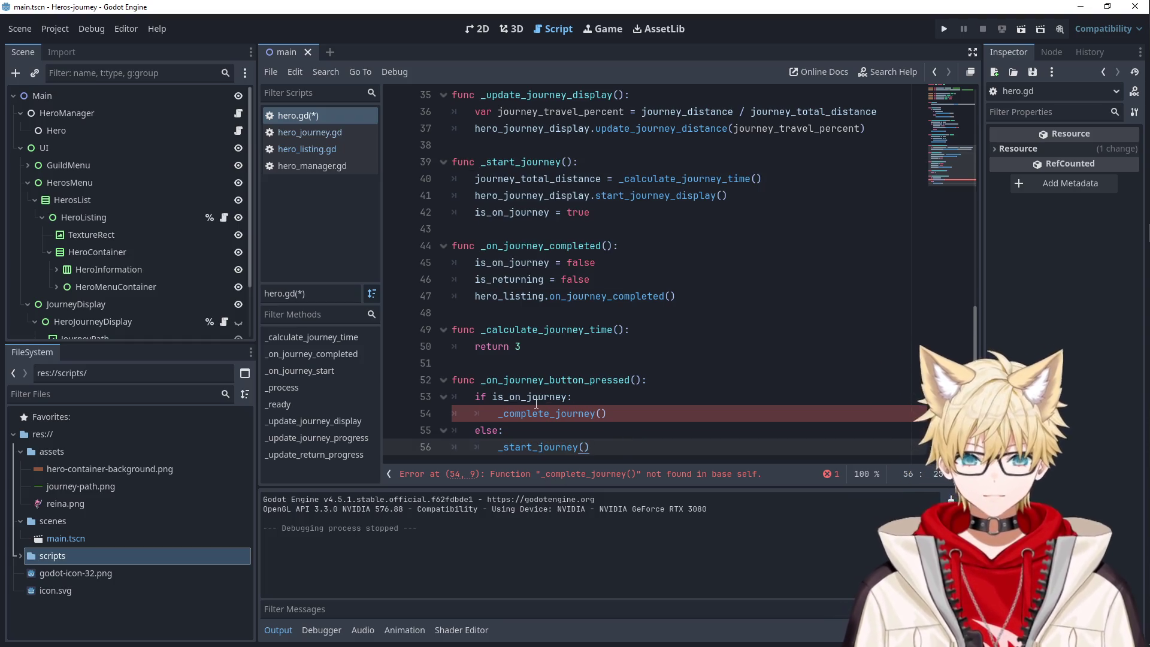
Step: Insert blank lines below return 3 for another function
left_click(536, 404)
double_click(536, 398)
left_click(536, 363)
key("Return")
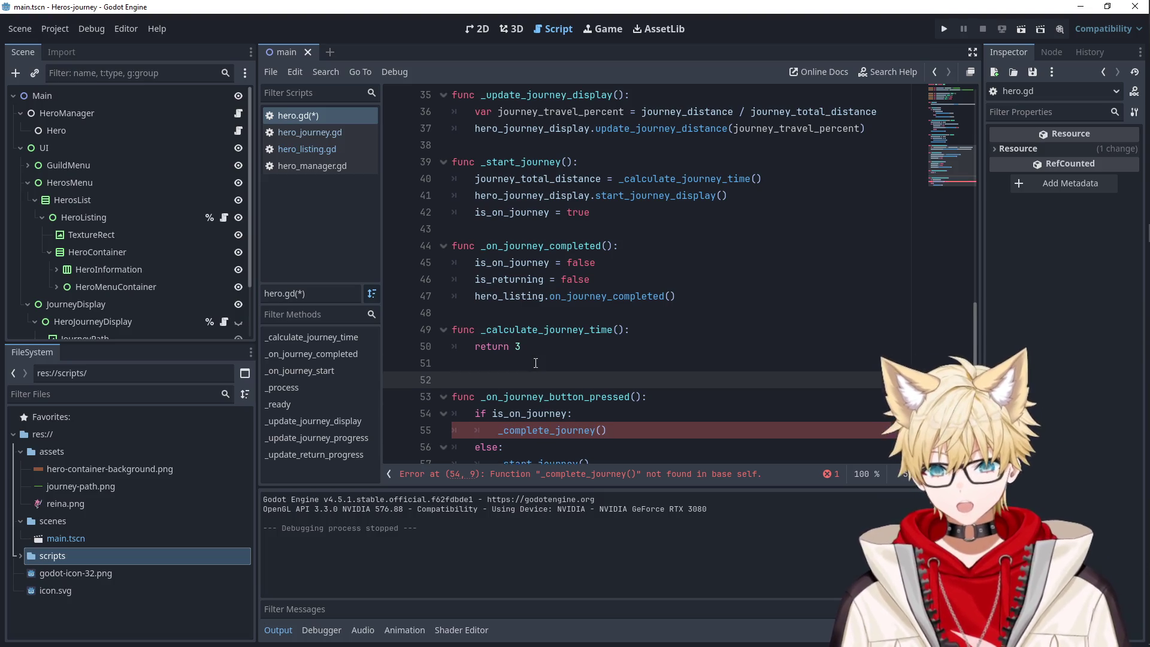
key("Return")
key("Up")
Step: Write a func _start_journey(): stub containing pass below return 3
type("func")
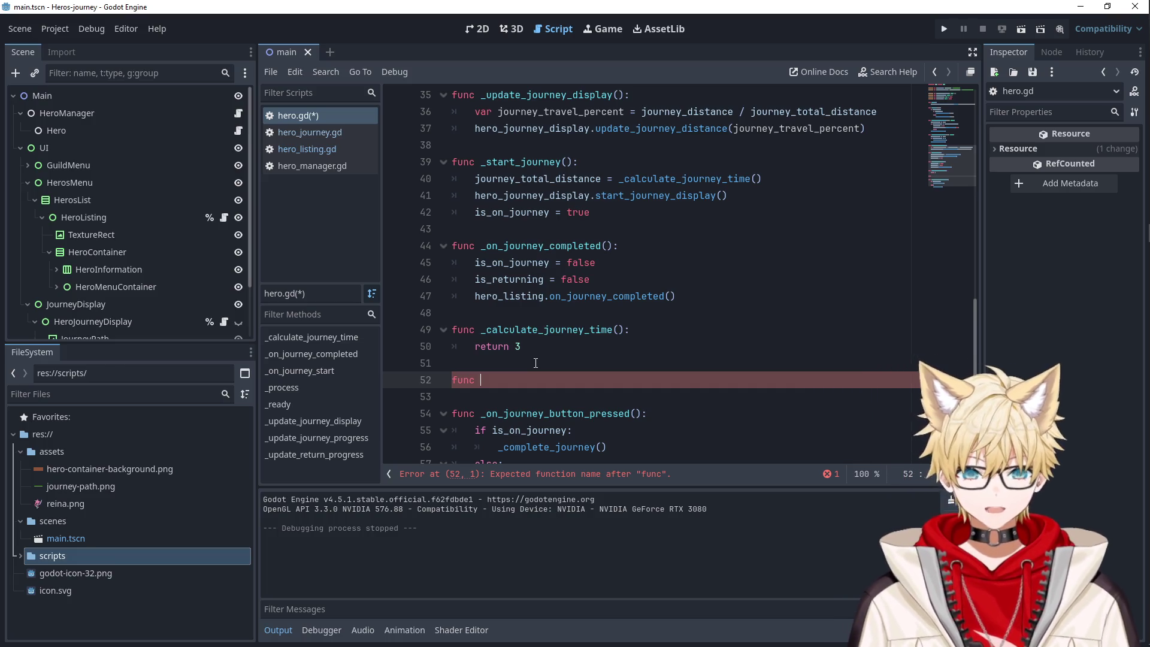
scroll(535, 362, "down", 1)
double_click(527, 449)
key("ctrl+c")
left_click(501, 349)
key("ctrl+v")
type("()")
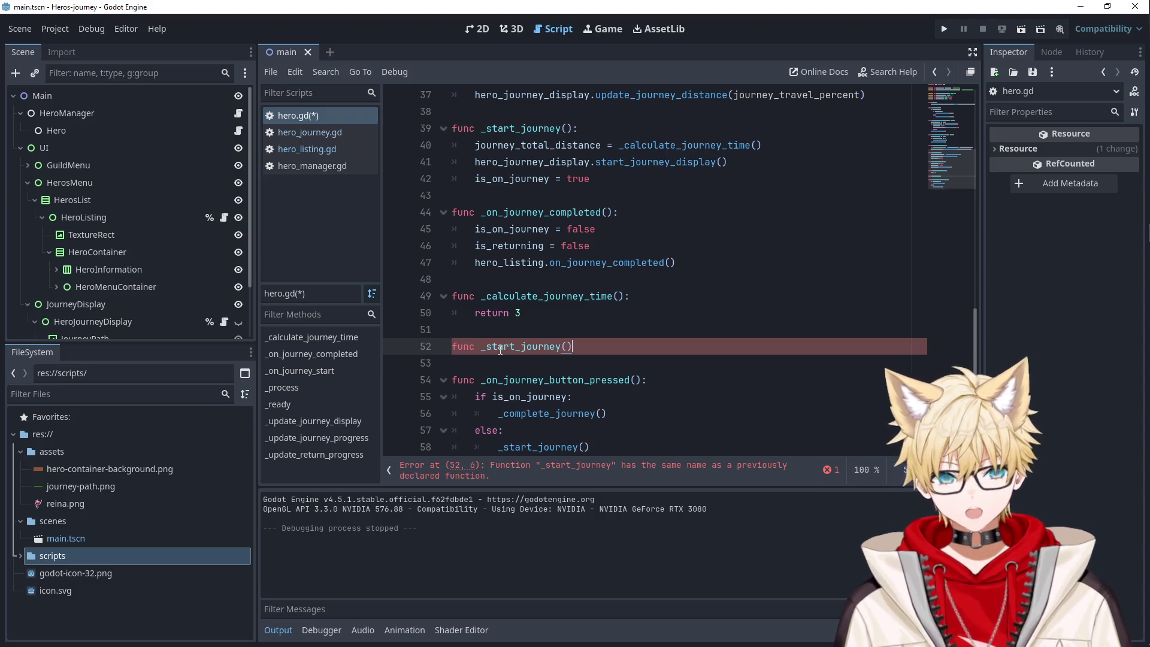
type(":")
key("Return")
type("pass")
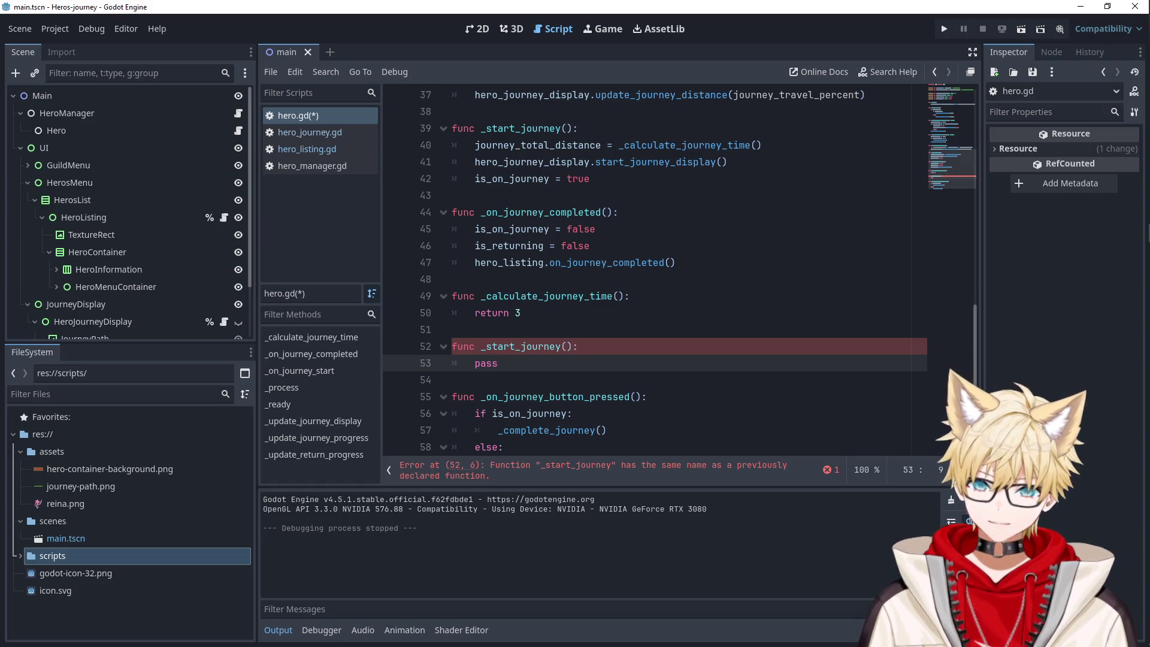
double_click(483, 362)
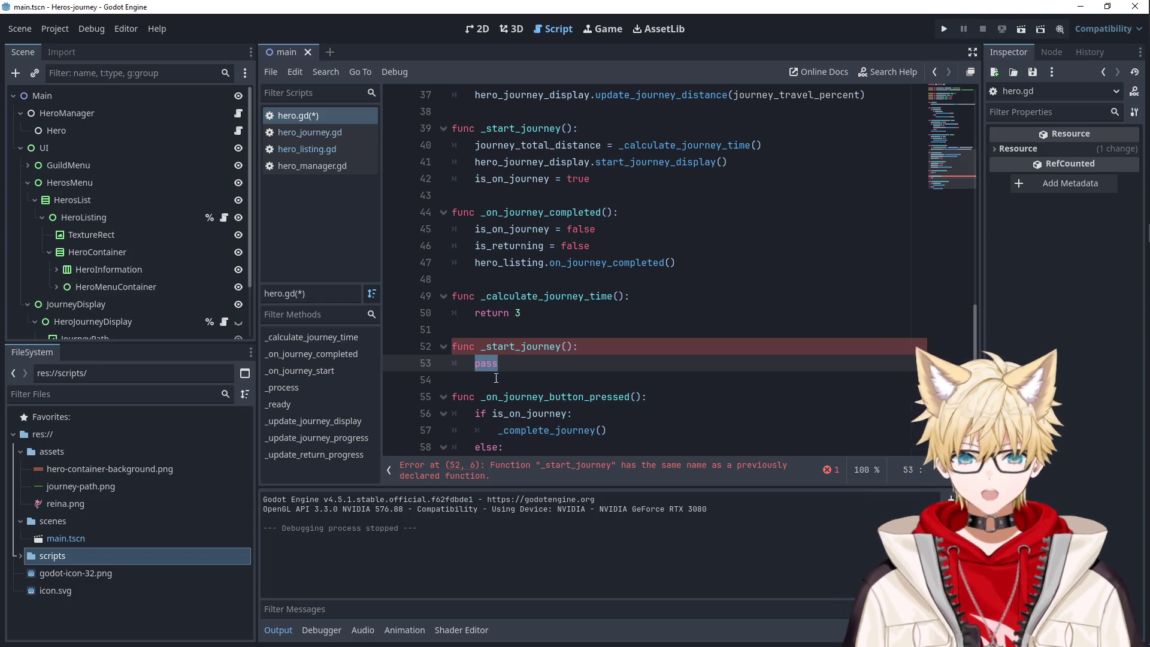
left_click(482, 365)
double_click(481, 365)
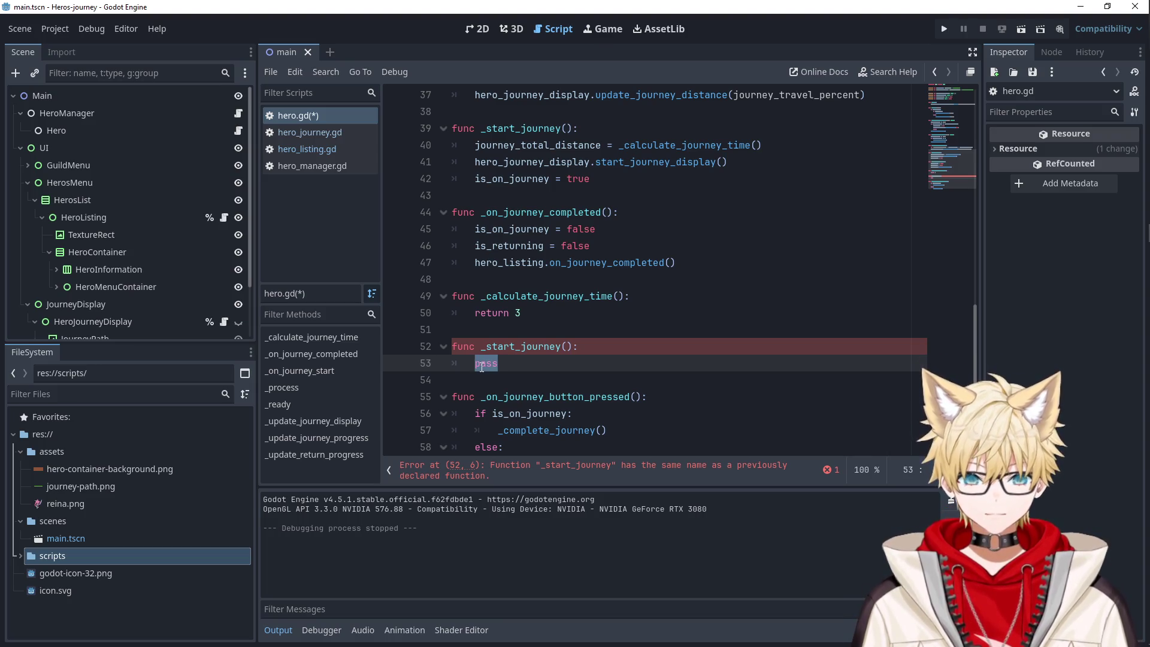
mouse_move(1131, 158)
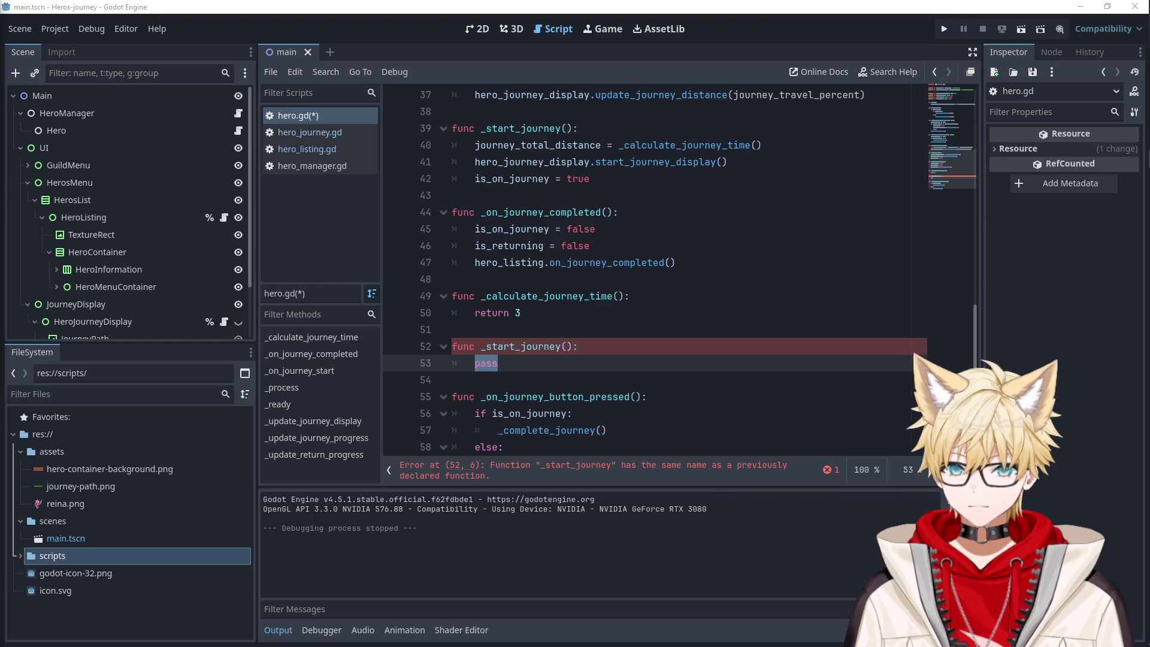
left_click(825, 206)
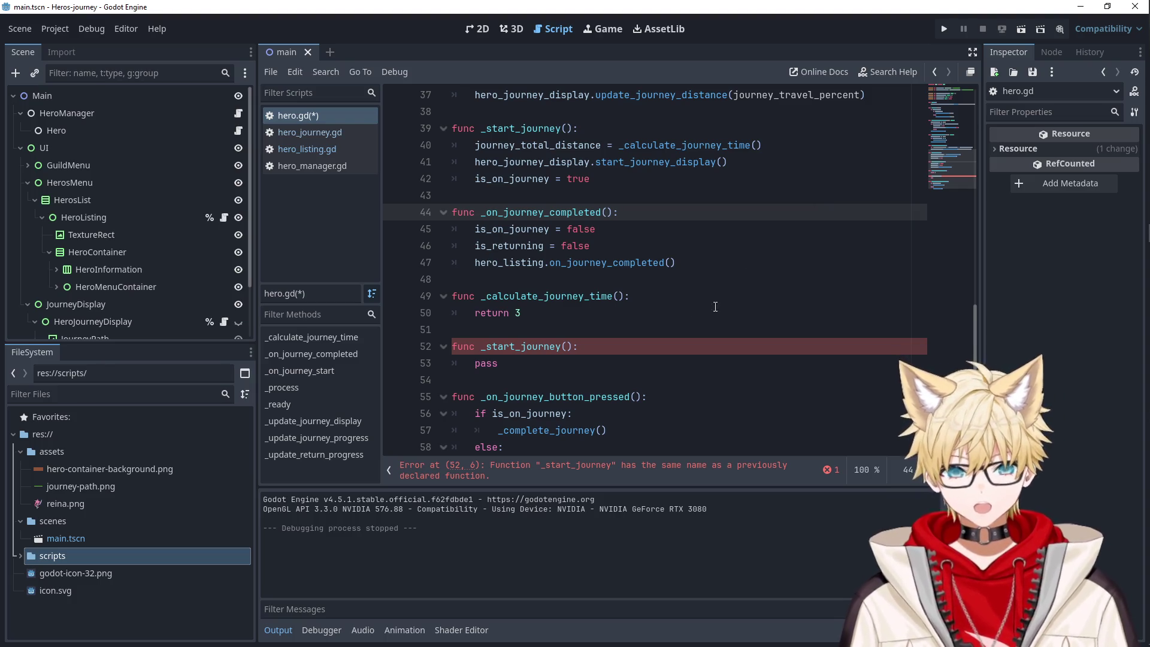
double_click(486, 363)
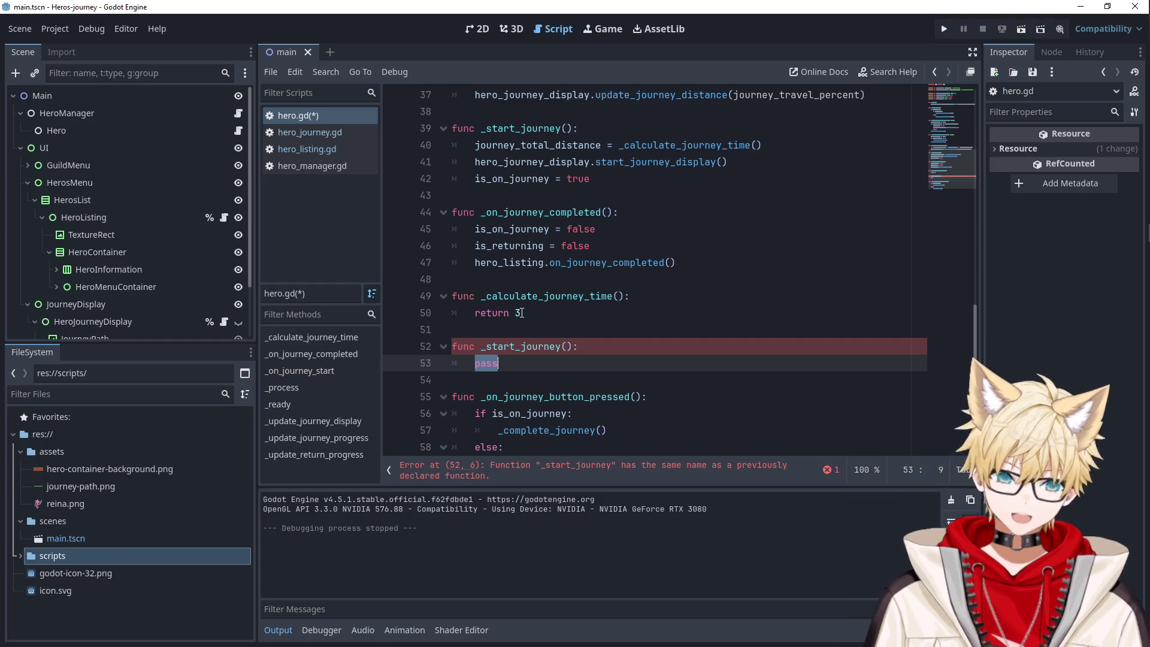
scroll(508, 310, "down", 1)
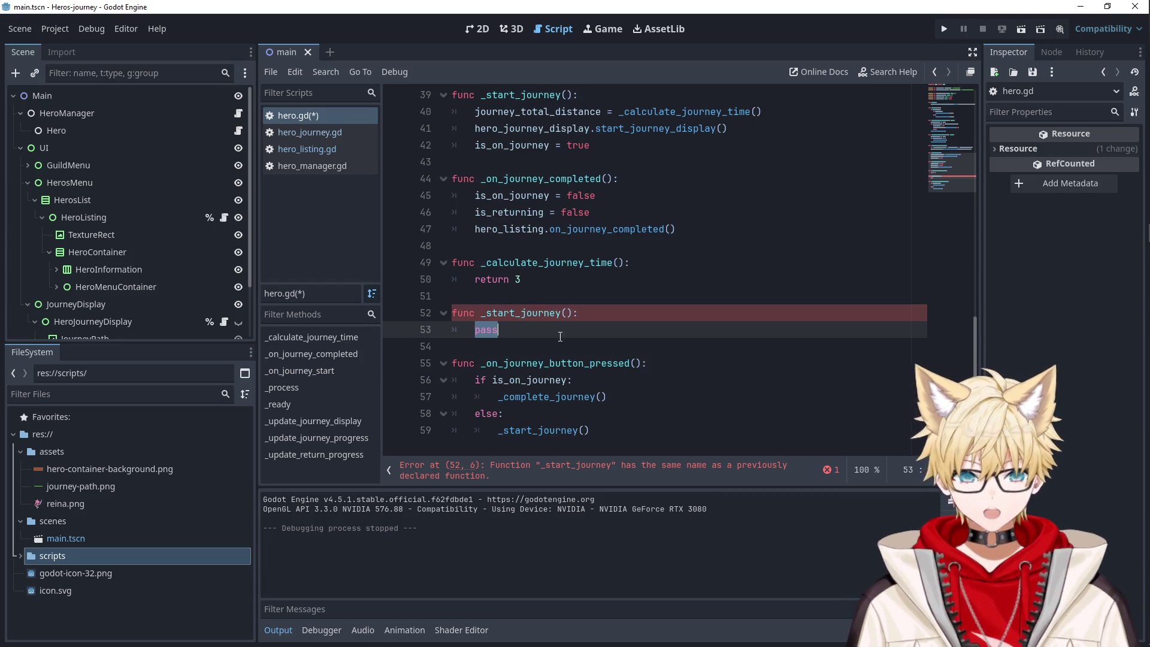
Step: Delete the duplicate _start_journey stub and begin a new func line after return 3
key("BackSpace")
key("BackSpace")
key("BackSpace")
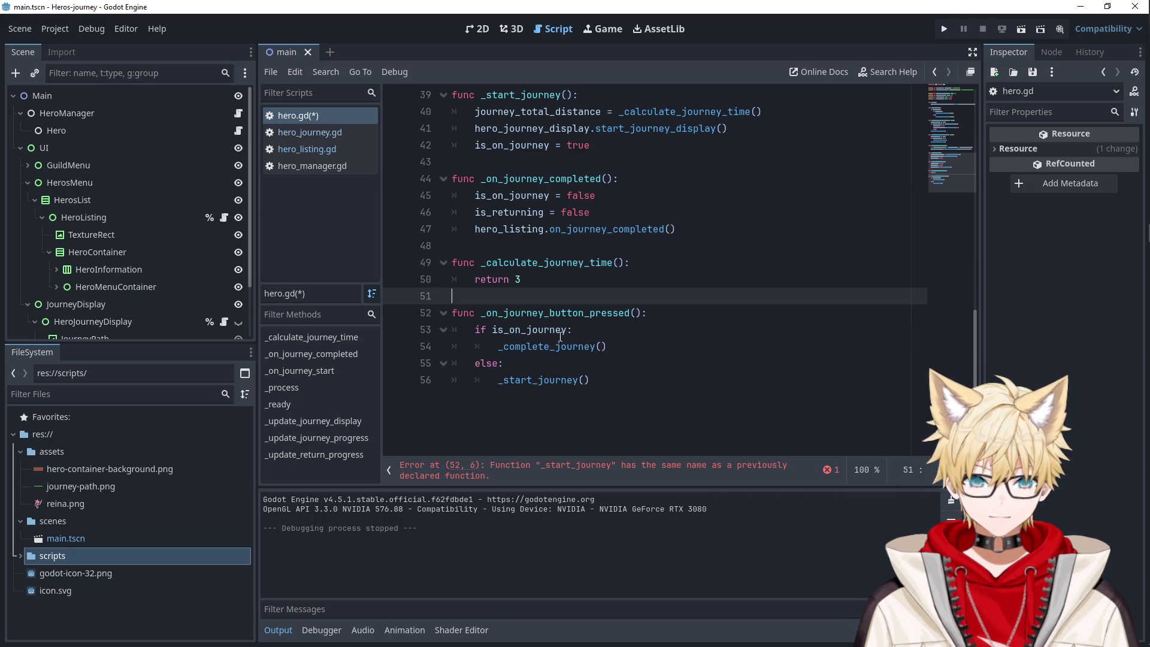
left_click(546, 351)
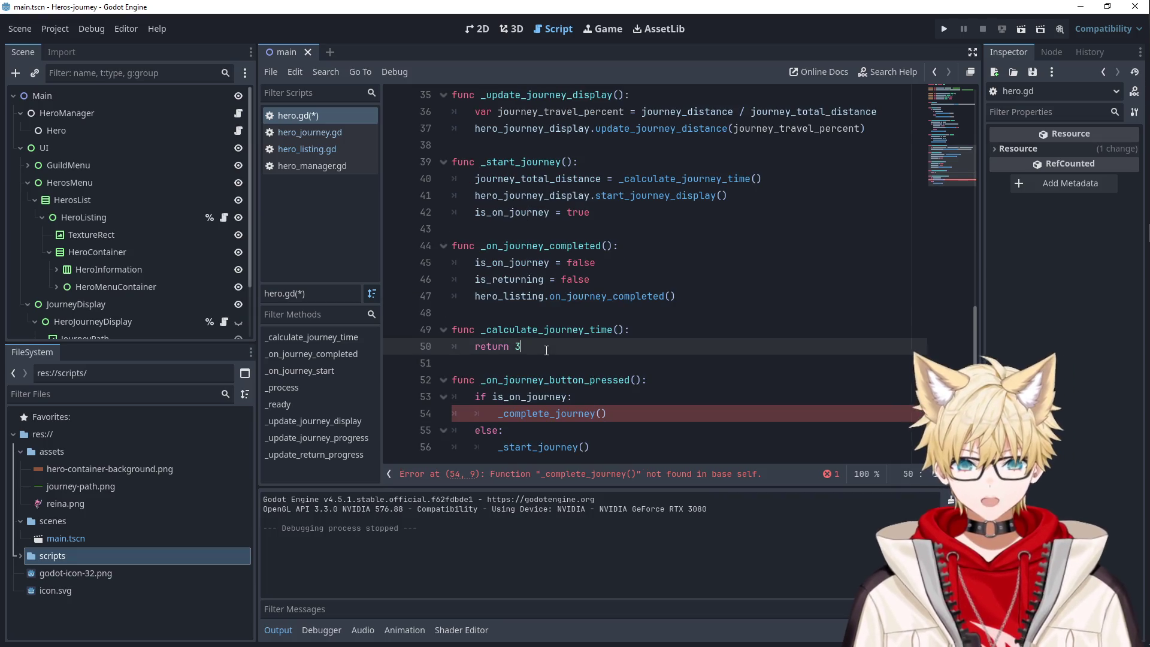
key("Return")
key("Return")
type("fui")
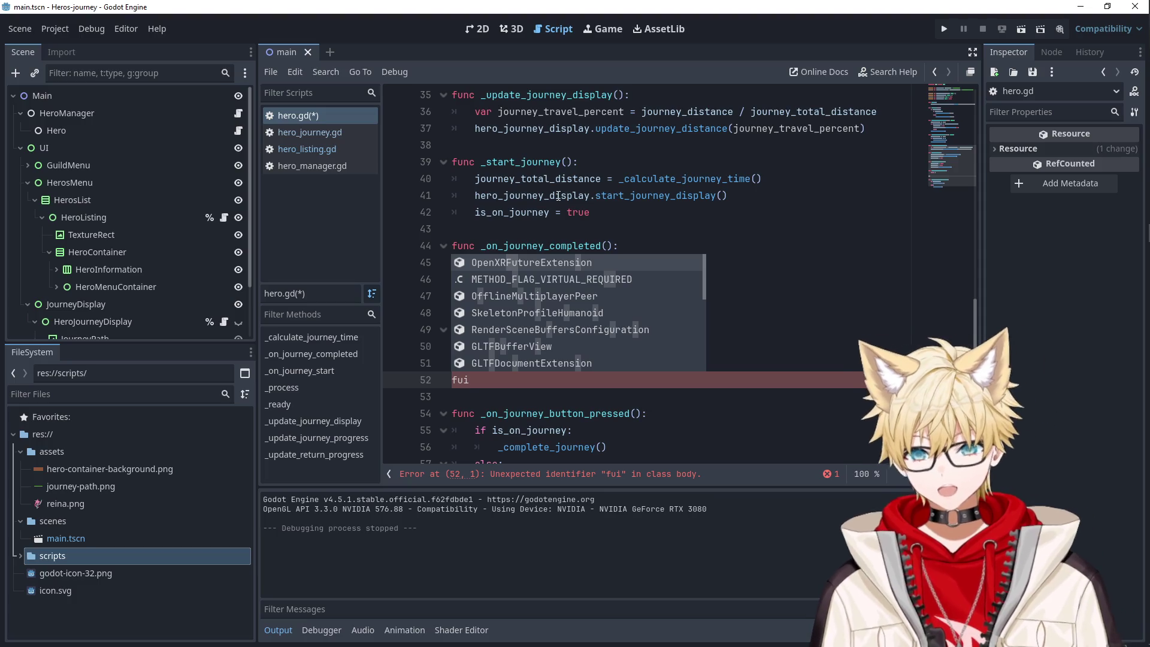
Step: Correct the partly typed line into func _complete_journey(): with a pass body
left_click(524, 384)
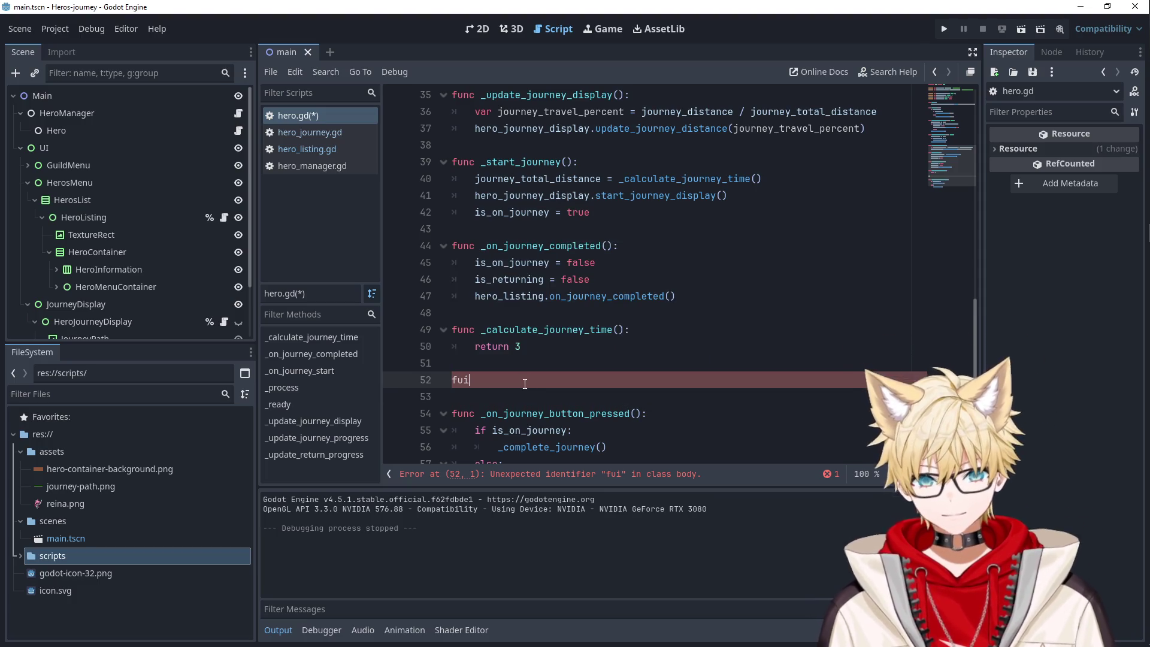
key("BackSpace")
type("nc _complete_journey)")
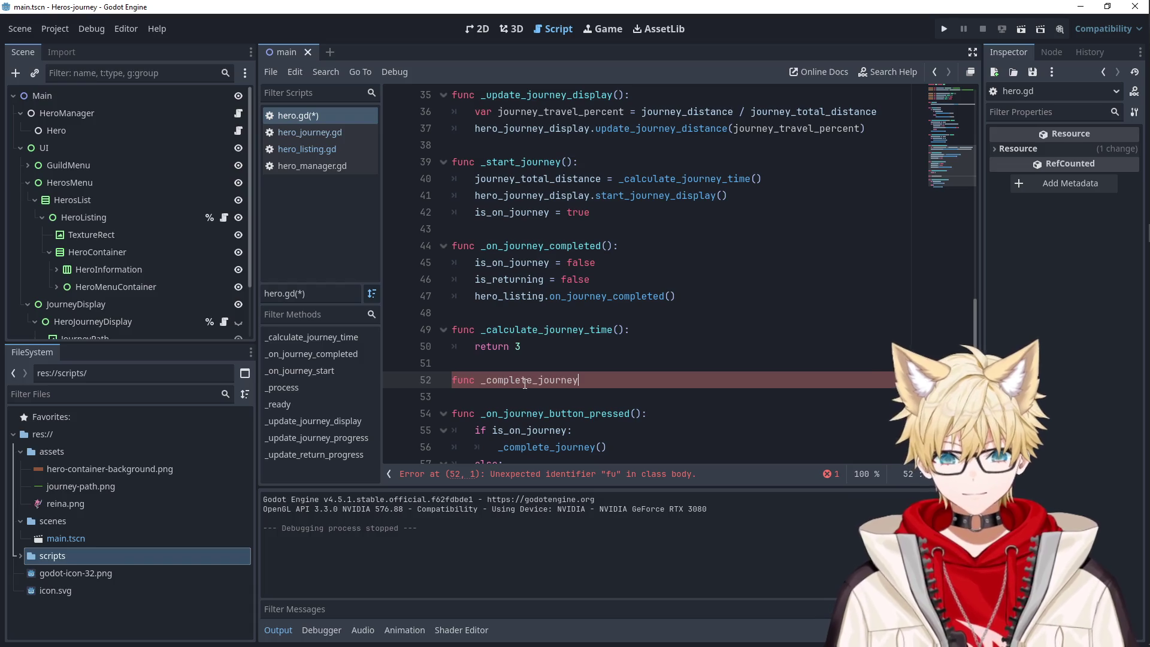
key("BackSpace")
type("():")
key("Return")
type("pass")
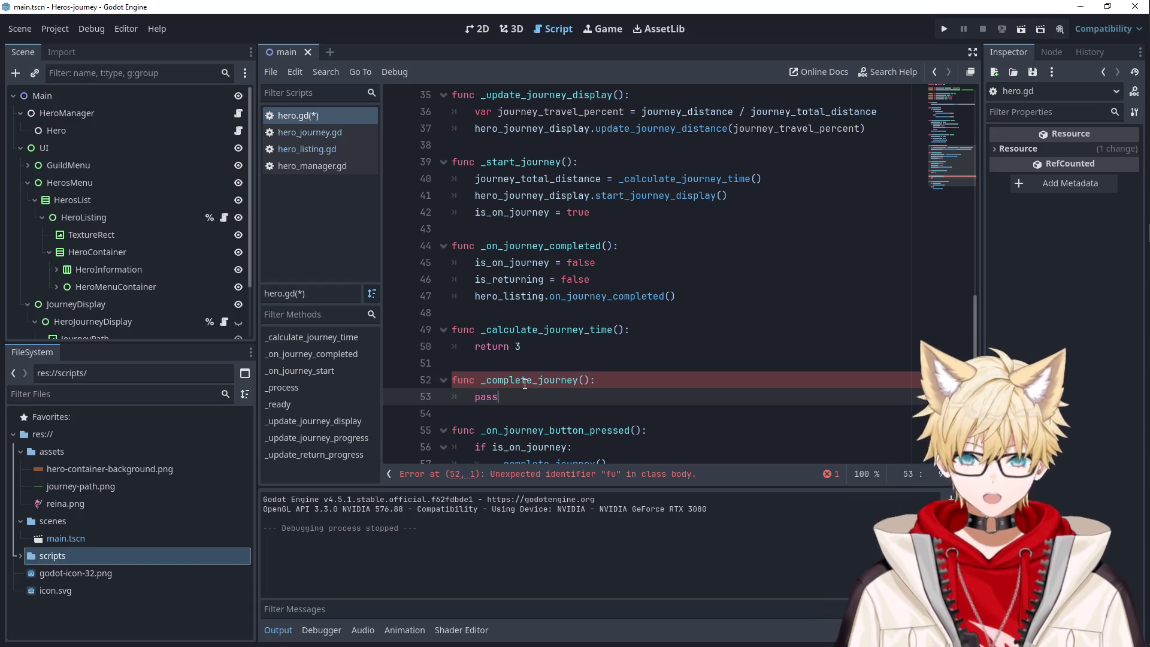
left_click(580, 346)
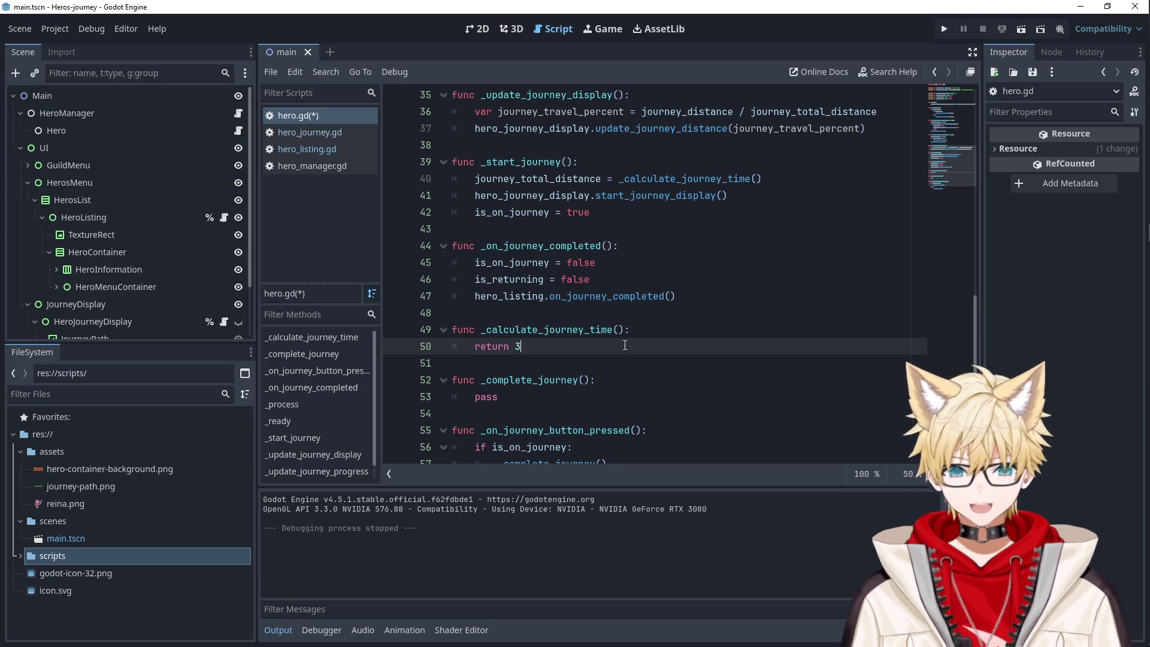
Step: Replace pass in _complete_journey with a hero_listing.reset_journey_button() call
double_click(486, 396)
scroll(570, 375, "down", 1)
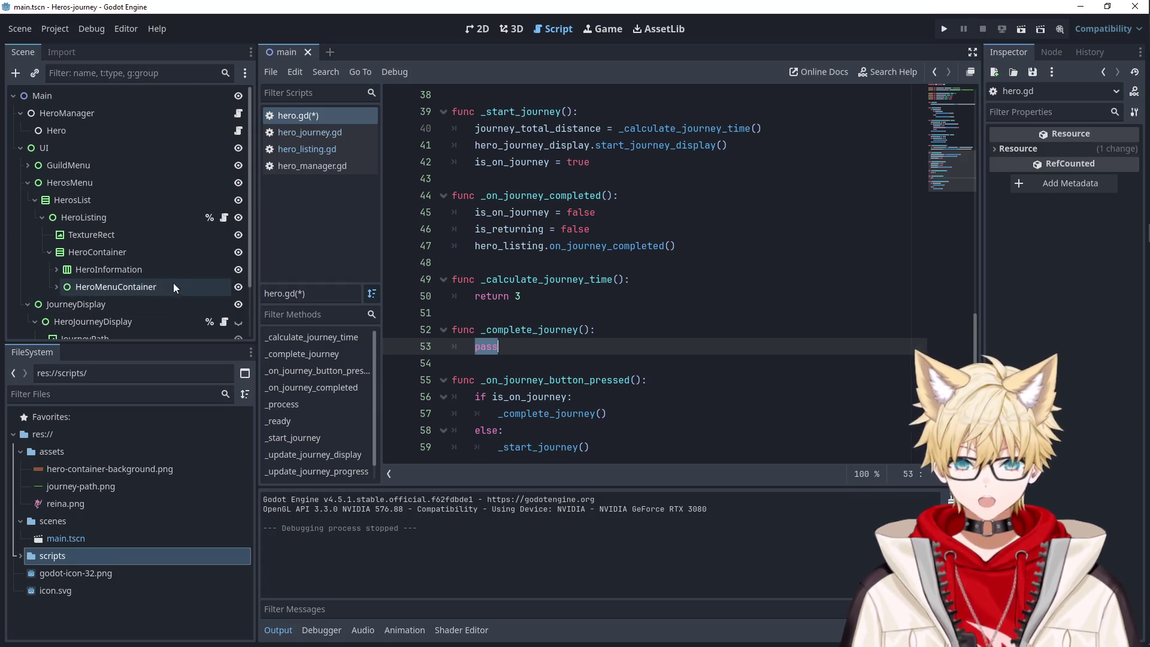
left_click(223, 218)
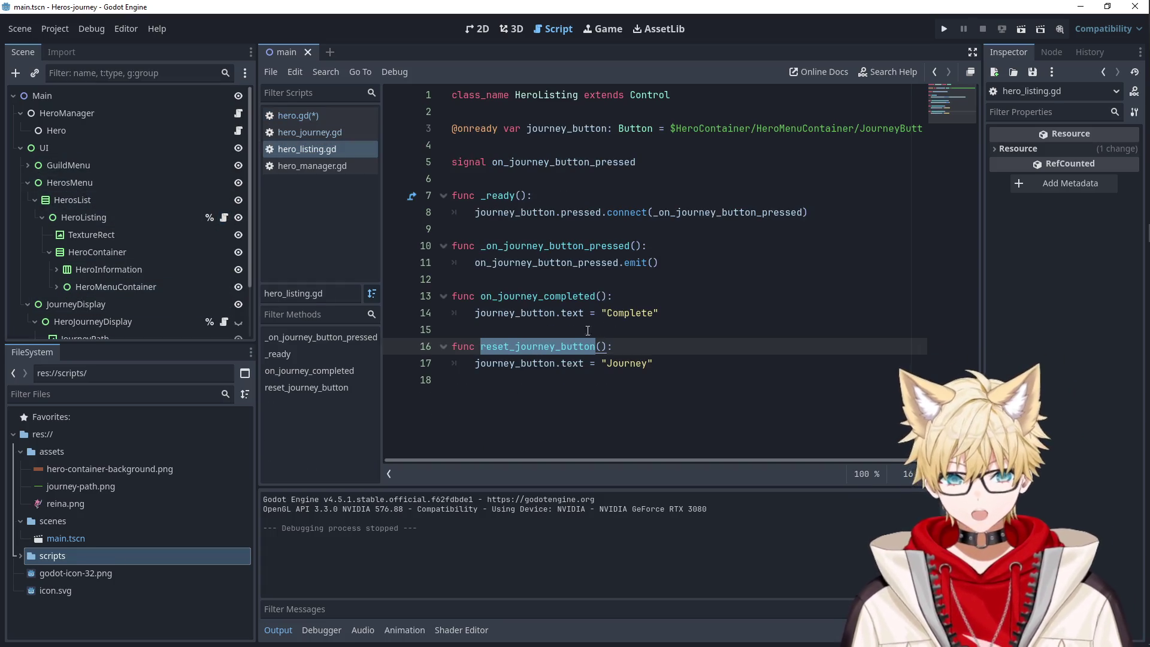
left_click(238, 131)
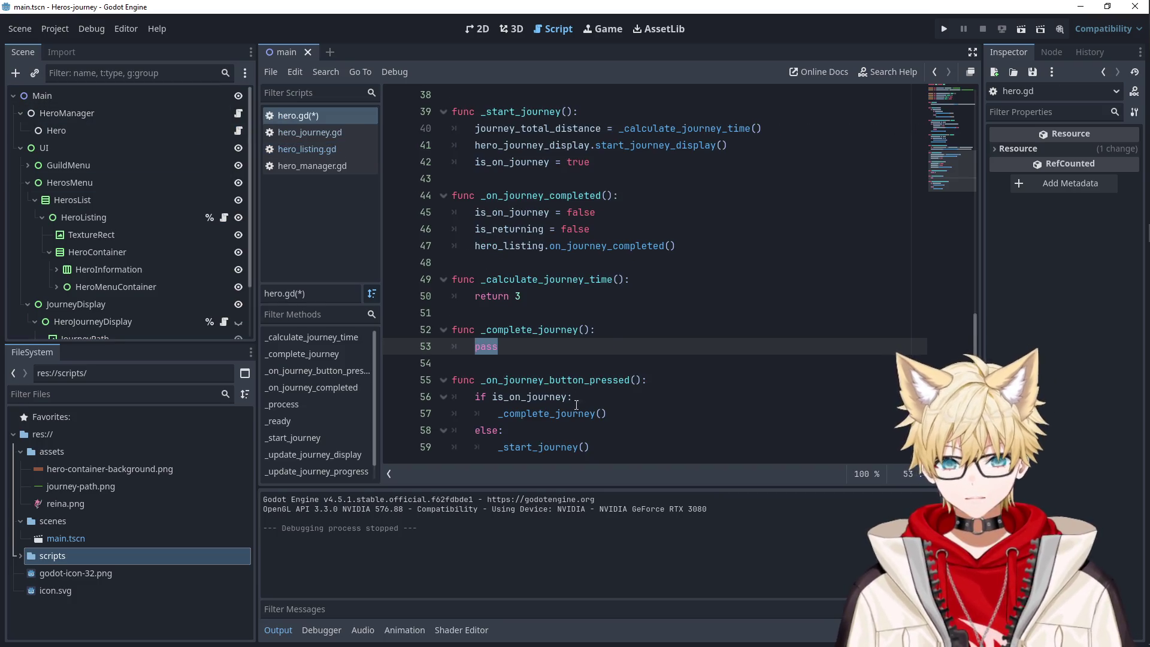
type("hero_listing.")
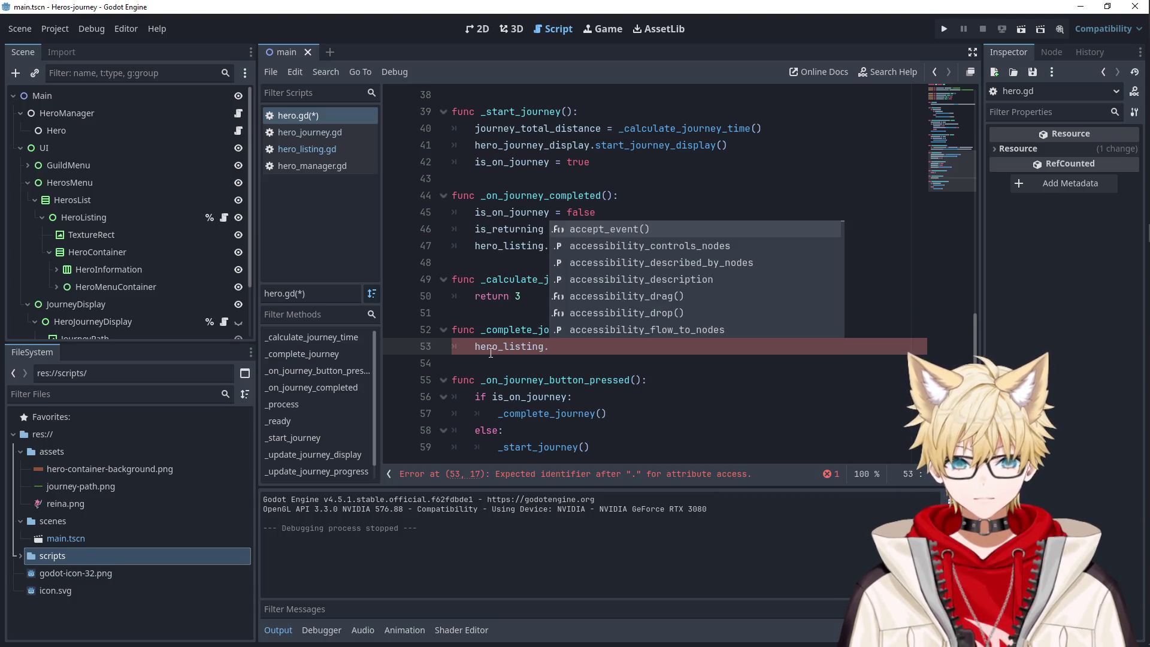
type("reset")
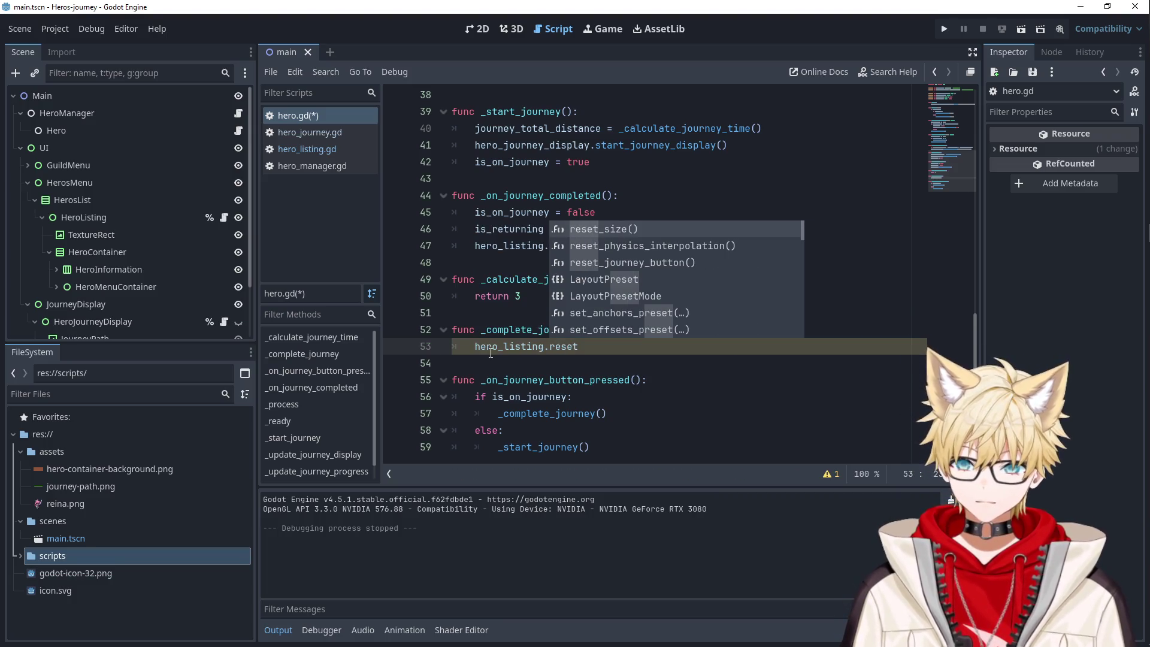
key("Down")
key("Down")
key("Down")
key("Return")
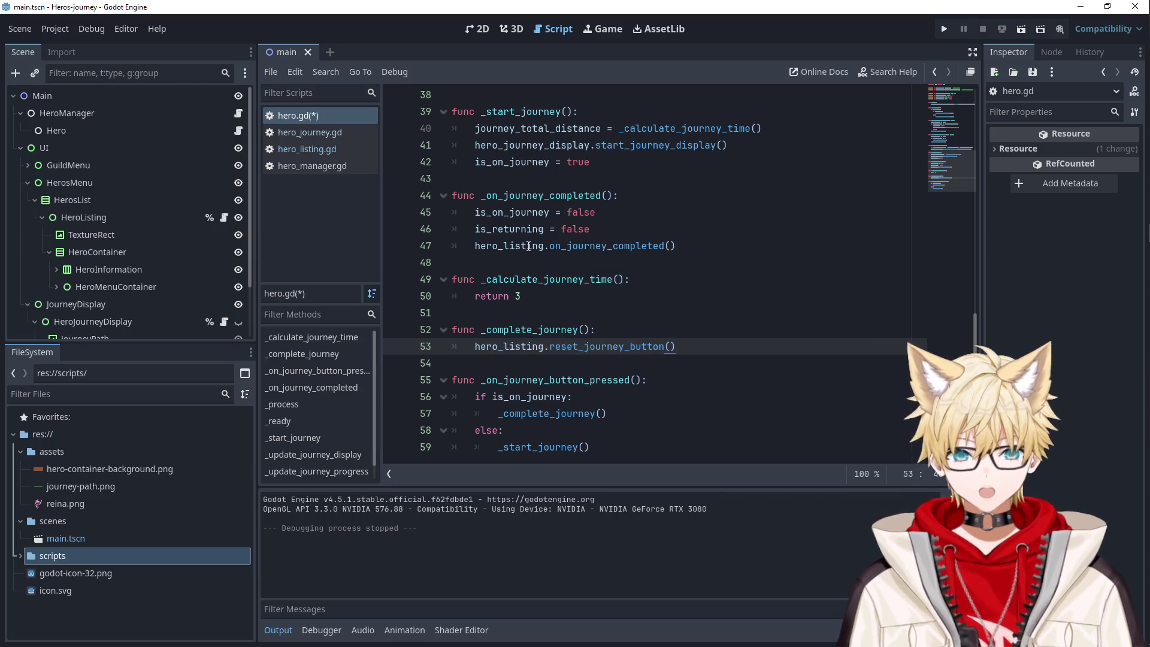
Step: Add hero_journey_display.hide_journey_display() on the following line and save hero.gd
scroll(529, 246, "up", 12)
double_click(590, 144)
key("ctrl+c")
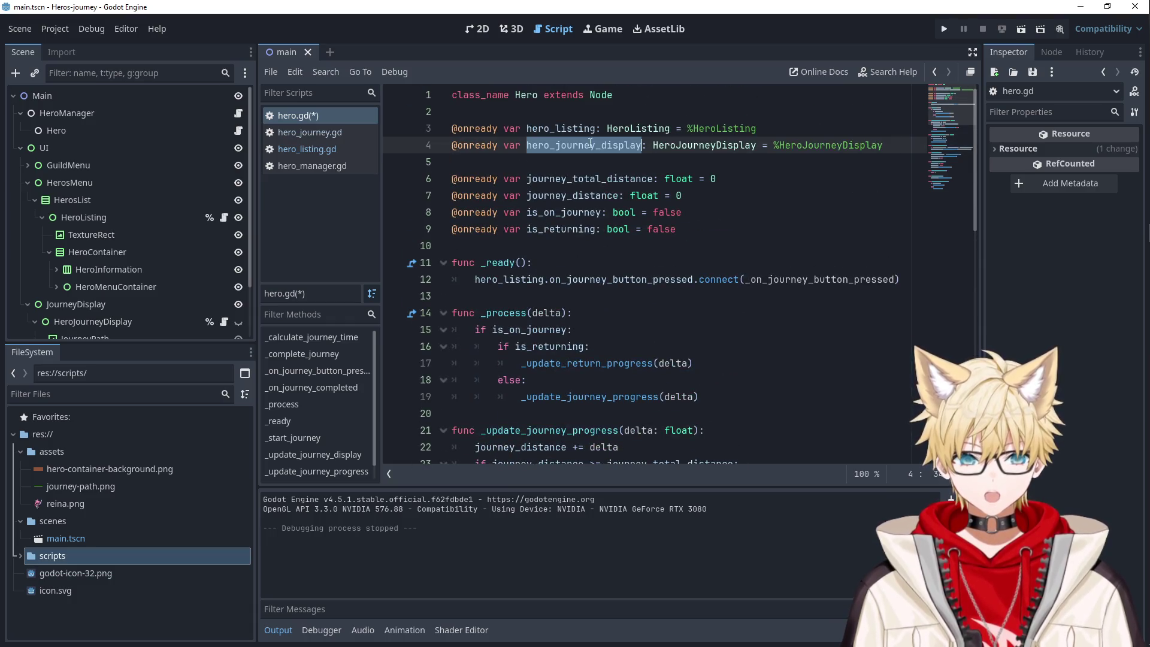
scroll(654, 396, "down", 12)
left_click(705, 349)
key("Return")
key("ctrl+v")
type(".hi")
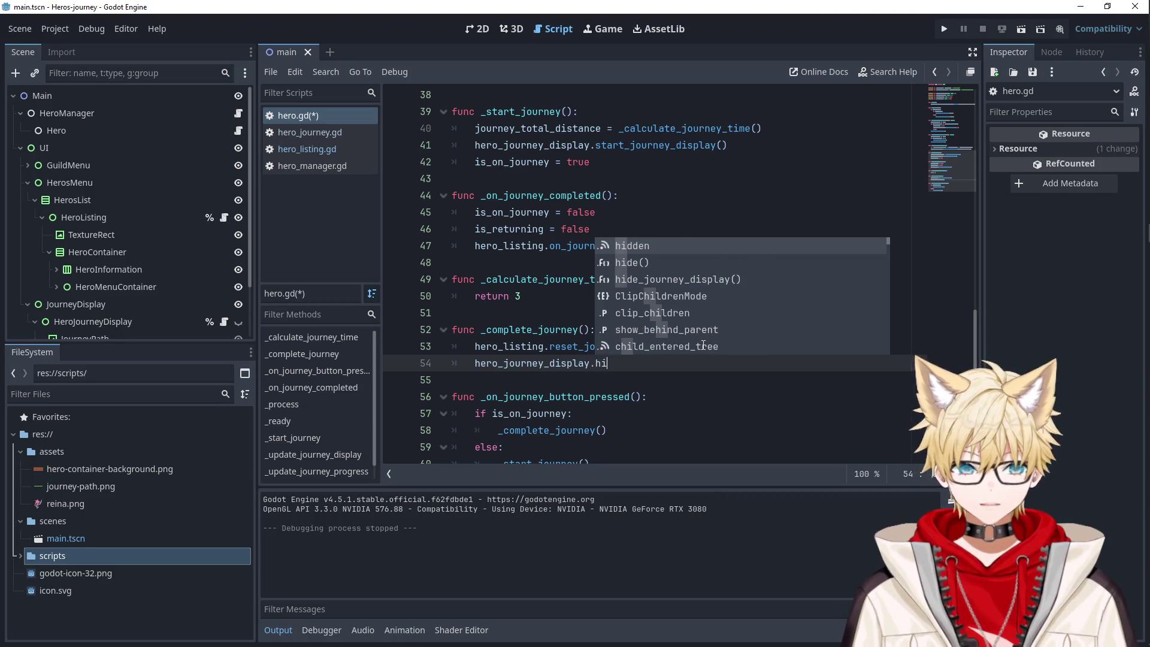
key("Down")
key("Down")
key("Return")
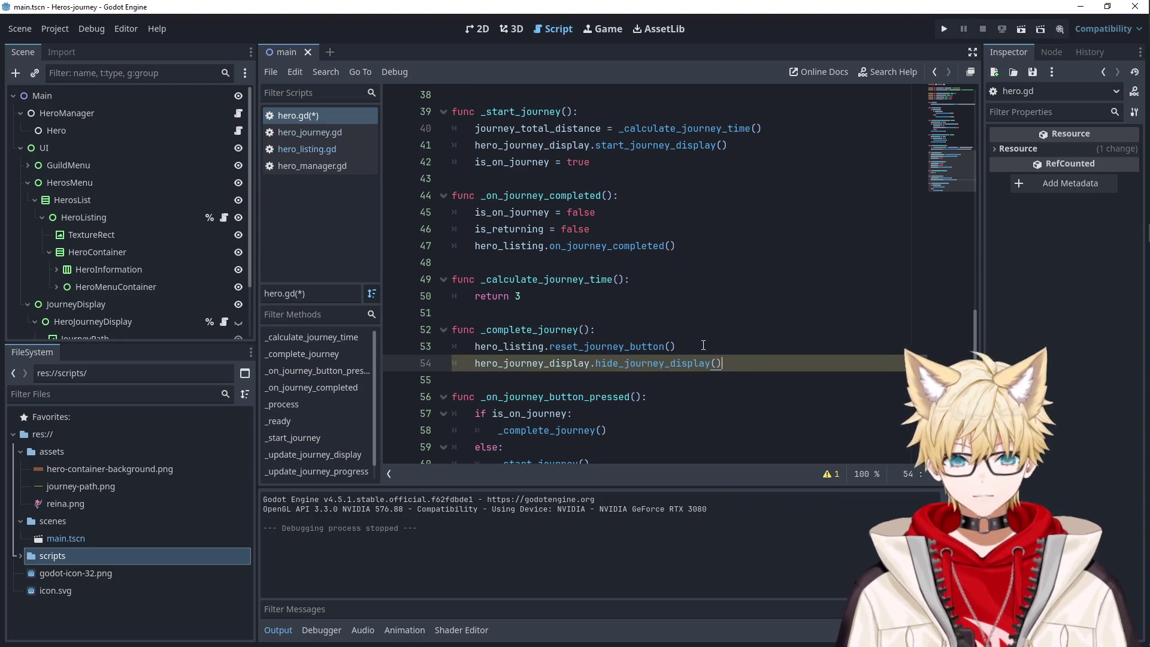
left_click(703, 345)
key("ctrl+s")
key("Down")
scroll(677, 383, "up", 12)
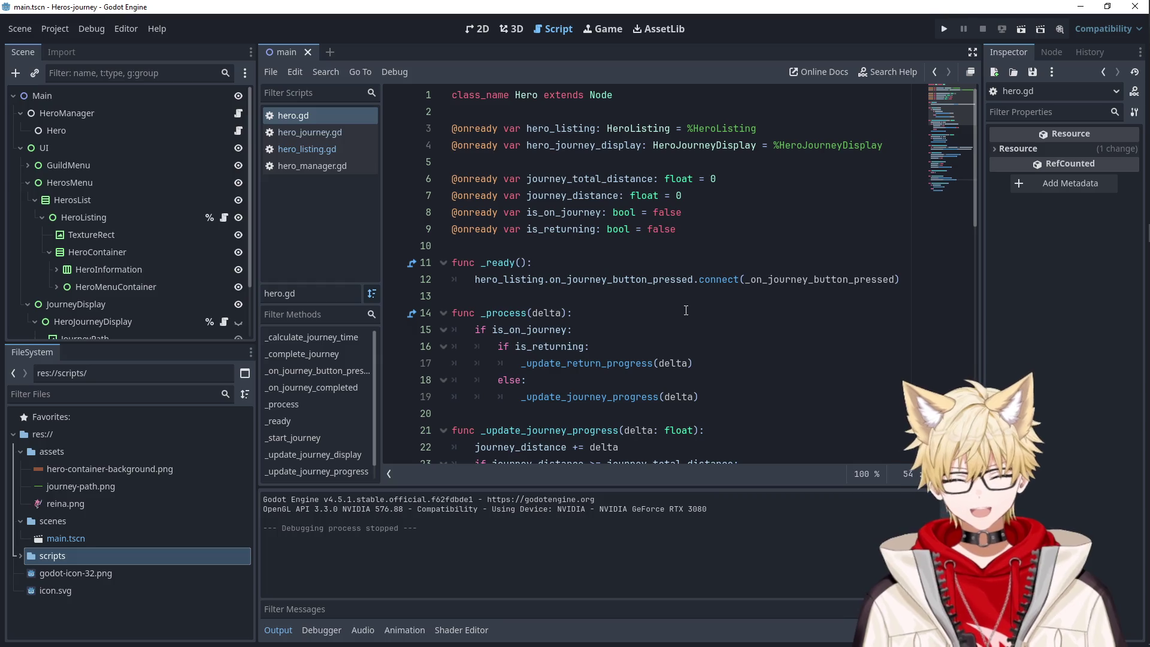
scroll(686, 310, "down", 13)
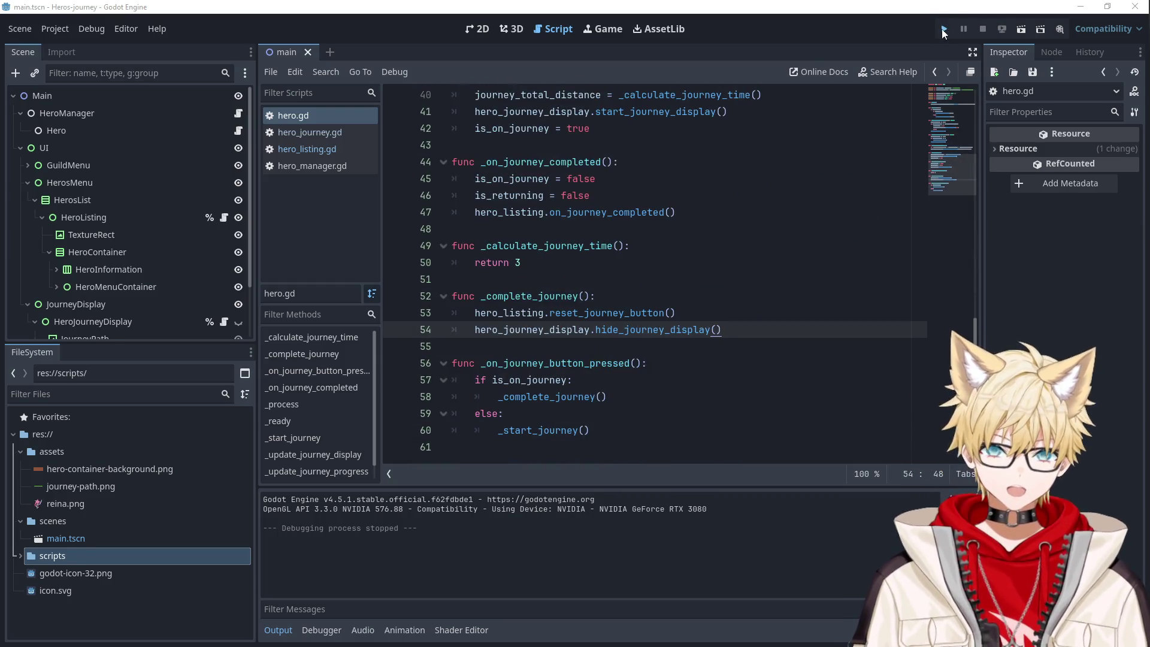
left_click(944, 29)
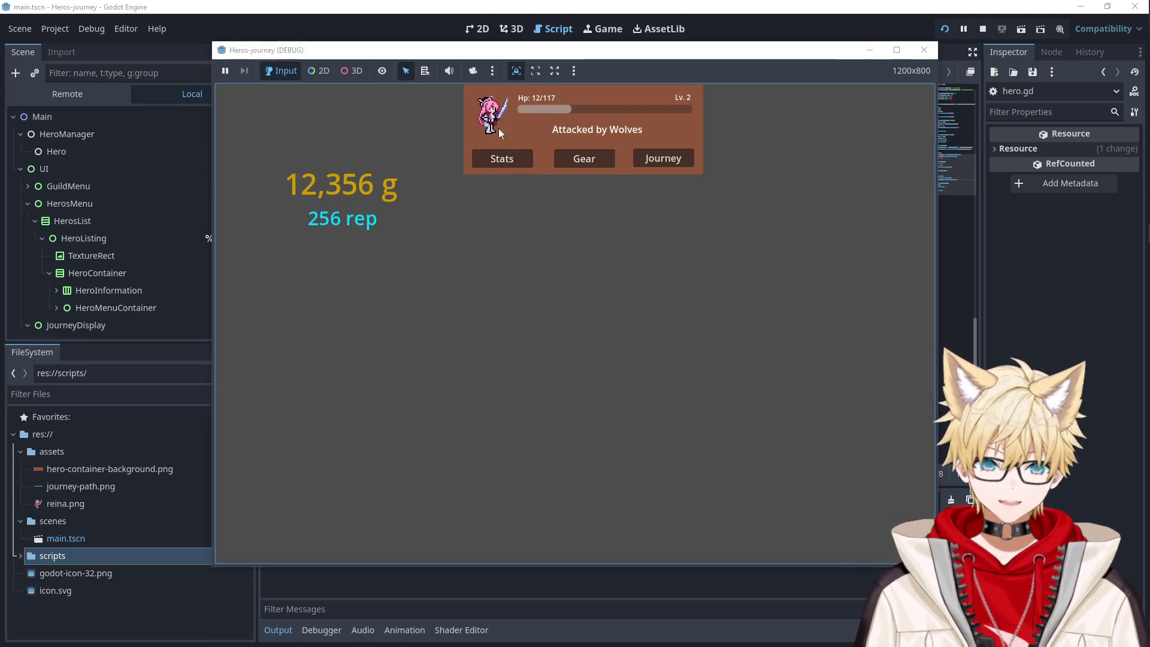
left_click(663, 158)
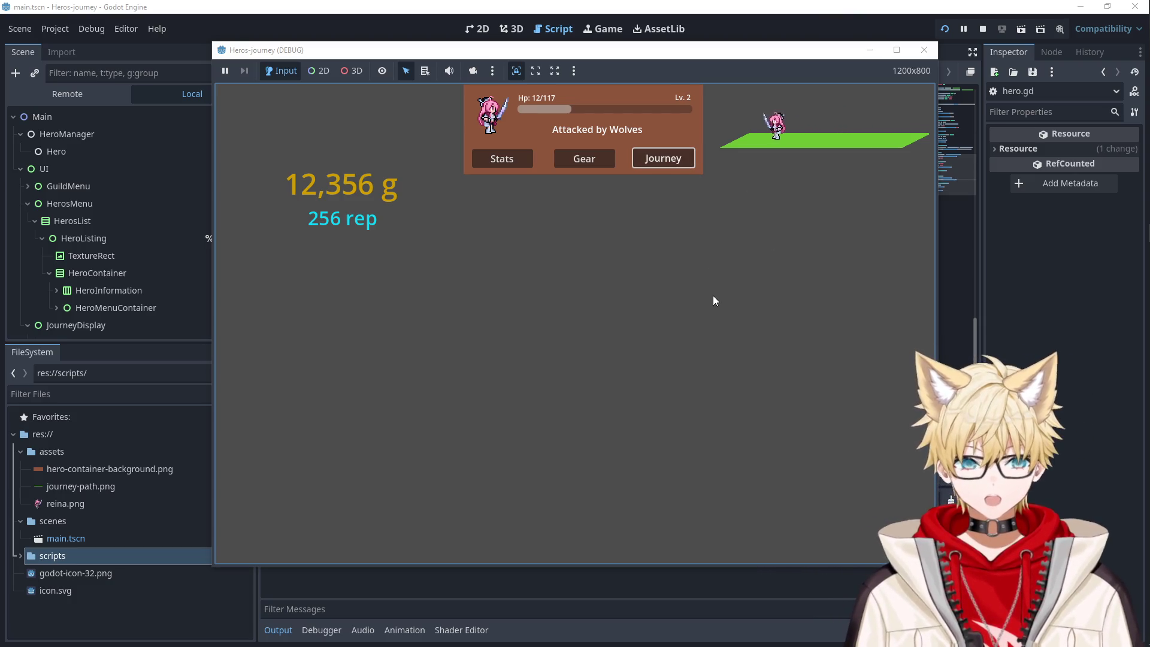
left_click(680, 160)
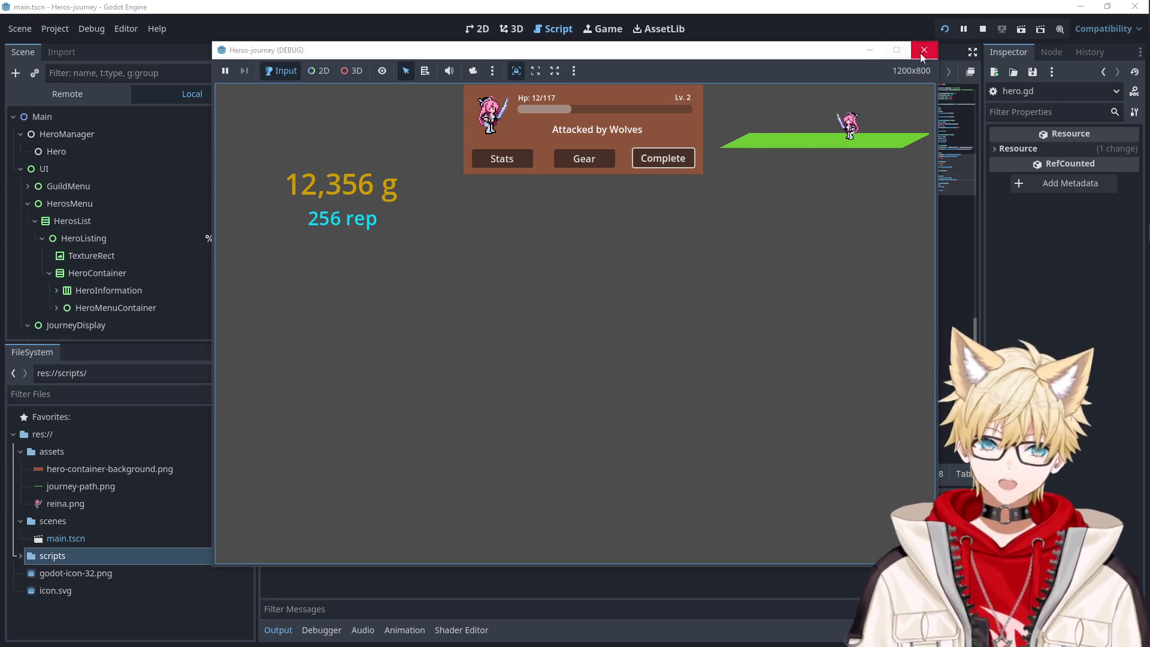
left_click(922, 51)
left_click(575, 363)
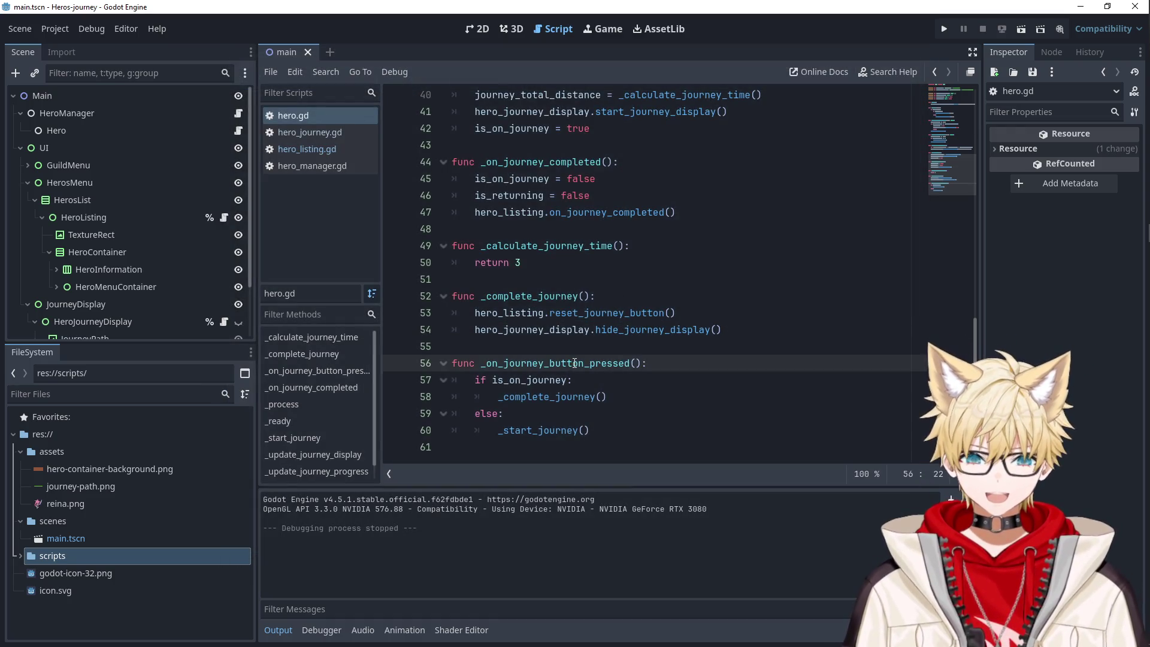
Step: Trace where is_on_journey and is_returning are set across the journey functions
left_click(547, 417)
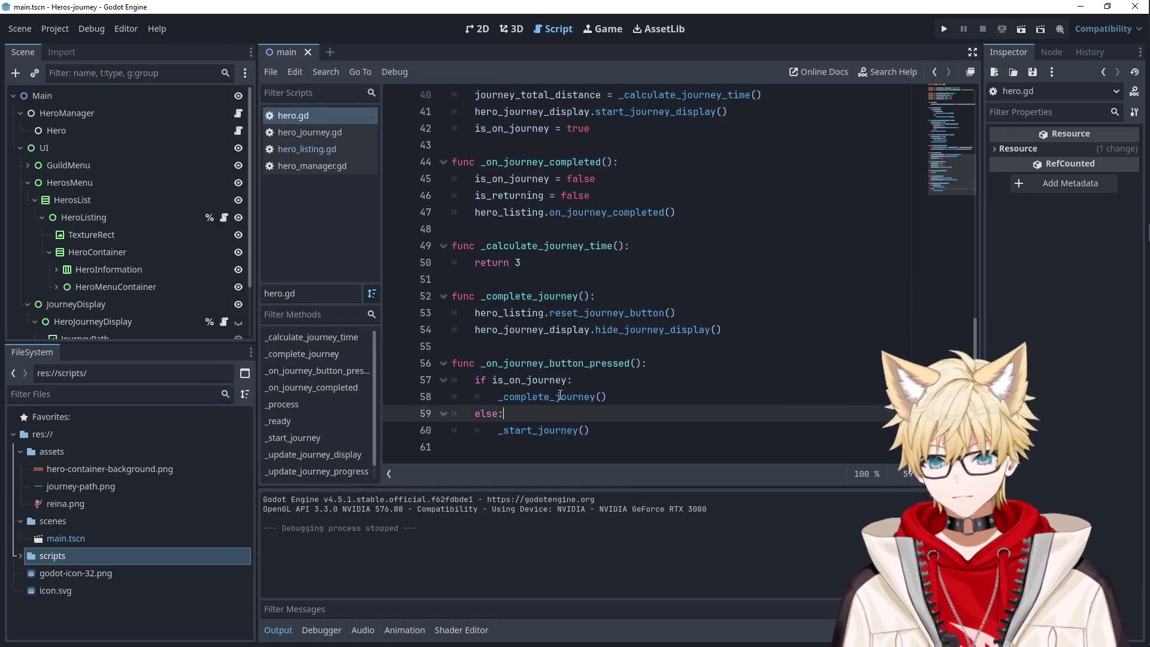
mouse_move(565, 381)
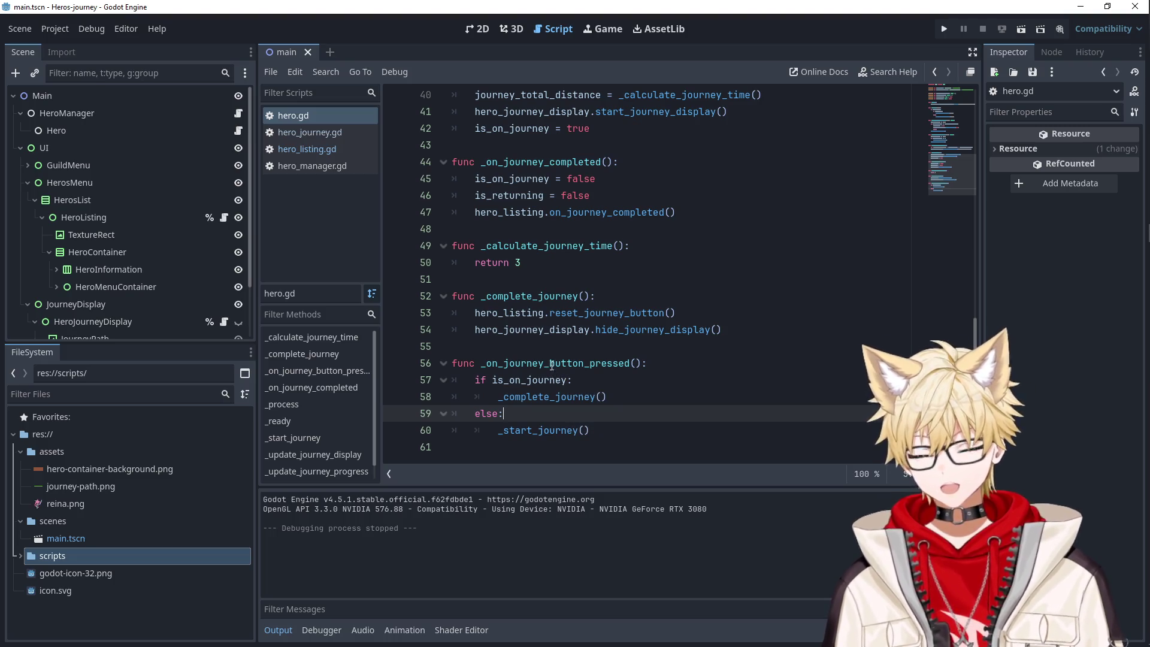
scroll(566, 359, "up", 7)
scroll(568, 341, "up", 6)
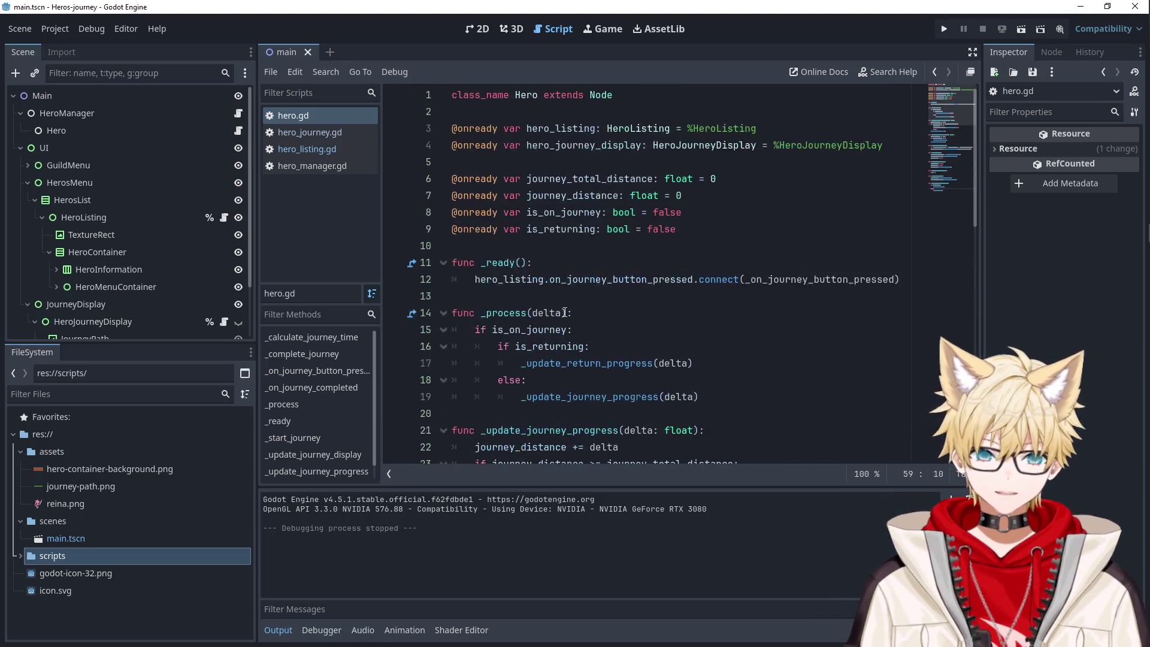
left_click(577, 227)
double_click(566, 213)
scroll(618, 340, "down", 5)
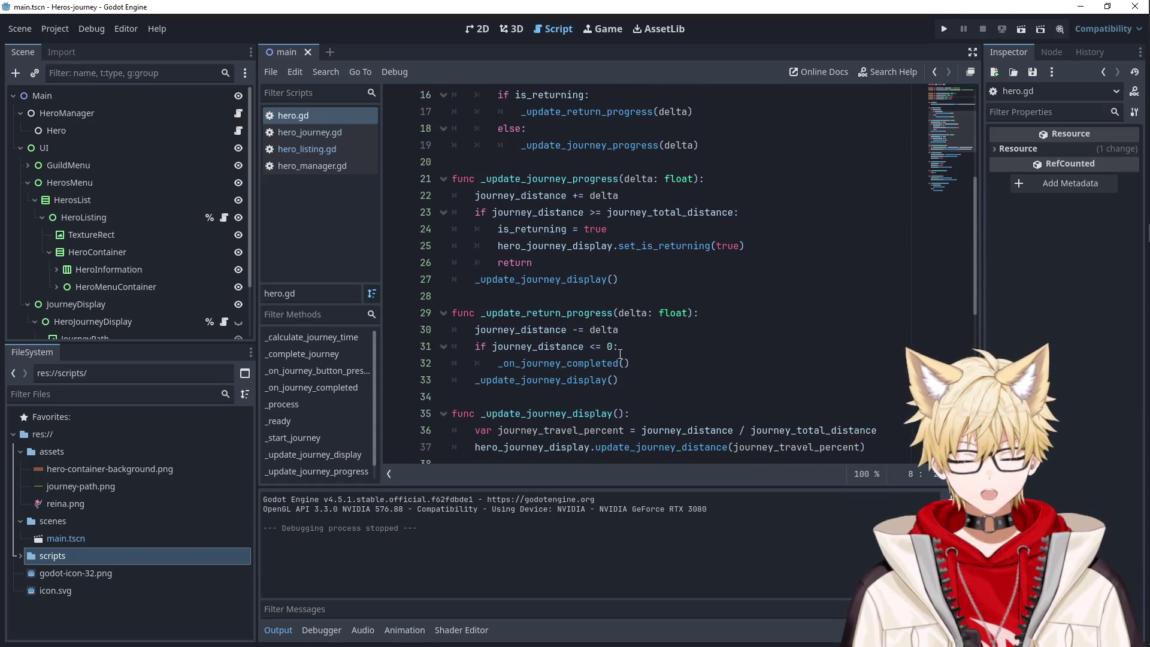
left_click(599, 363)
left_click(588, 363, "ctrl")
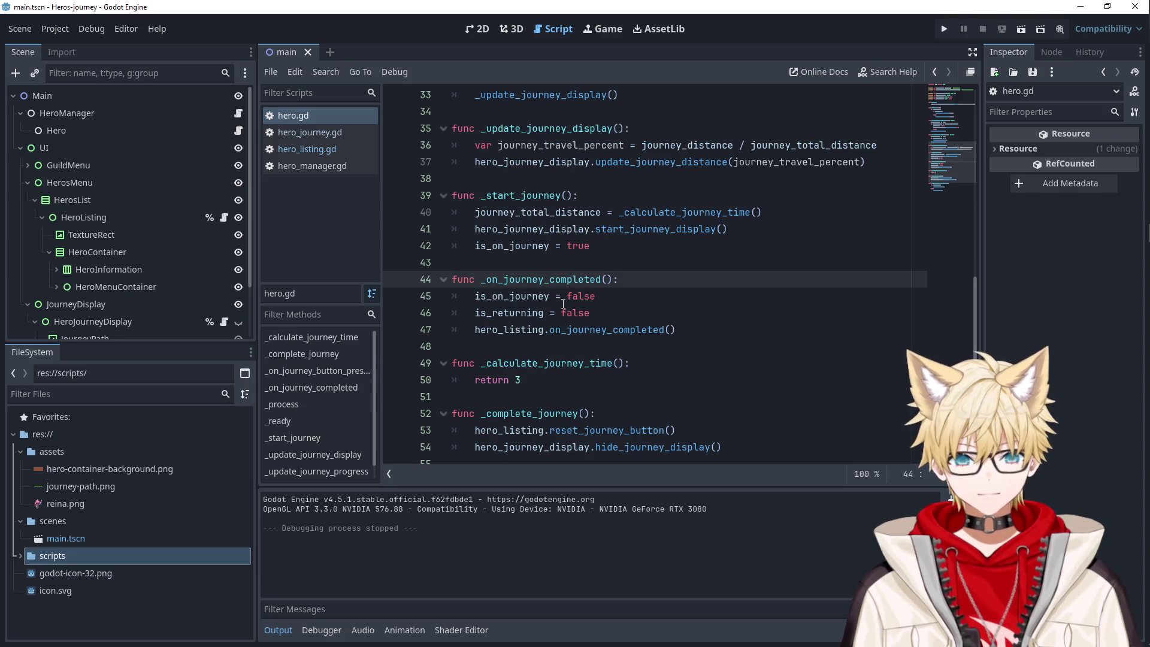
double_click(521, 295)
double_click(512, 313)
scroll(599, 334, "down", 2)
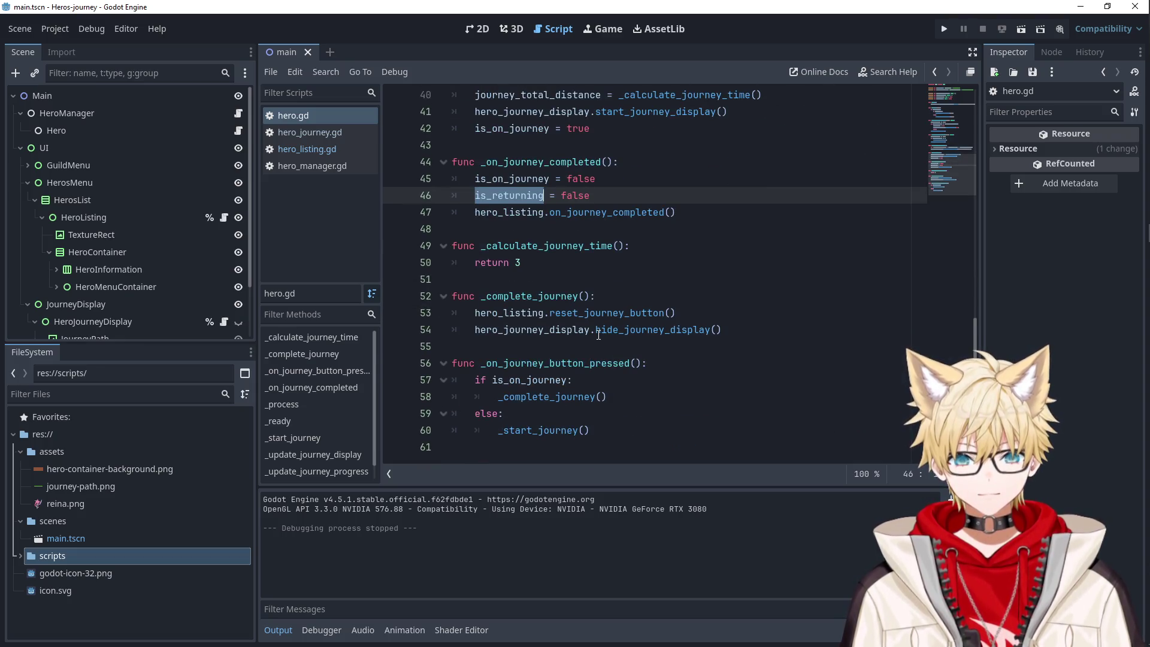
double_click(546, 380)
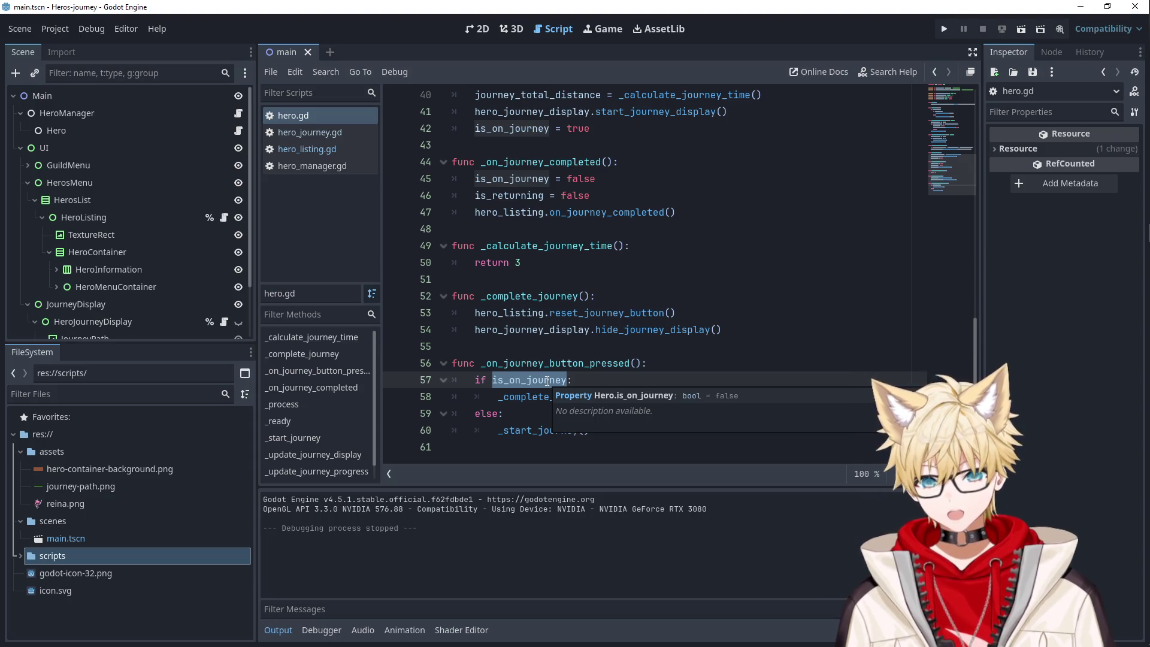
Step: Review journey_distance and the _on_journey_completed call around line 30
left_click(540, 331)
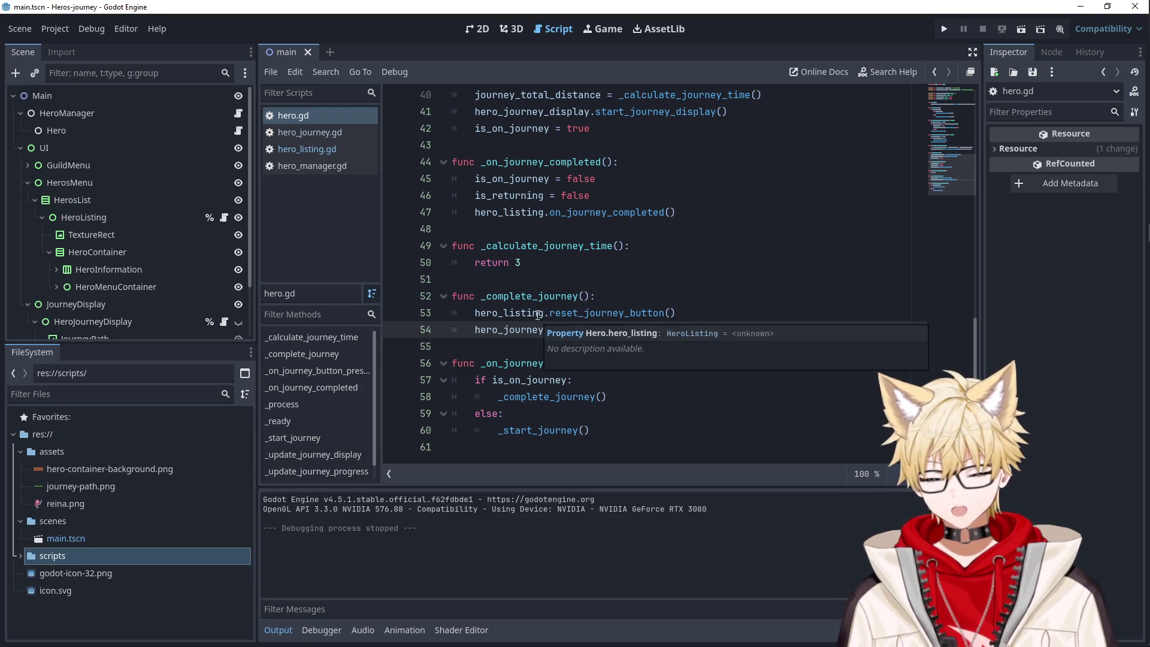
left_click(506, 281)
scroll(538, 281, "up", 6)
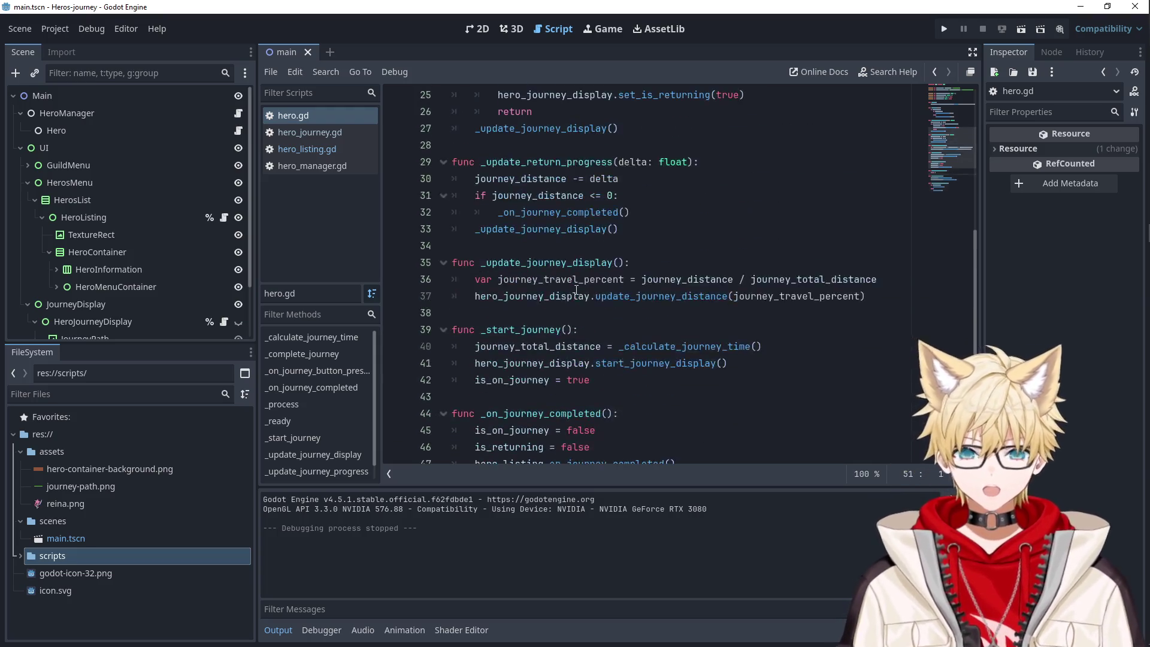
scroll(578, 289, "down", 5)
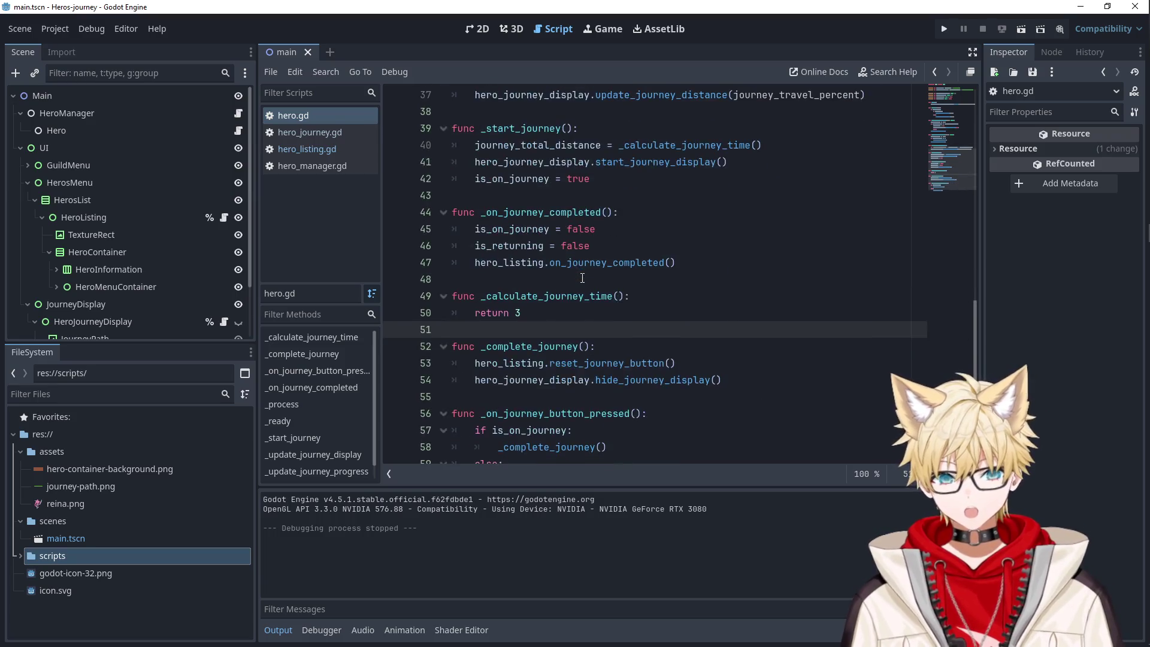
scroll(584, 279, "up", 3)
scroll(586, 274, "up", 4)
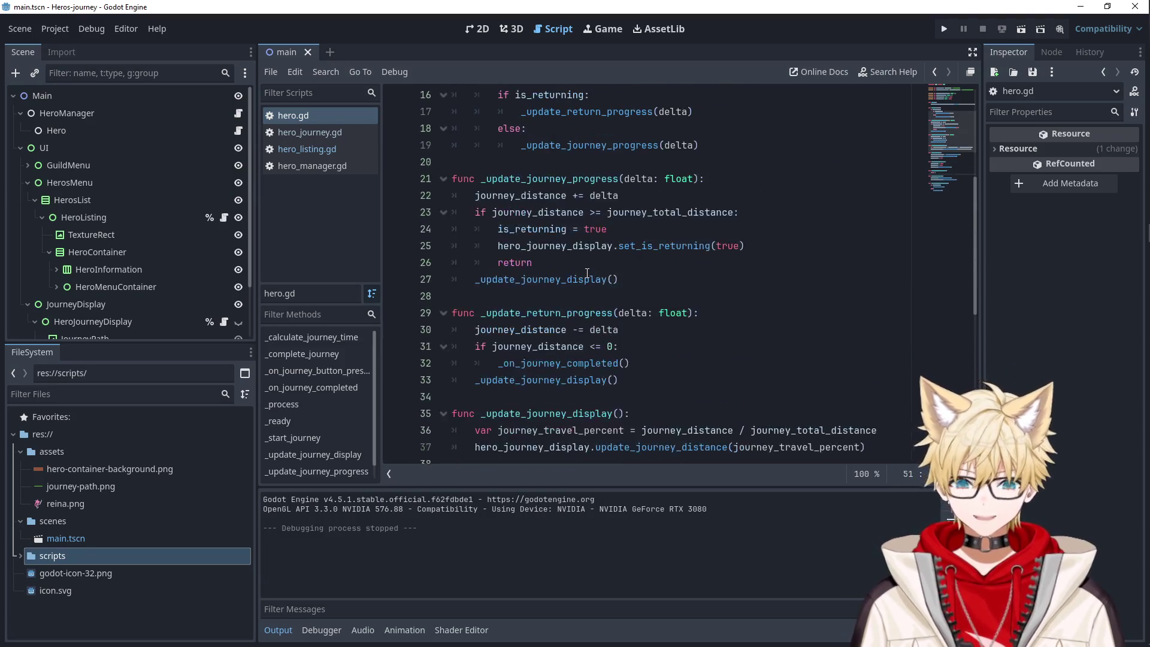
double_click(539, 331)
double_click(563, 363)
scroll(532, 335, "down", 5)
Step: Set a breakpoint on line 58, the _complete_journey() call in _on_journey_button_pressed
left_click(528, 328)
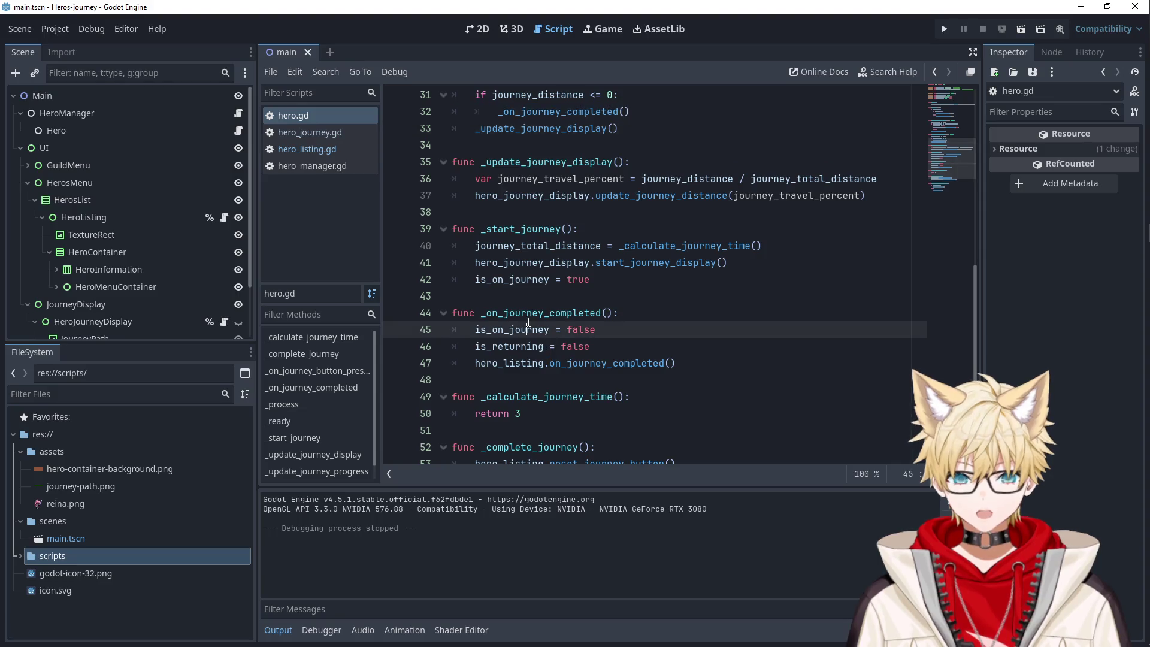
scroll(528, 324, "down", 3)
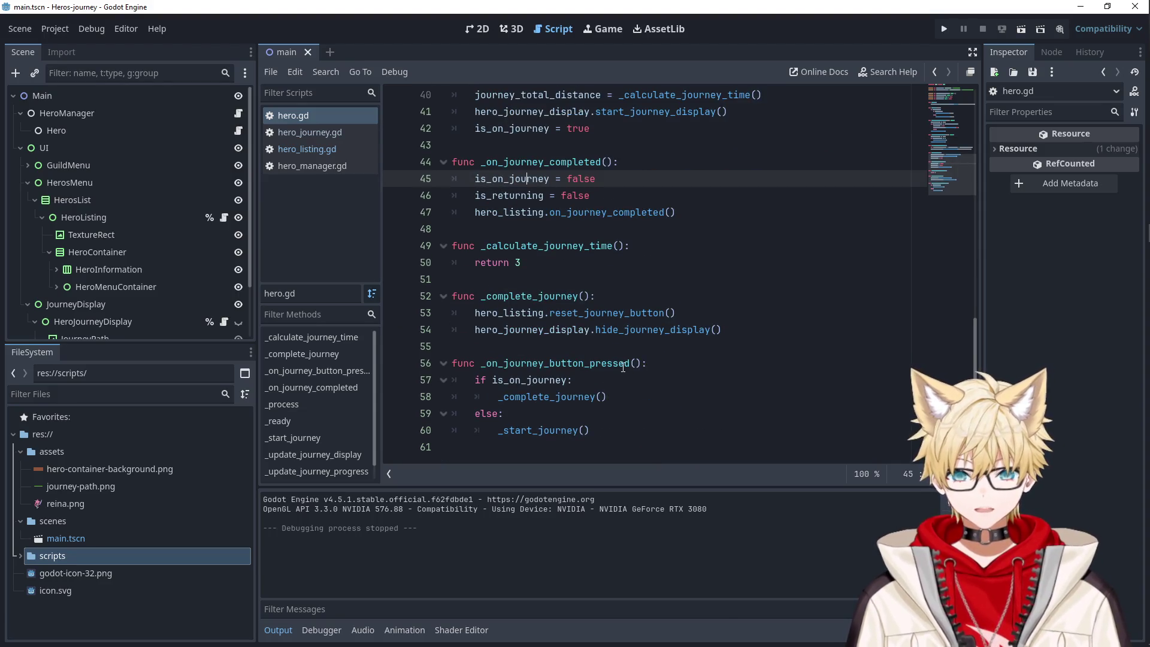
left_click(623, 362)
double_click(568, 363)
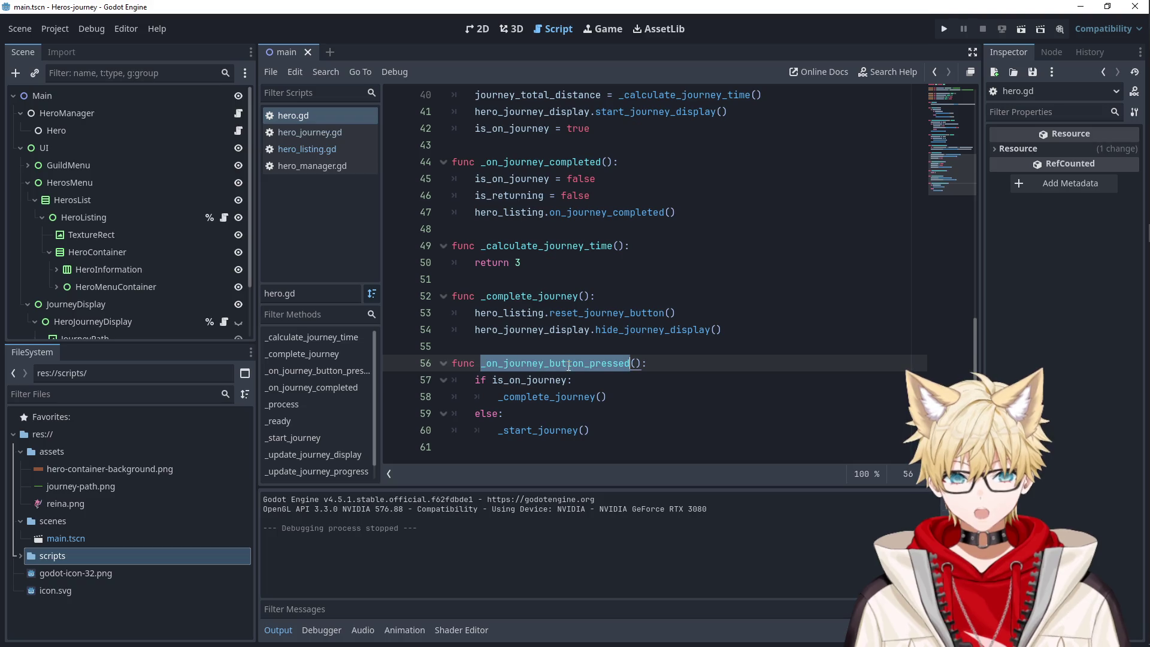
double_click(551, 373)
double_click(551, 363)
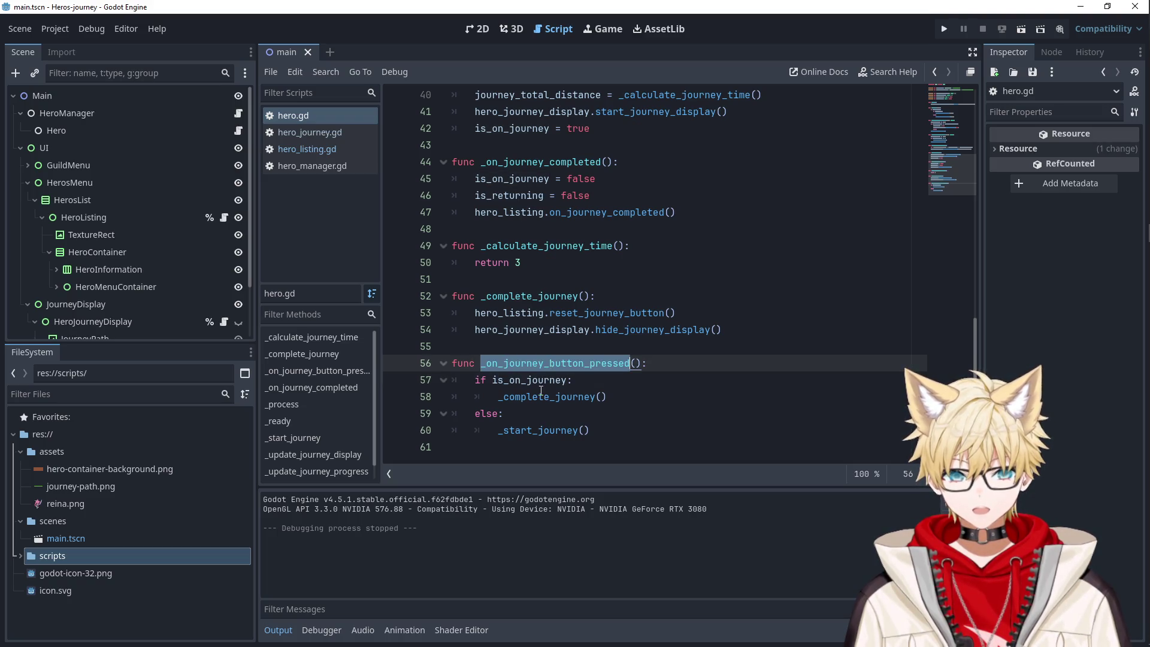
double_click(538, 396)
left_click(395, 396)
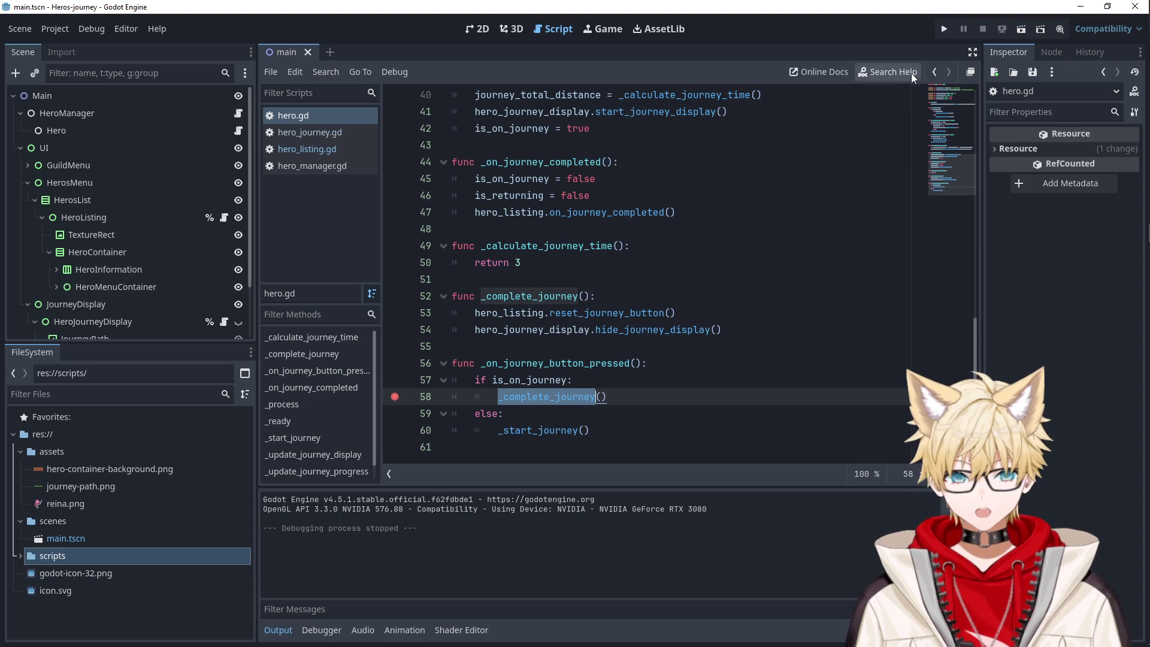
left_click(943, 29)
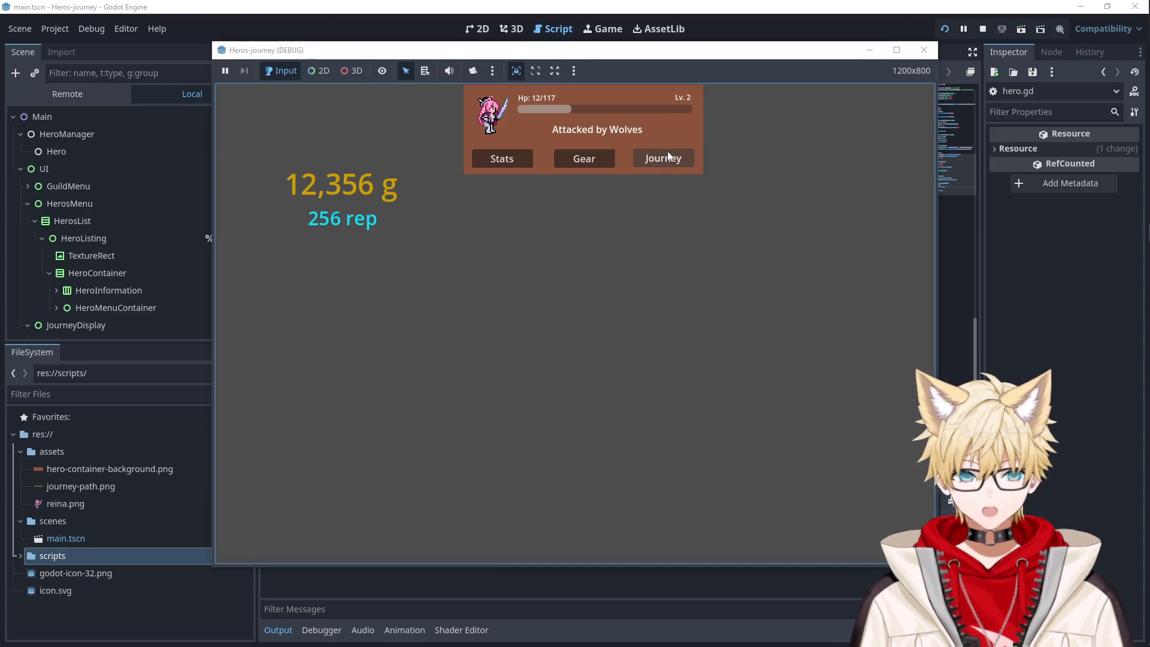
left_click(661, 158)
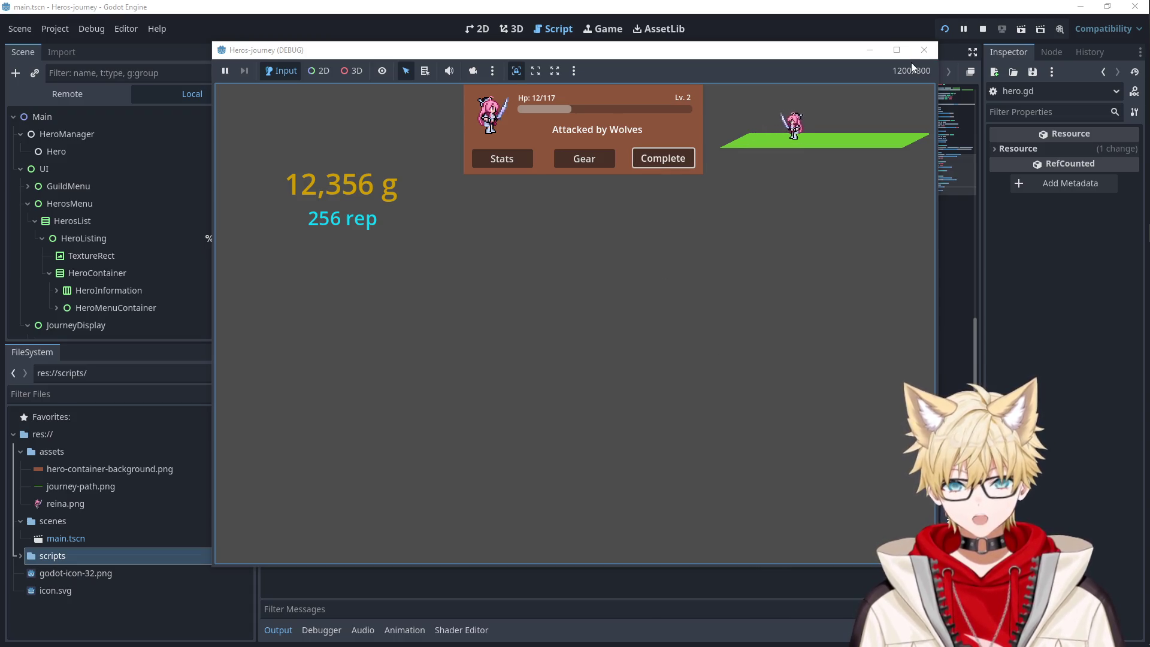
left_click(923, 51)
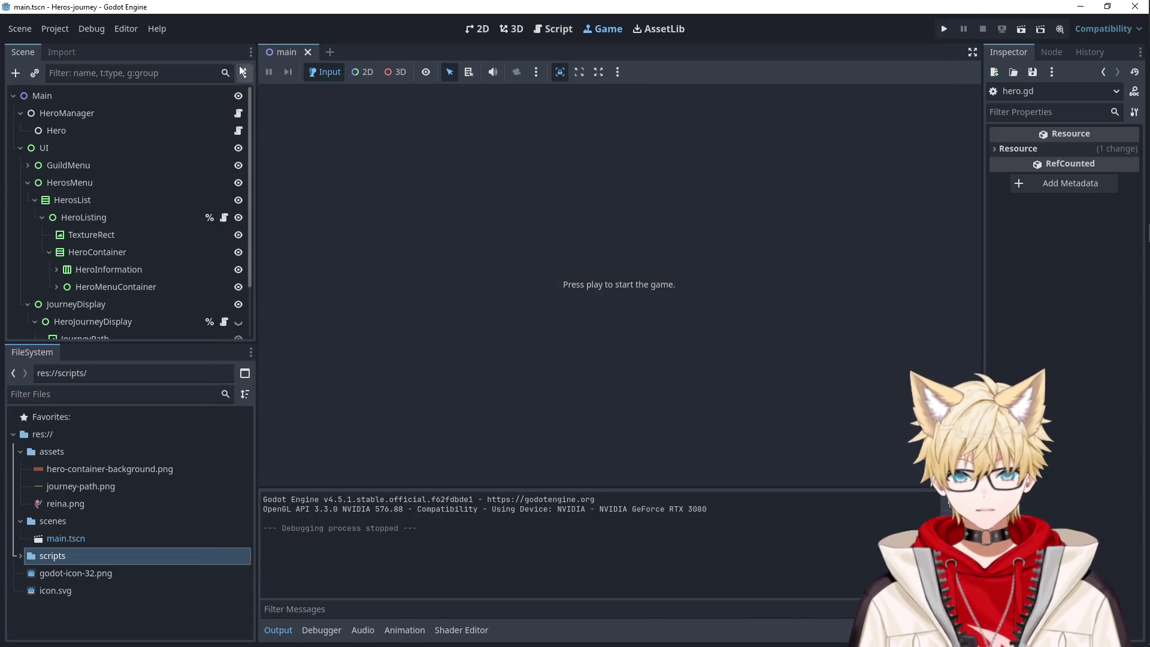
left_click(239, 130)
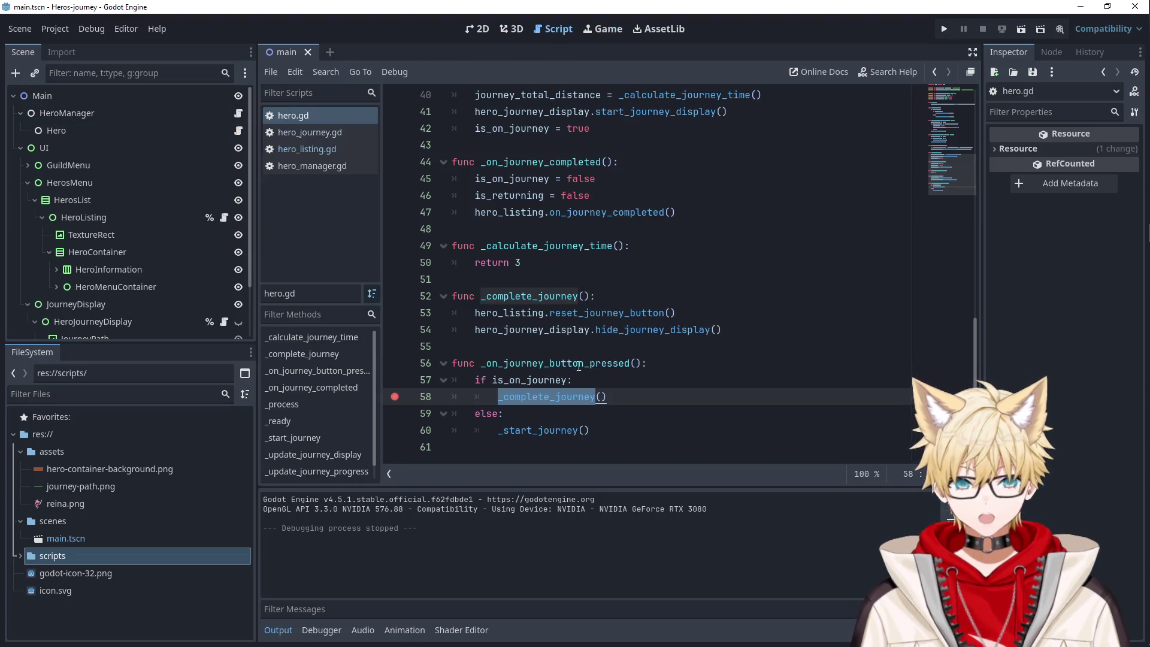
left_click(494, 379)
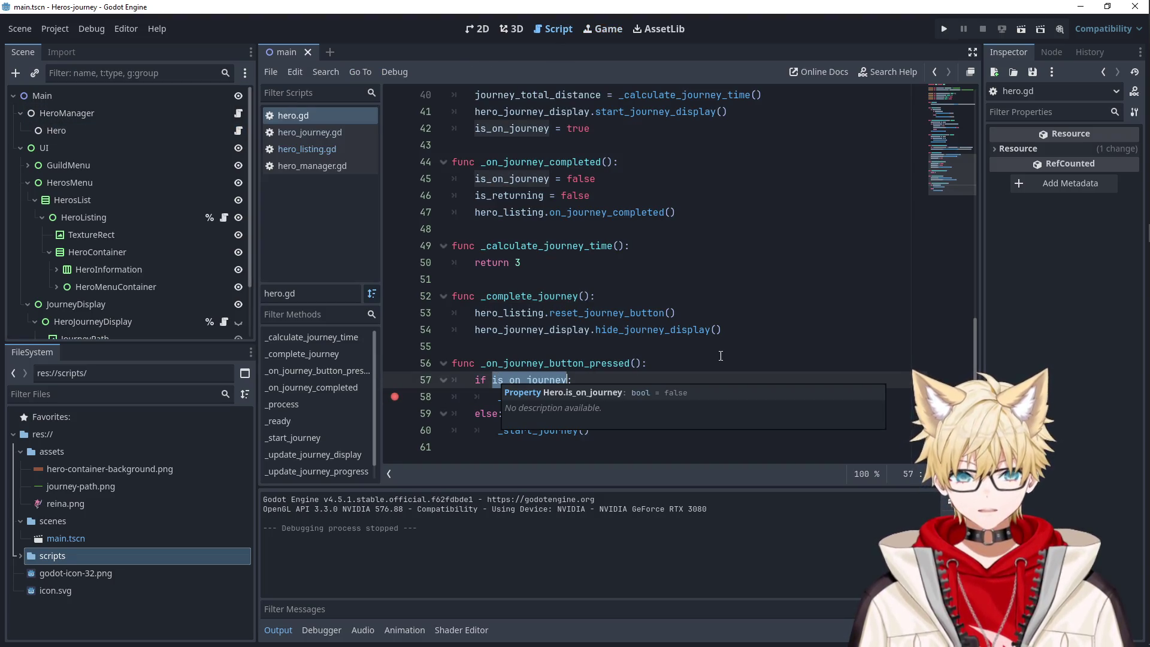
Step: Delete the is_on_journey = false line from _on_journey_completed and save hero.gd
left_click(586, 314)
double_click(542, 380)
double_click(537, 171)
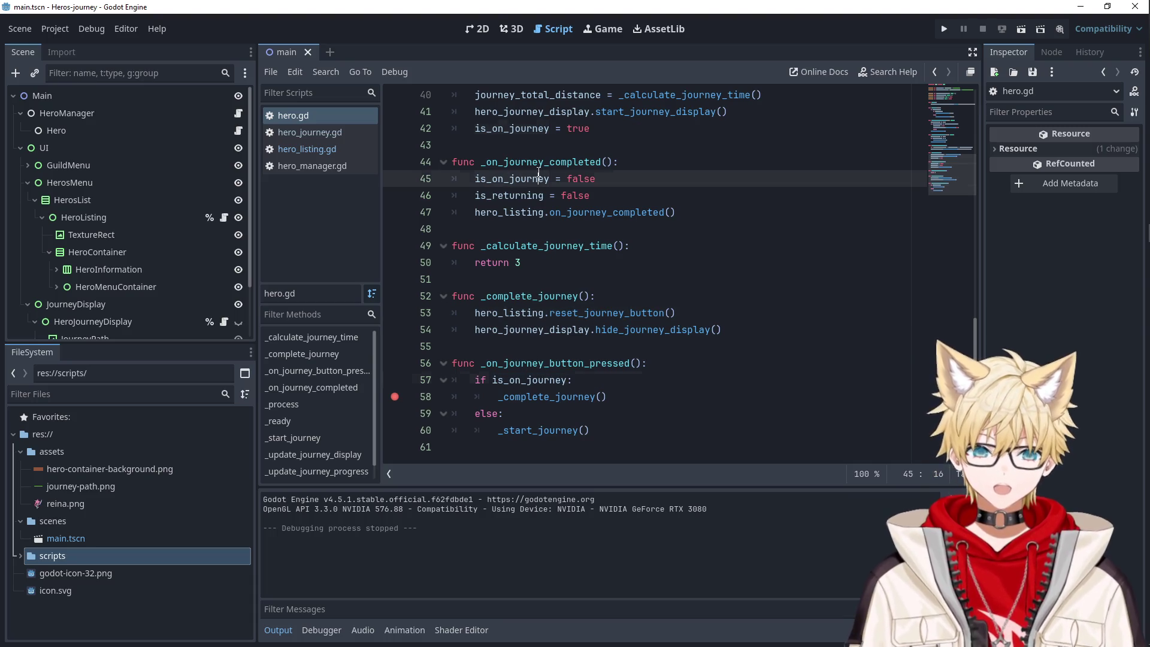
scroll(538, 171, "up", 1)
scroll(538, 174, "up", 1)
left_click(527, 296)
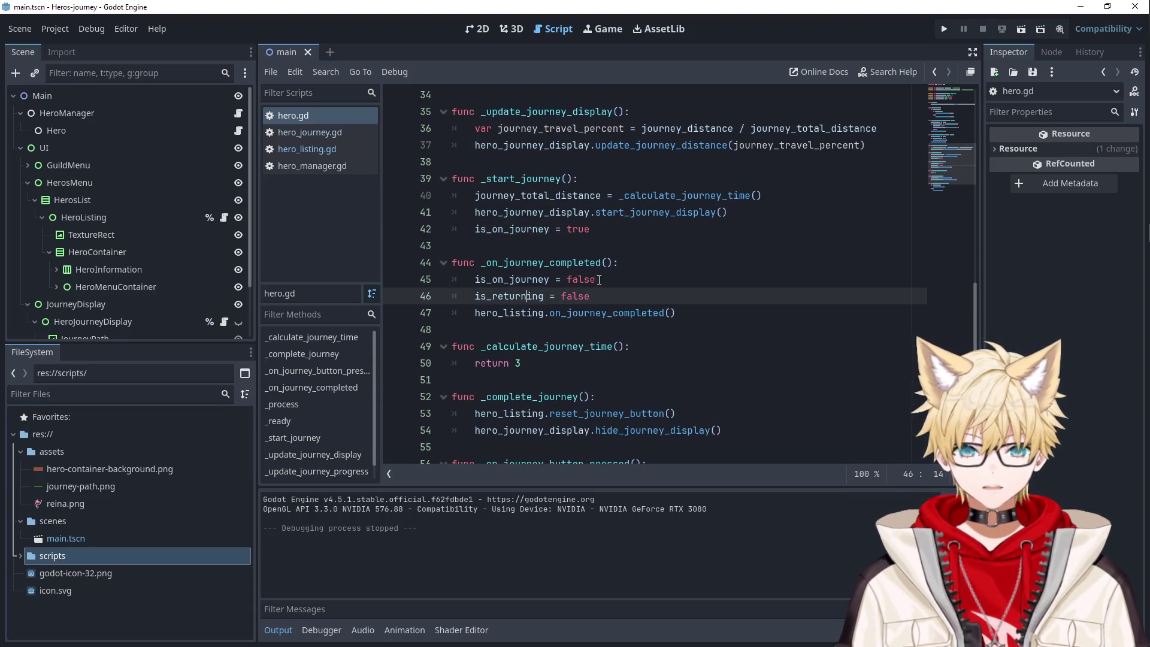
triple_click(539, 279)
key("BackSpace")
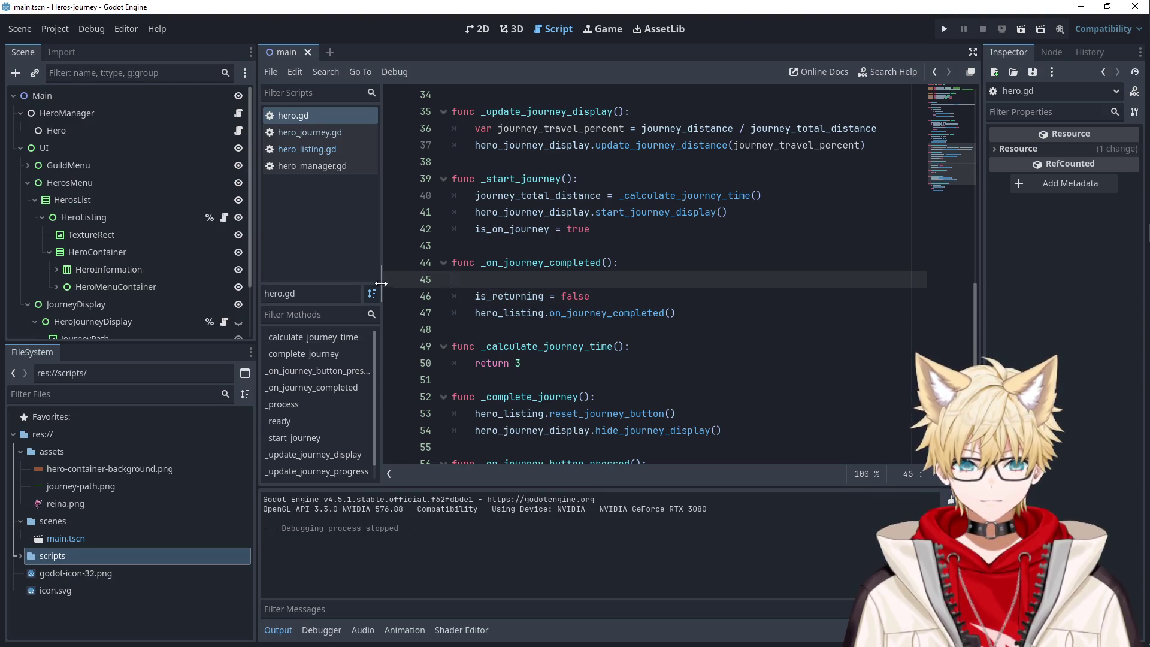
key("BackSpace")
double_click(489, 285)
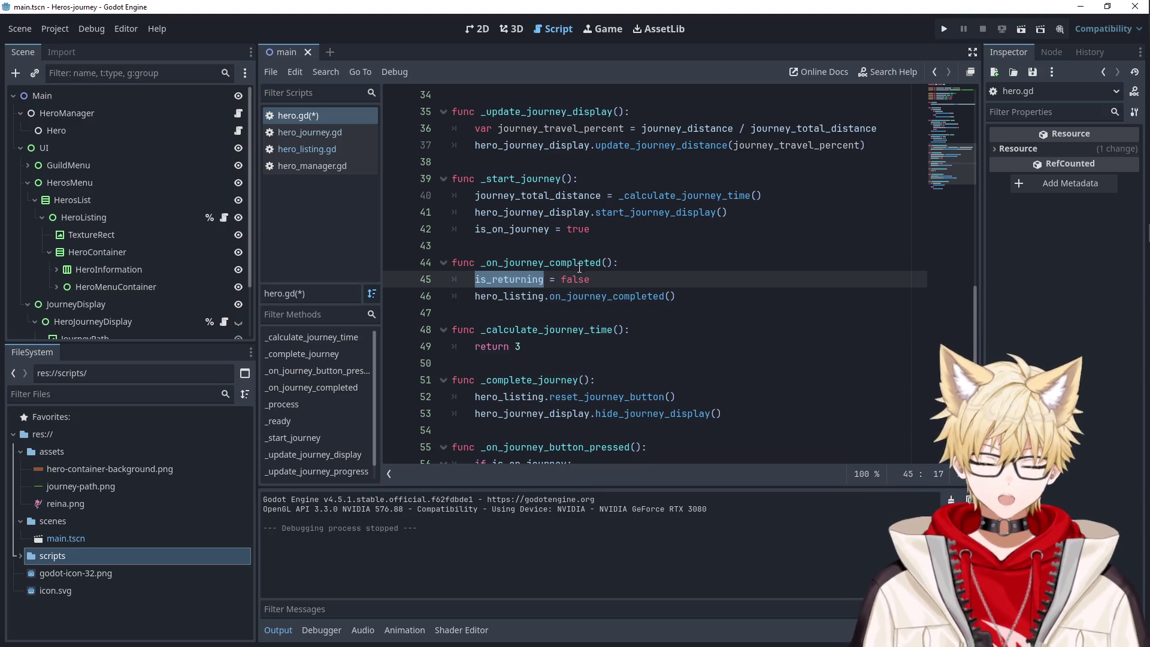
key("ctrl+s")
Step: Run the game, send the hero on a Journey, then stop the game
left_click(597, 212)
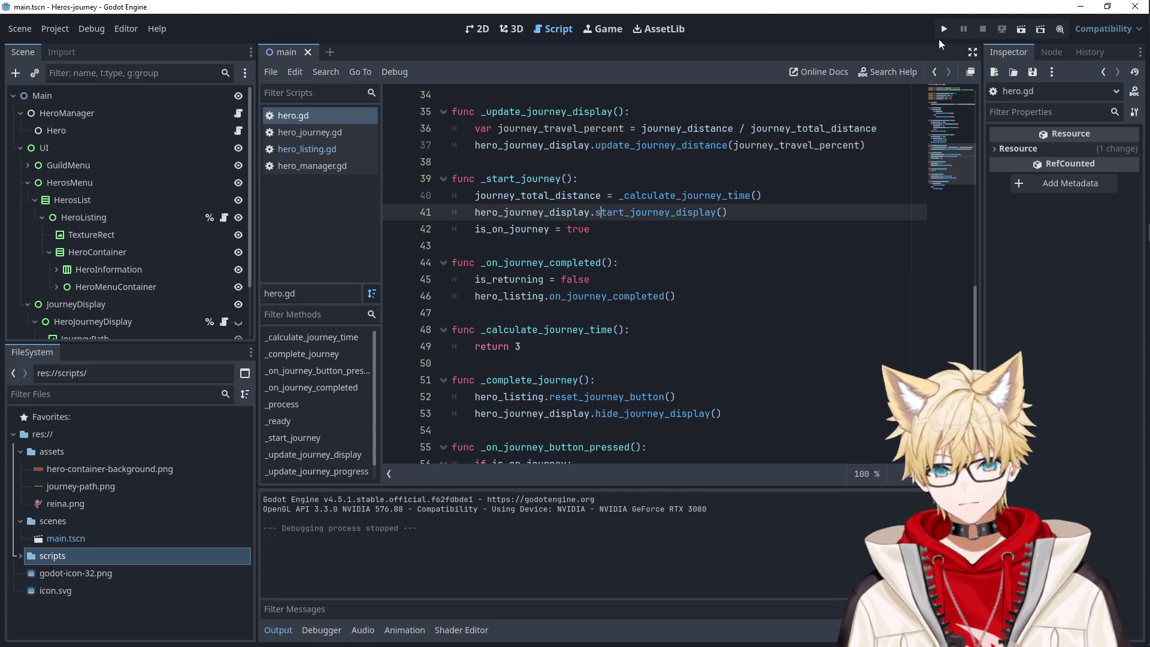
left_click(943, 31)
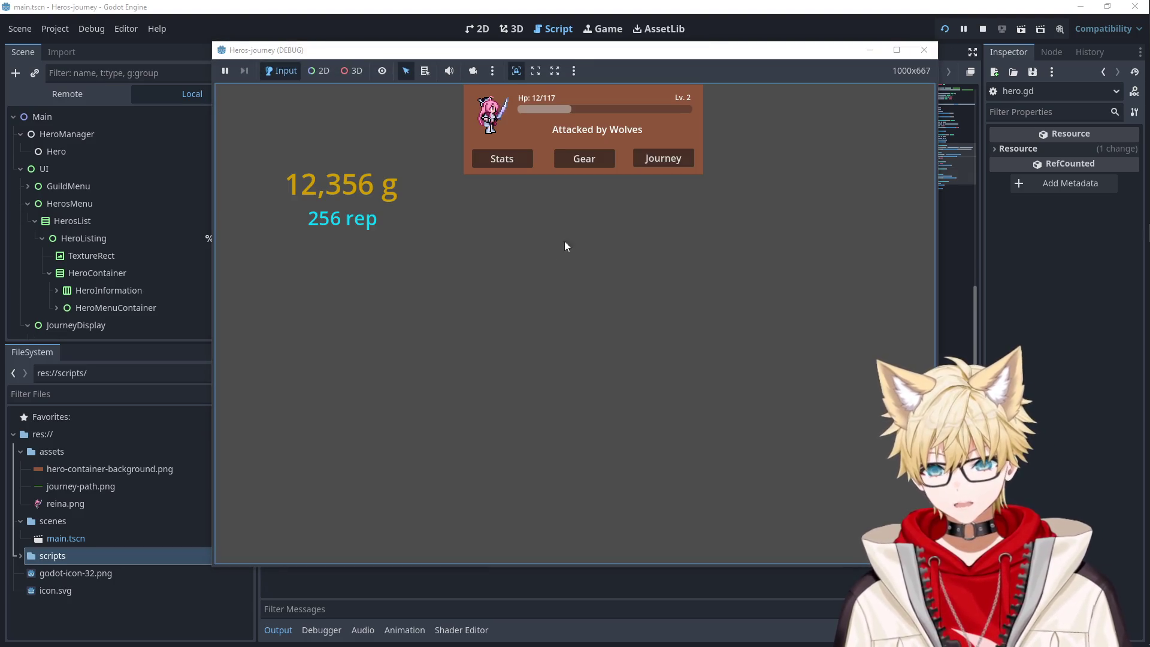
left_click(665, 157)
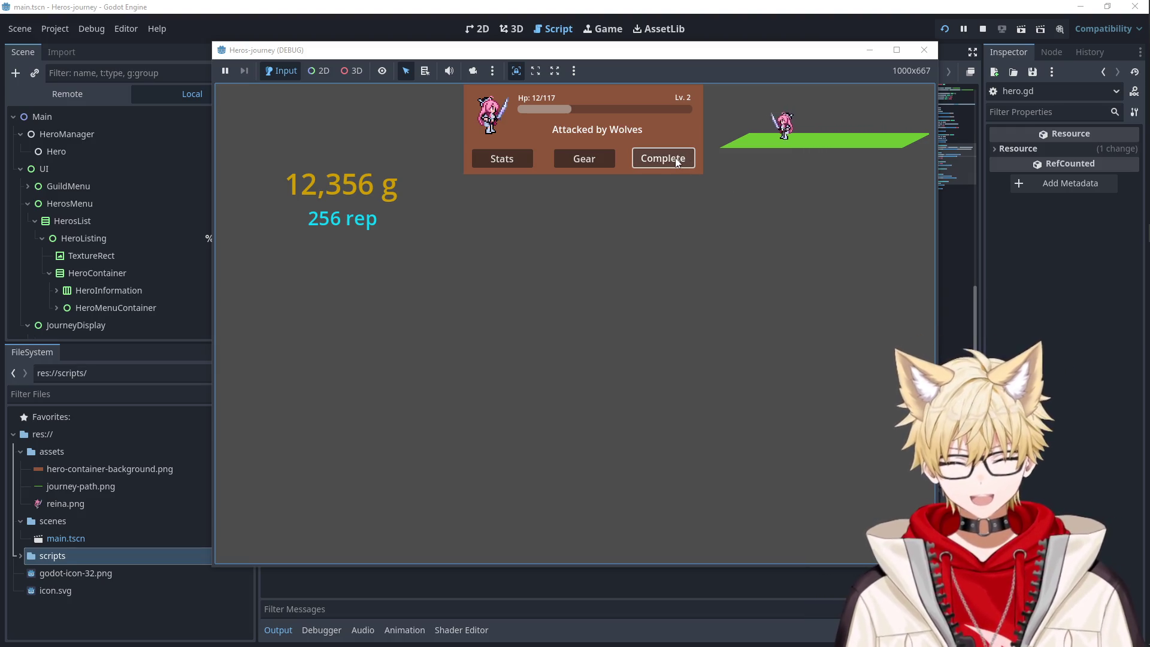
left_click(923, 50)
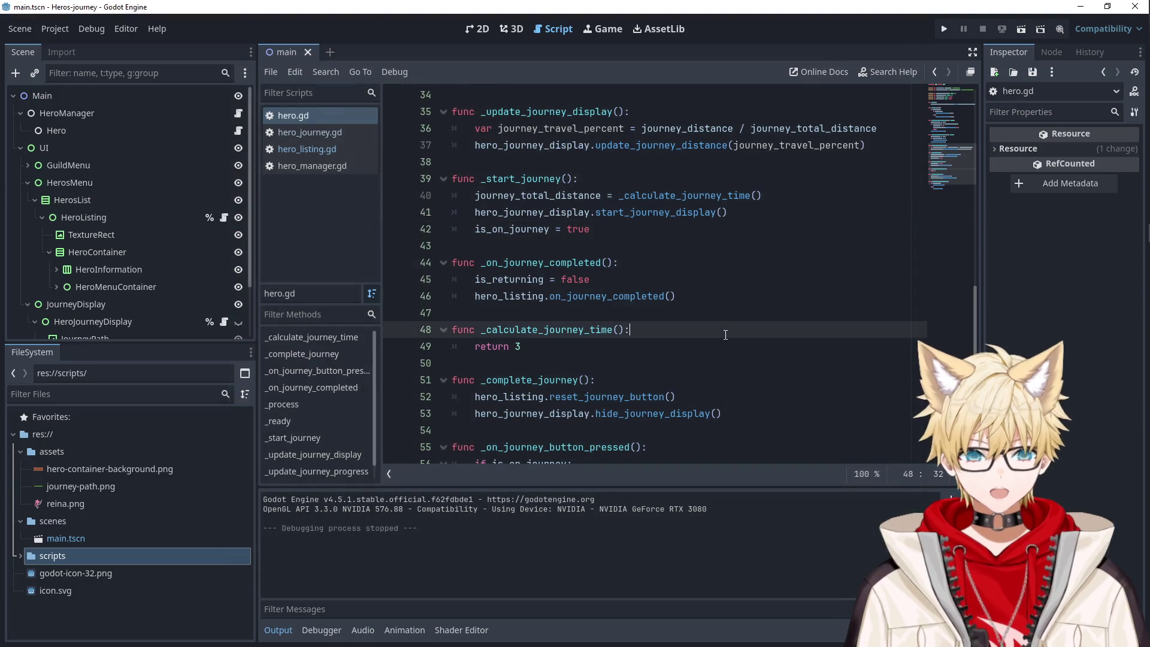
scroll(395, 396, "down", 2)
left_click(395, 396)
left_click(394, 396)
scroll(647, 353, "up", 3)
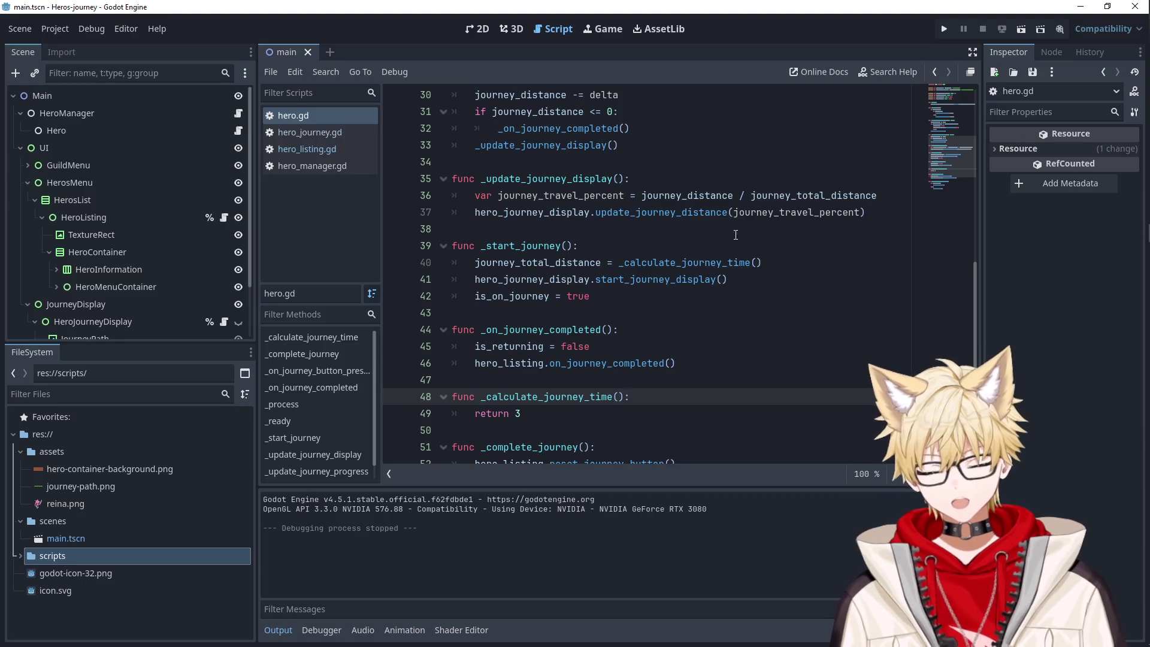
scroll(735, 235, "up", 10)
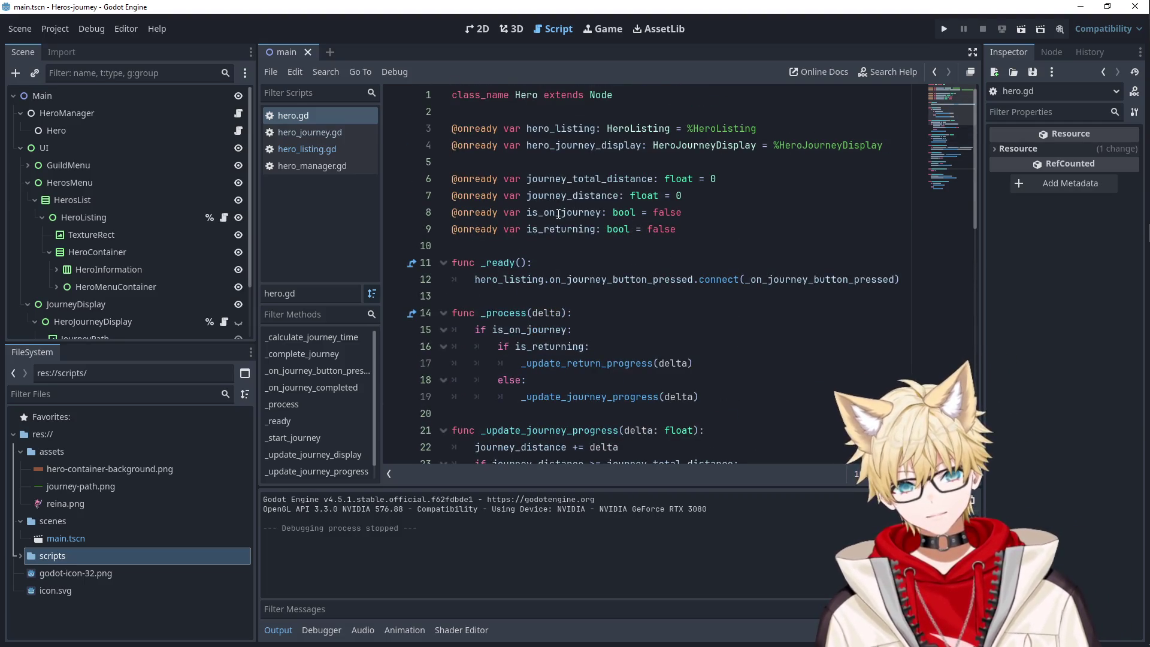
double_click(558, 214)
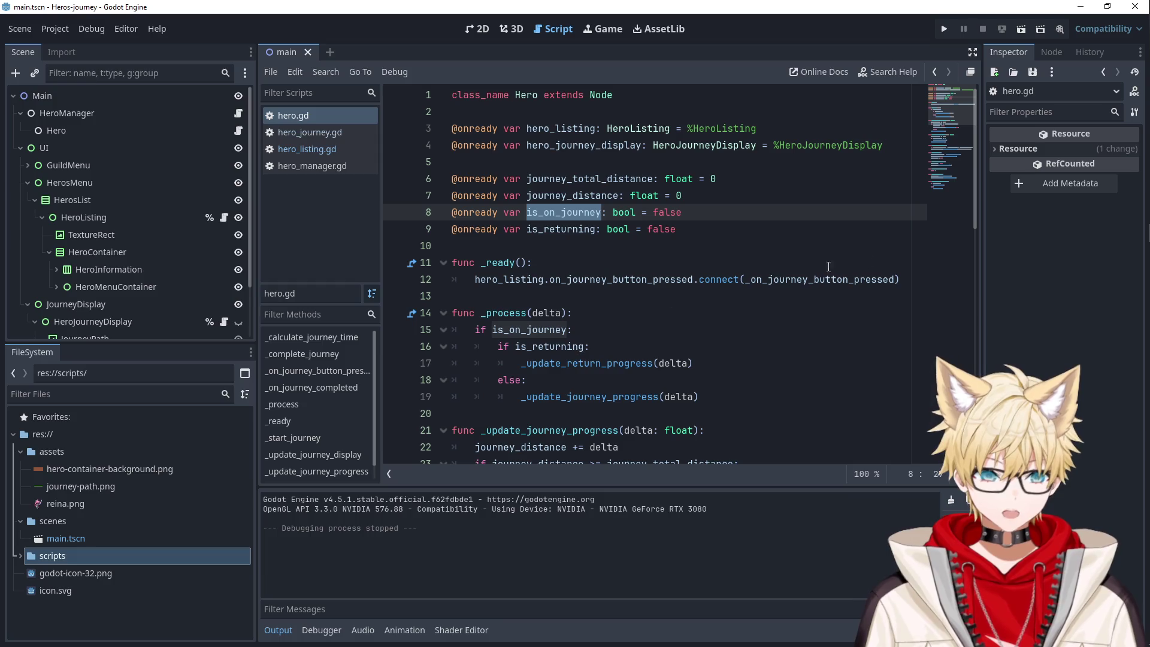
left_click(743, 231)
key("Return")
type("@")
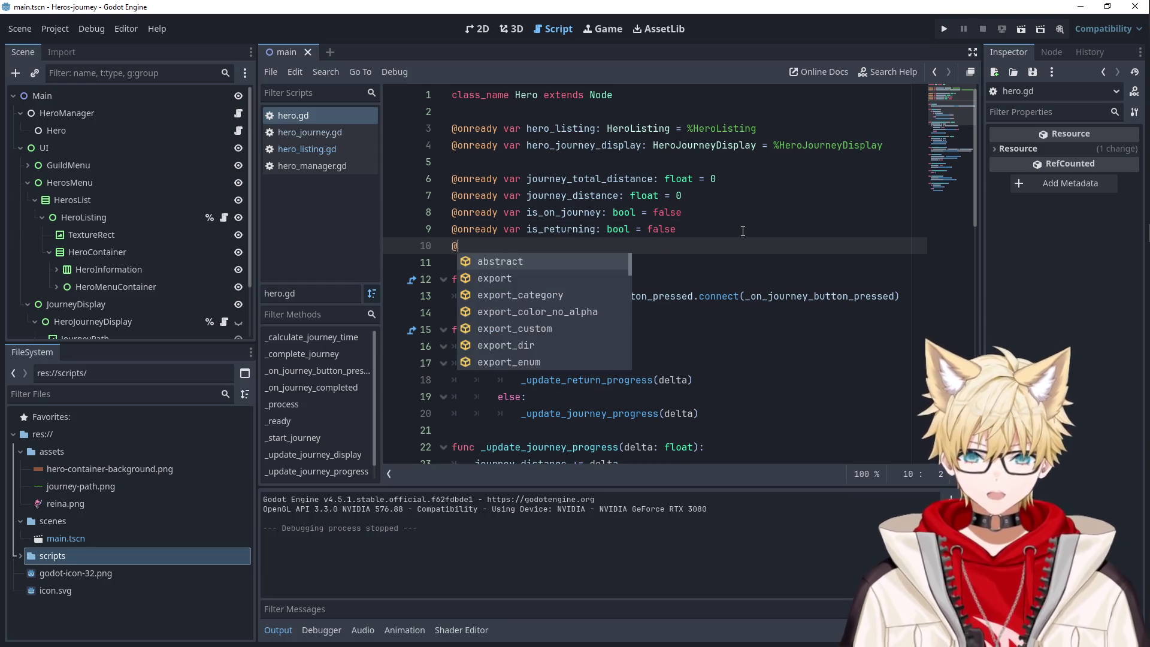
type("onready var is_journey_cm")
key("BackSpace")
type("ompleted: bool = false")
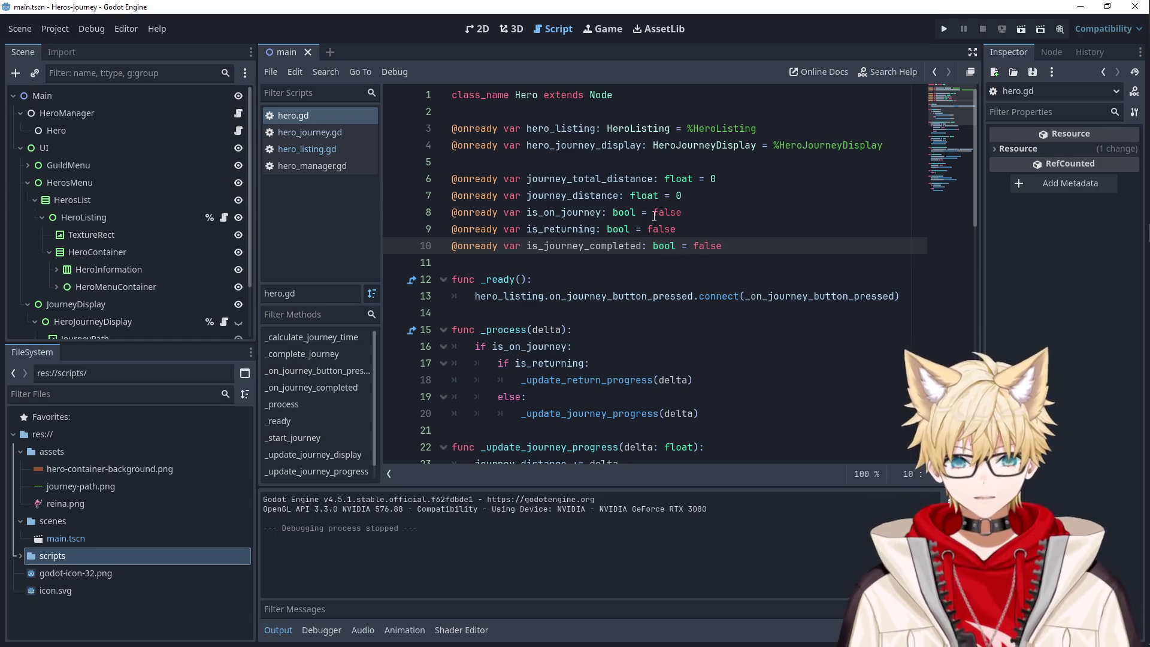
Step: Insert an empty line after the is_returning reset in _on_journey_completed
double_click(551, 245)
double_click(563, 212)
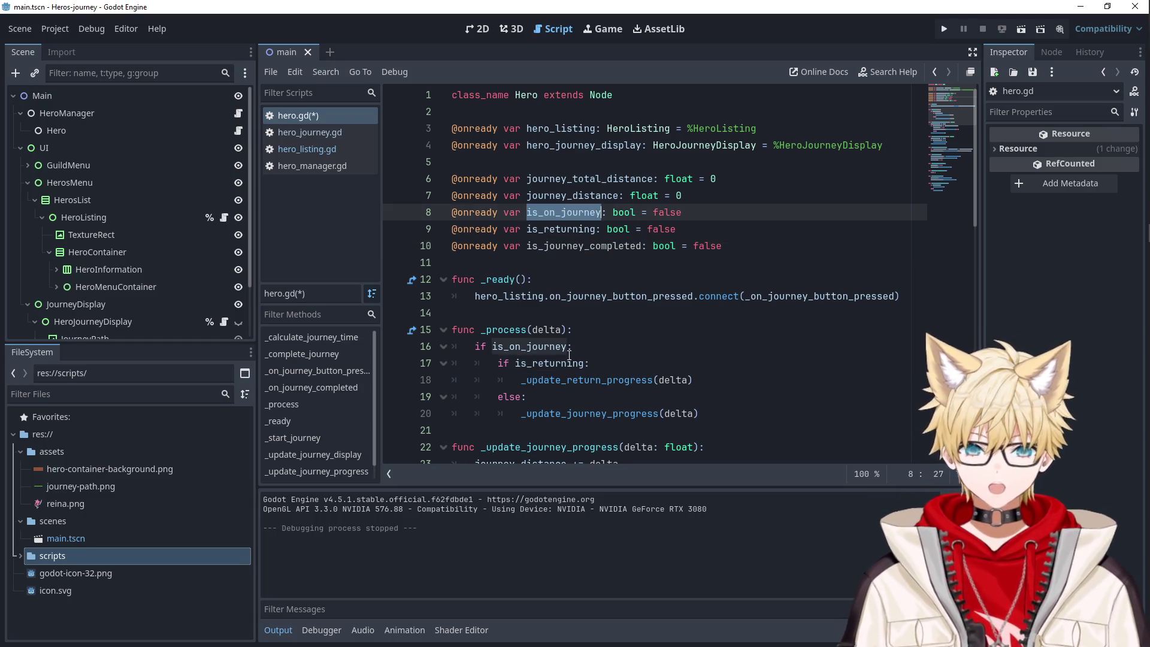
scroll(569, 355, "down", 10)
left_click(607, 292)
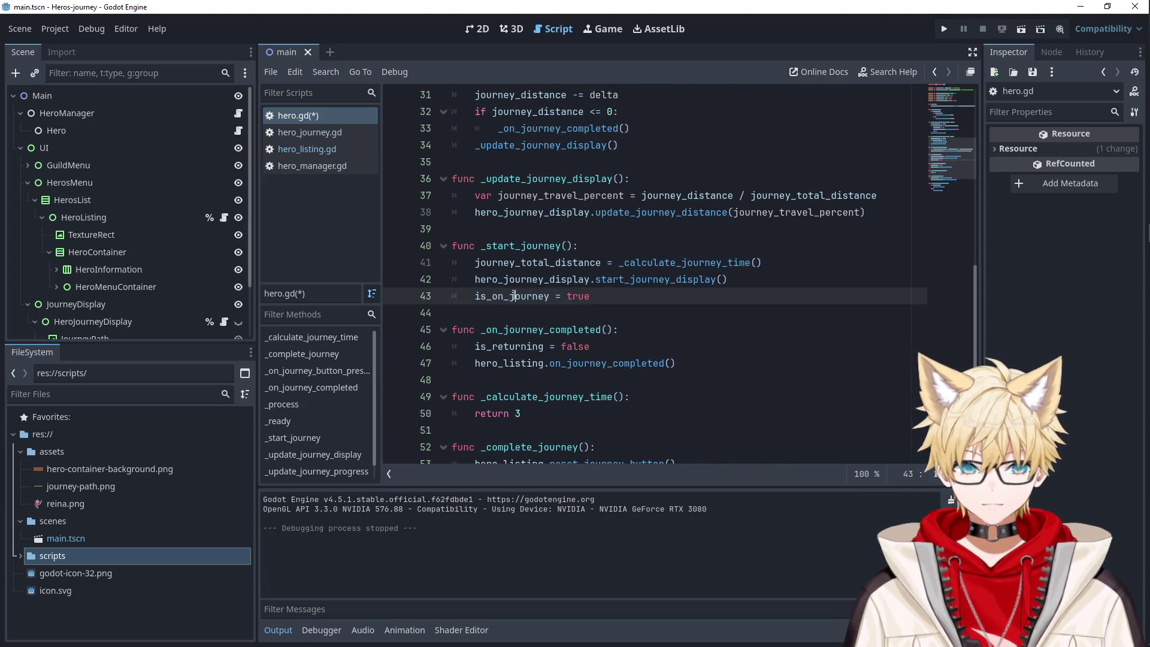
double_click(513, 296)
scroll(537, 331, "down", 3)
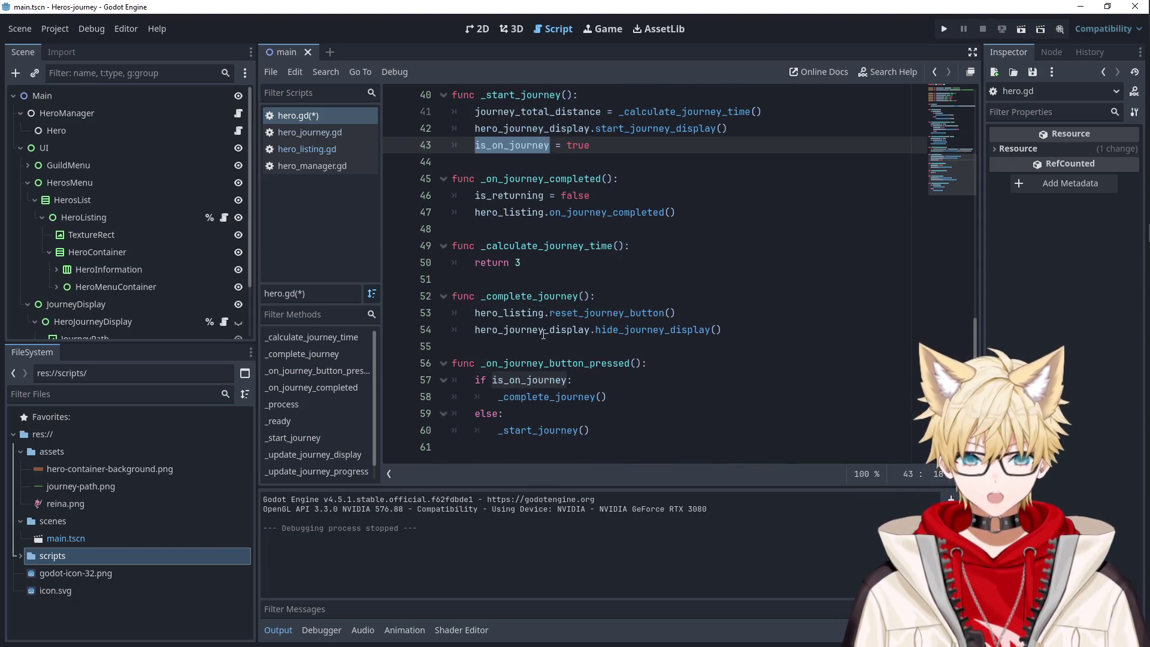
left_click(608, 194)
key("Return")
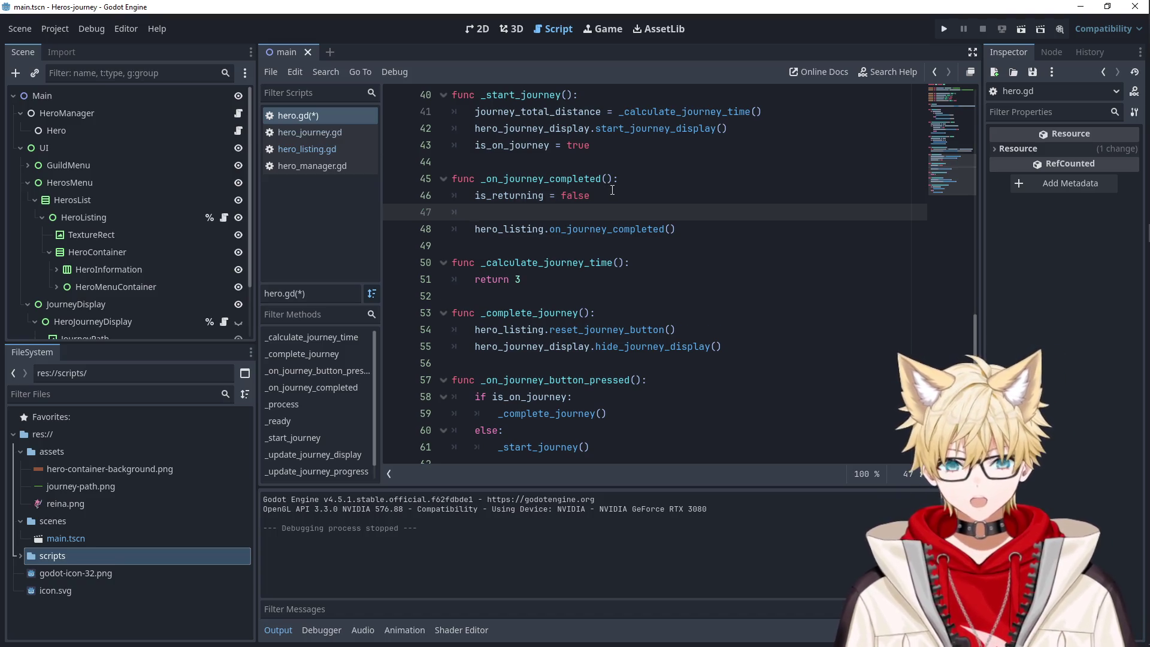
Step: Write is_on_journey = false on line 47 of _on_journey_completed
type("is_journey_completed")
key("BackSpace")
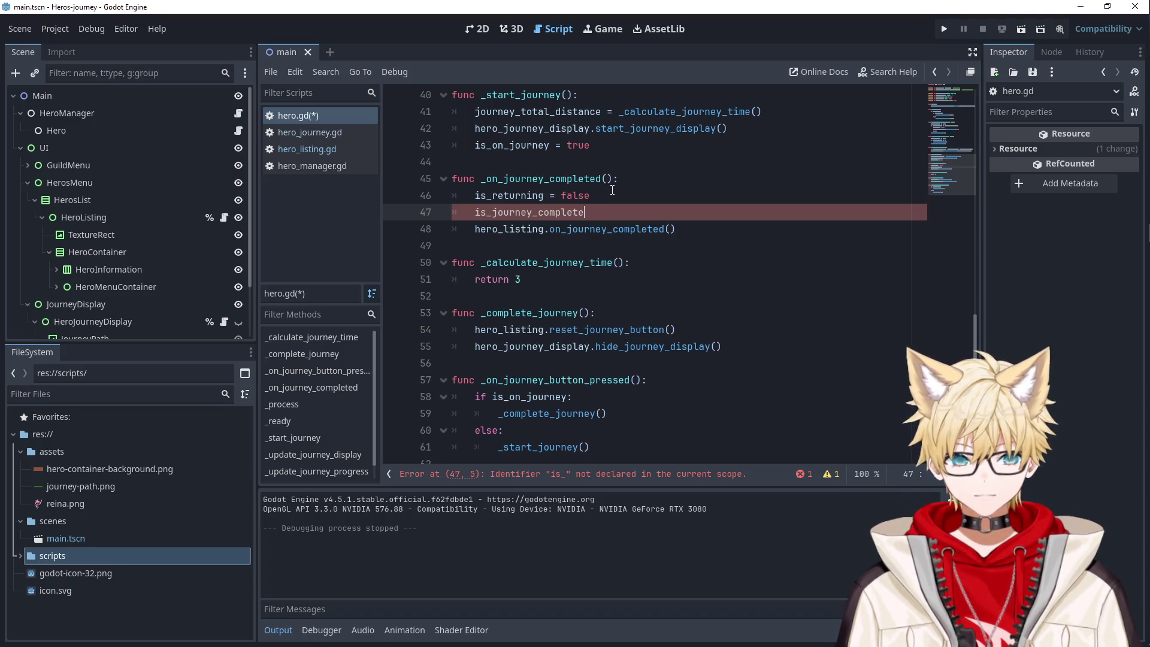
key("BackSpace")
key("BackSpace")
key("BackSpace")
type("on")
key("Return")
type("= false")
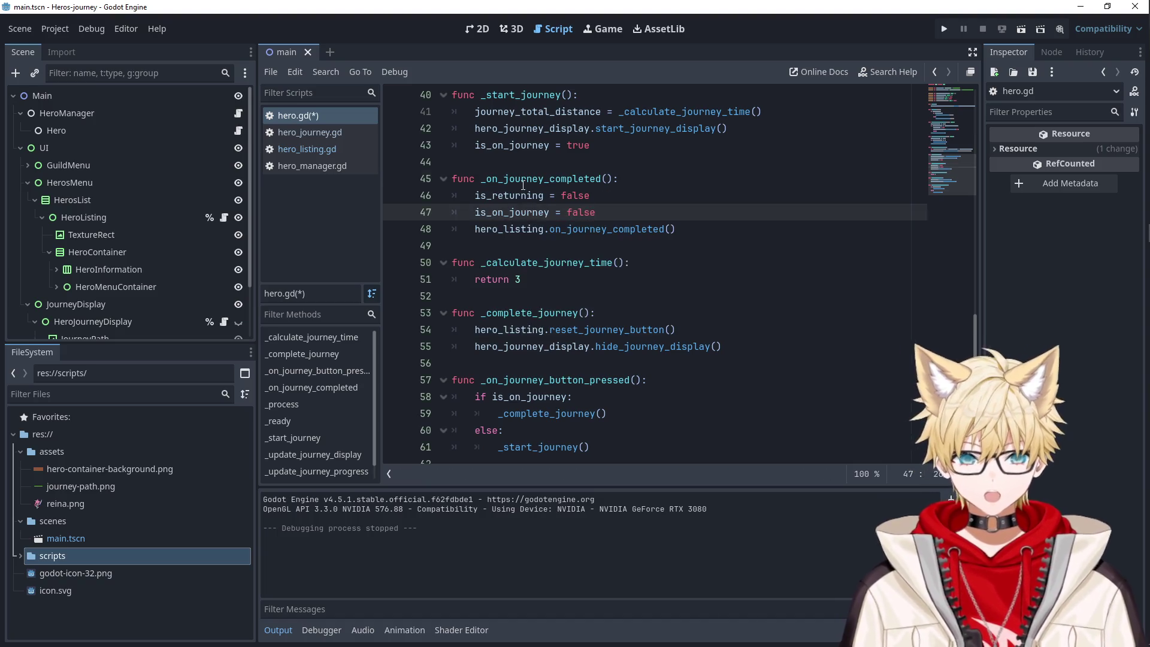
double_click(516, 194)
double_click(513, 210)
left_click(612, 211)
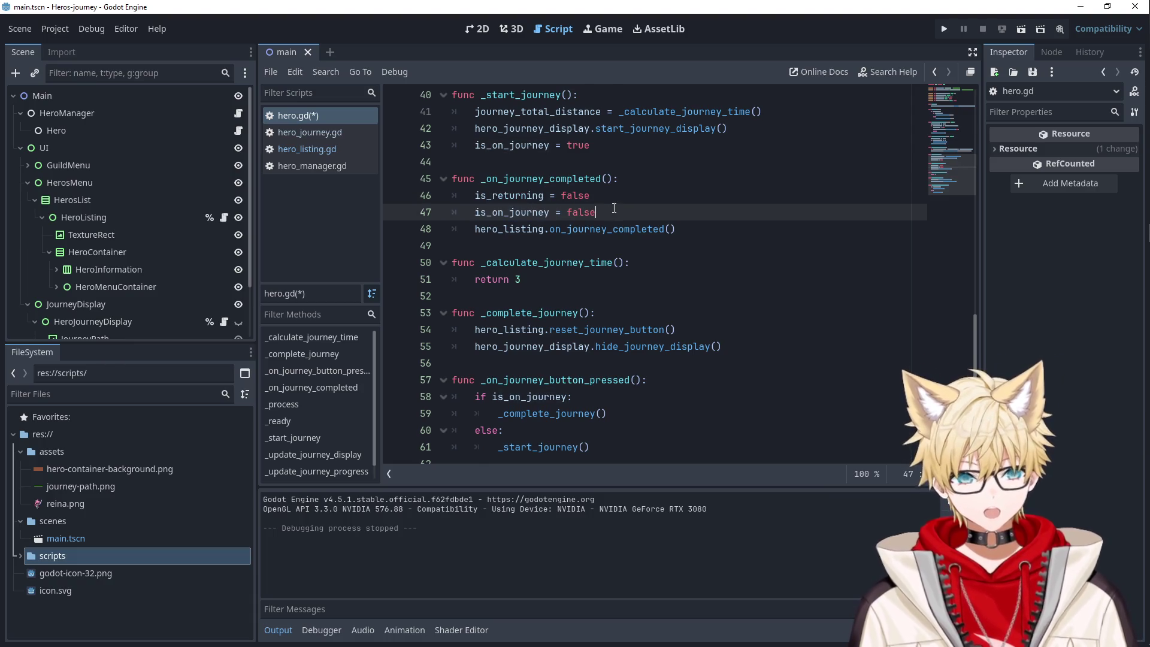
scroll(613, 211, "up", 1)
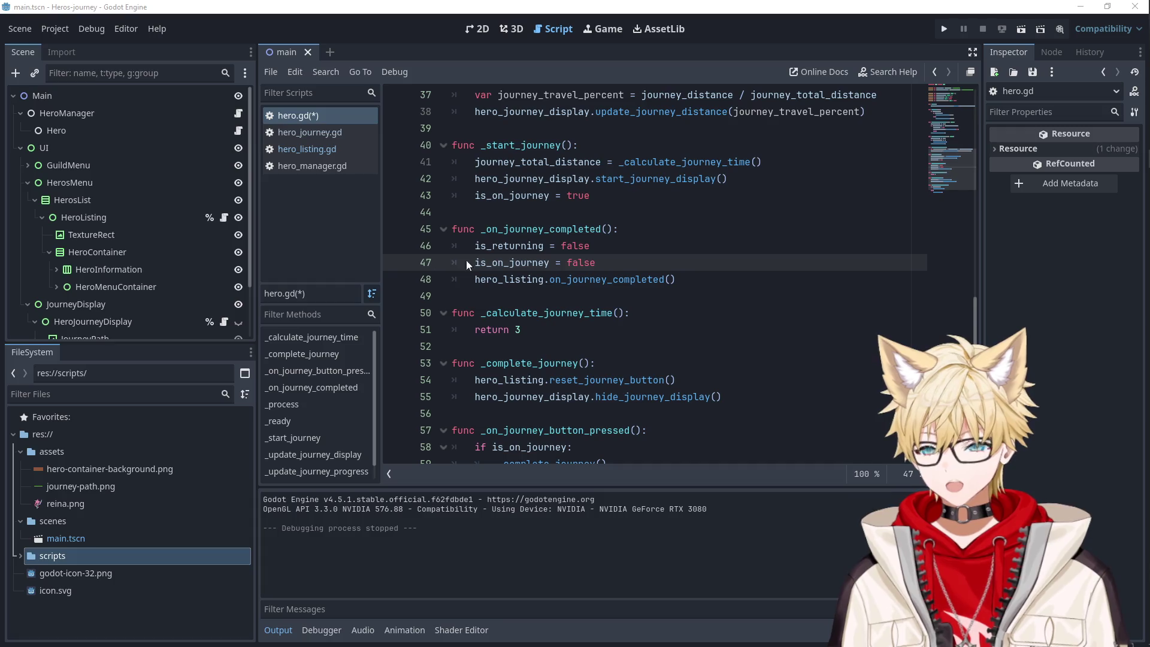
Step: Rename the is_journey_completed variable on line 10 to awaiting_completion
left_click(700, 274)
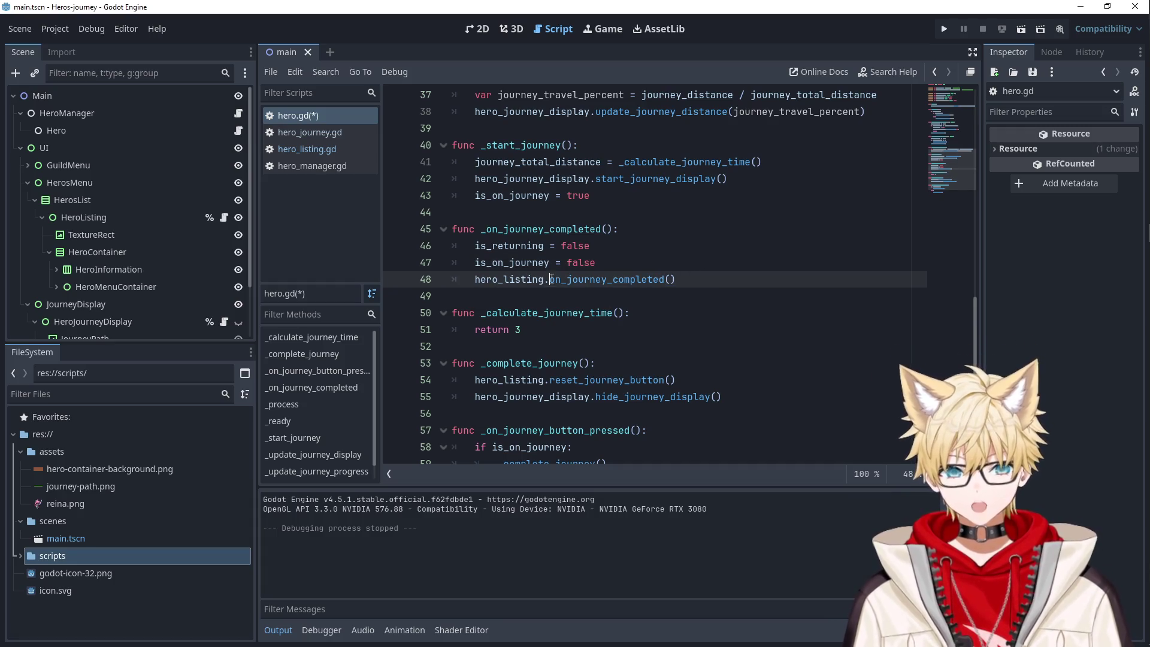
scroll(556, 269, "up", 10)
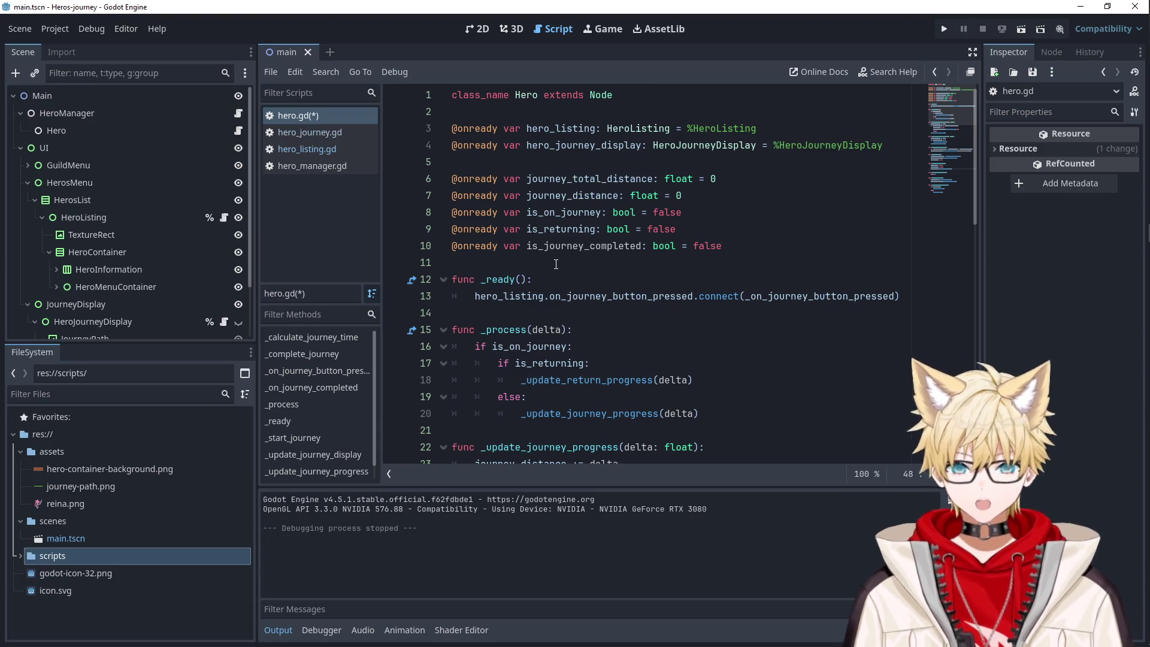
double_click(562, 247)
type("await_")
type("ing_complete")
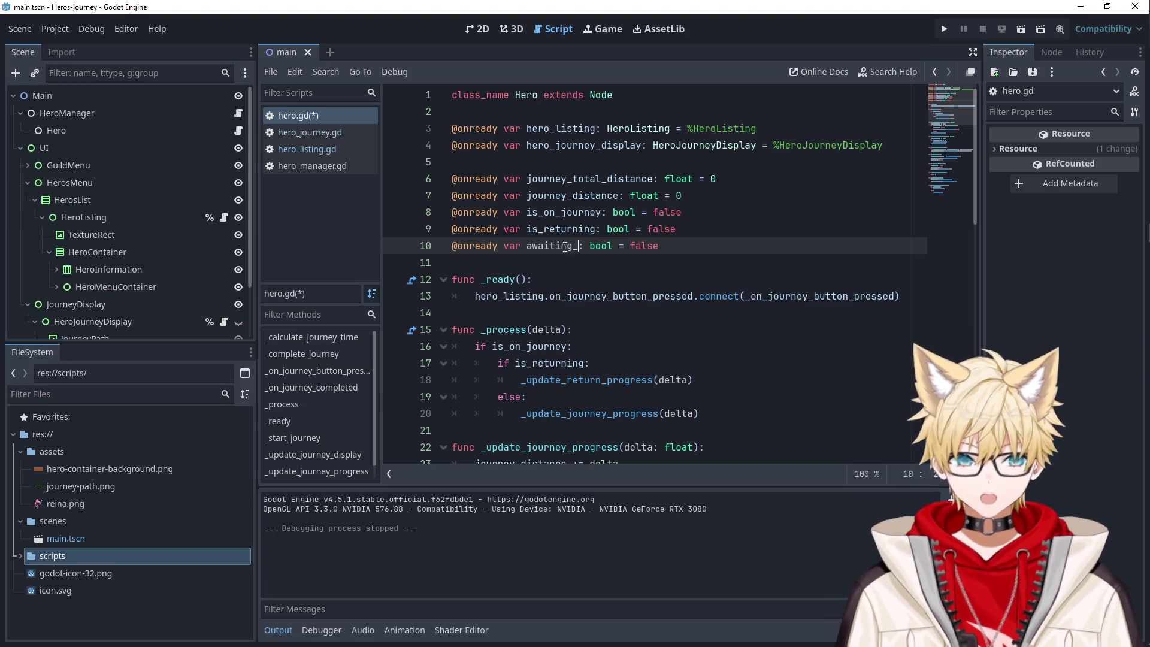
type("ion")
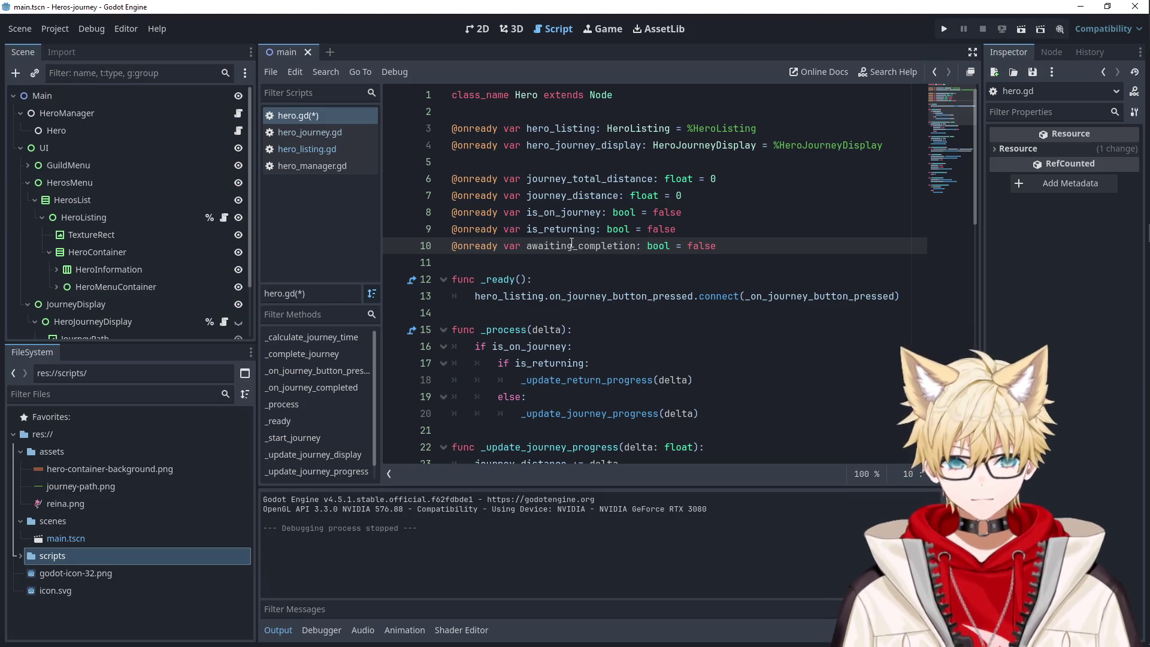
double_click(571, 246)
Step: Add awaiting_completion = true on a new line 48 in _on_journey_completed
scroll(563, 300, "down", 9)
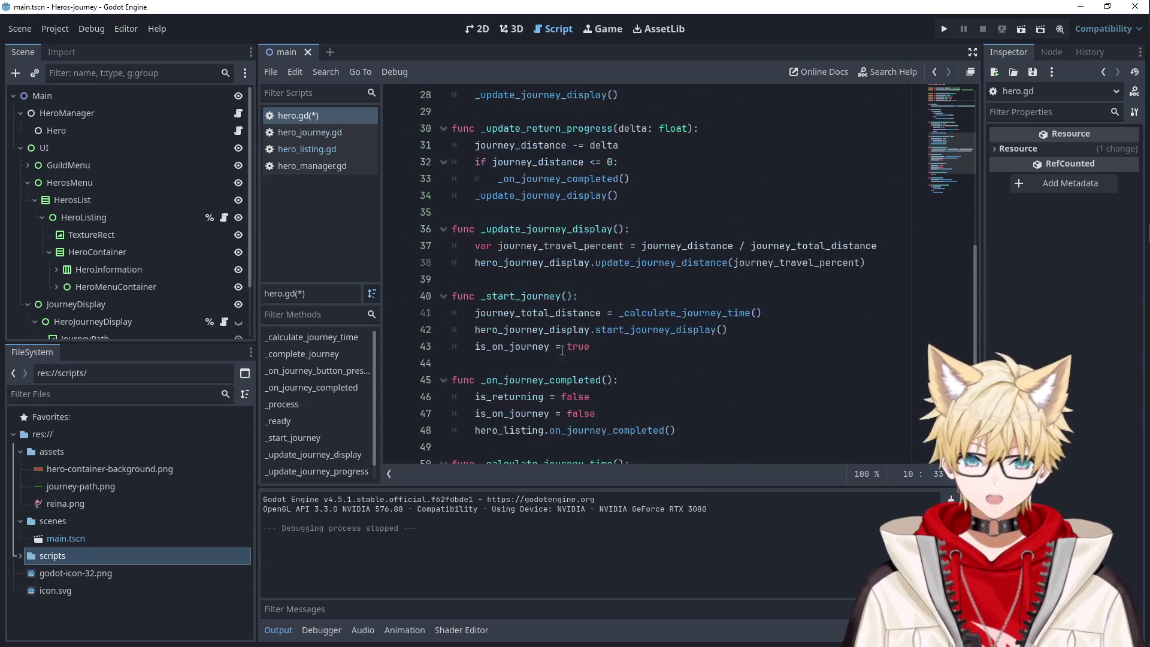
scroll(569, 350, "down", 1)
left_click(602, 359)
key("Return")
type("awaiting_completion = t")
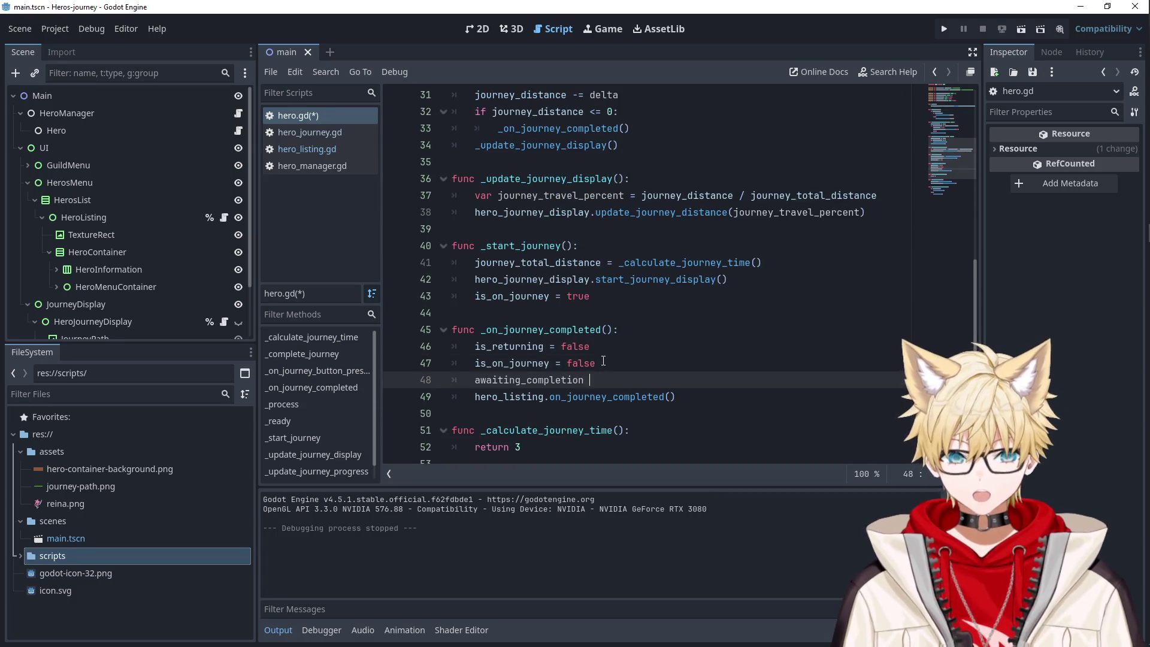
type("rue")
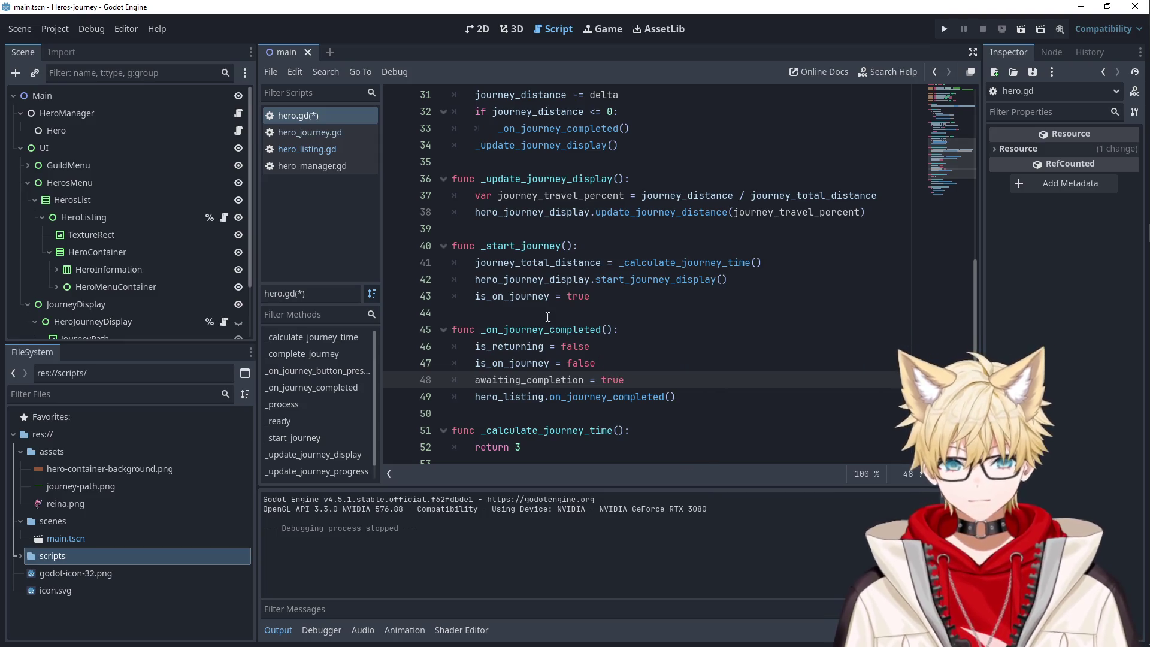
Step: Rename _on_journey_completed to _on_return_completed at its line-33 call and definition
double_click(561, 330)
scroll(567, 172, "up", 1)
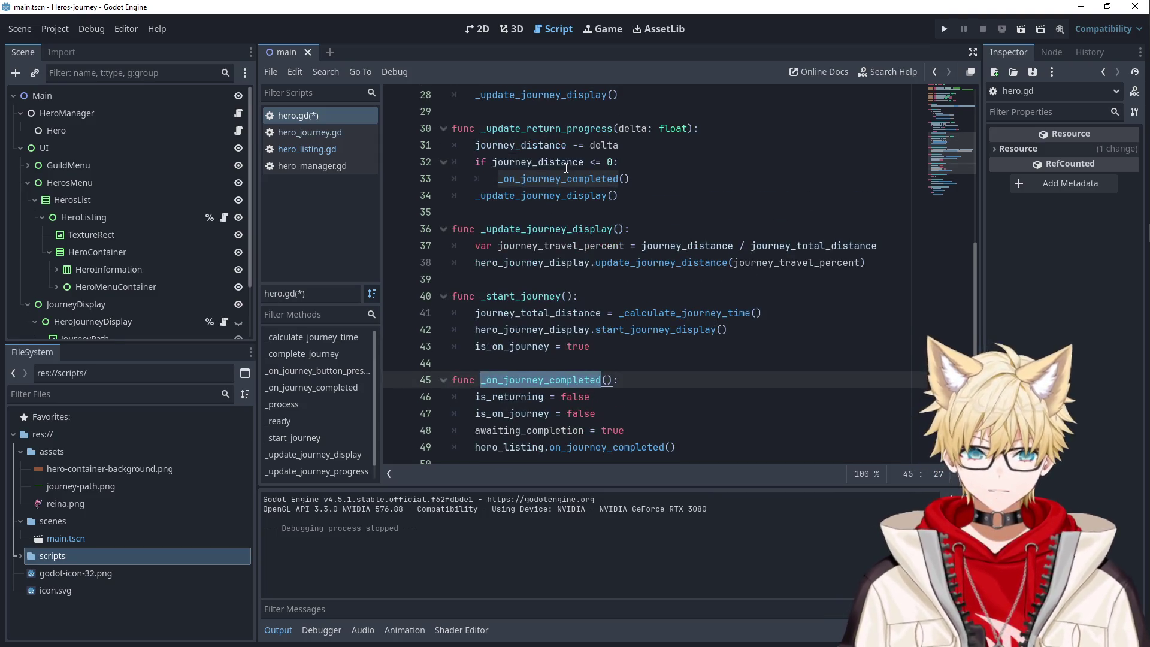
double_click(541, 179)
type("_on_return_complete")
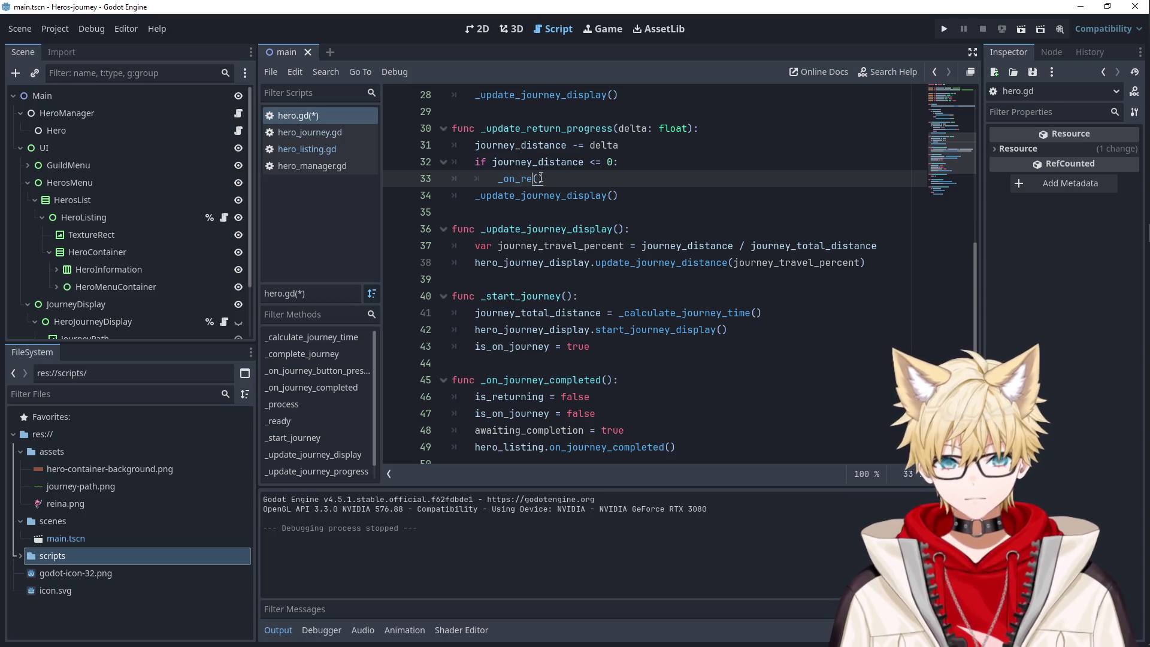
type("d")
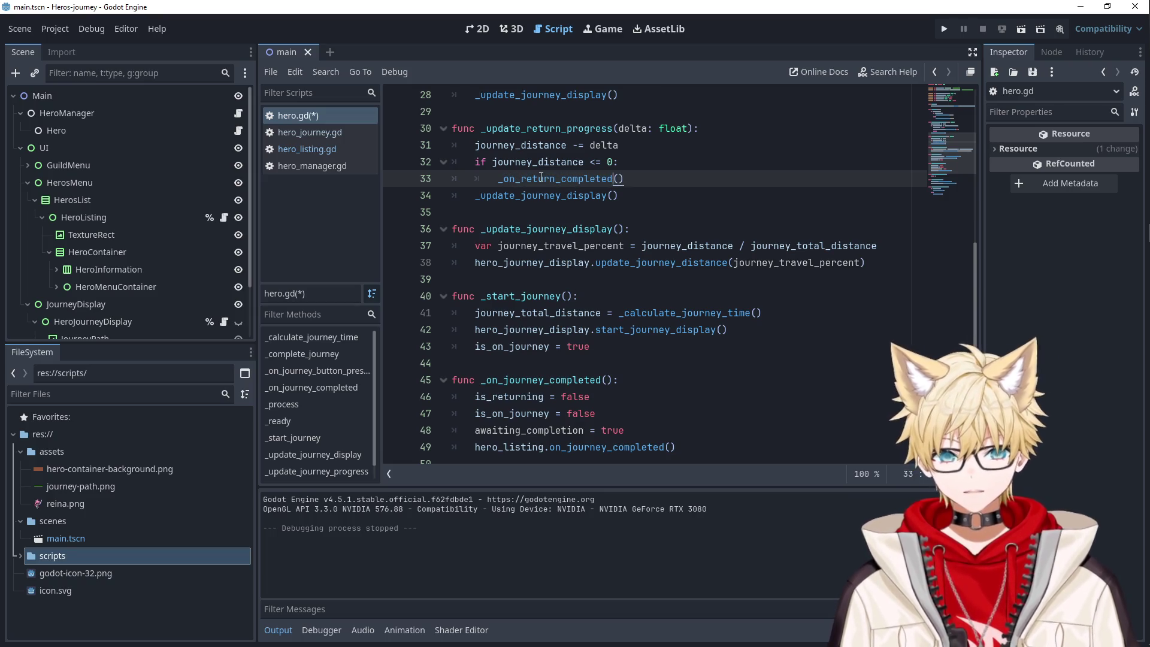
double_click(541, 178)
key("ctrl+c")
double_click(652, 383)
key("ctrl+v")
Step: Swap is_on_journey for awaiting_completion in the journey button handler and save hero.gd
scroll(652, 386, "down", 3)
double_click(509, 296)
double_click(528, 279)
scroll(648, 314, "down", 2)
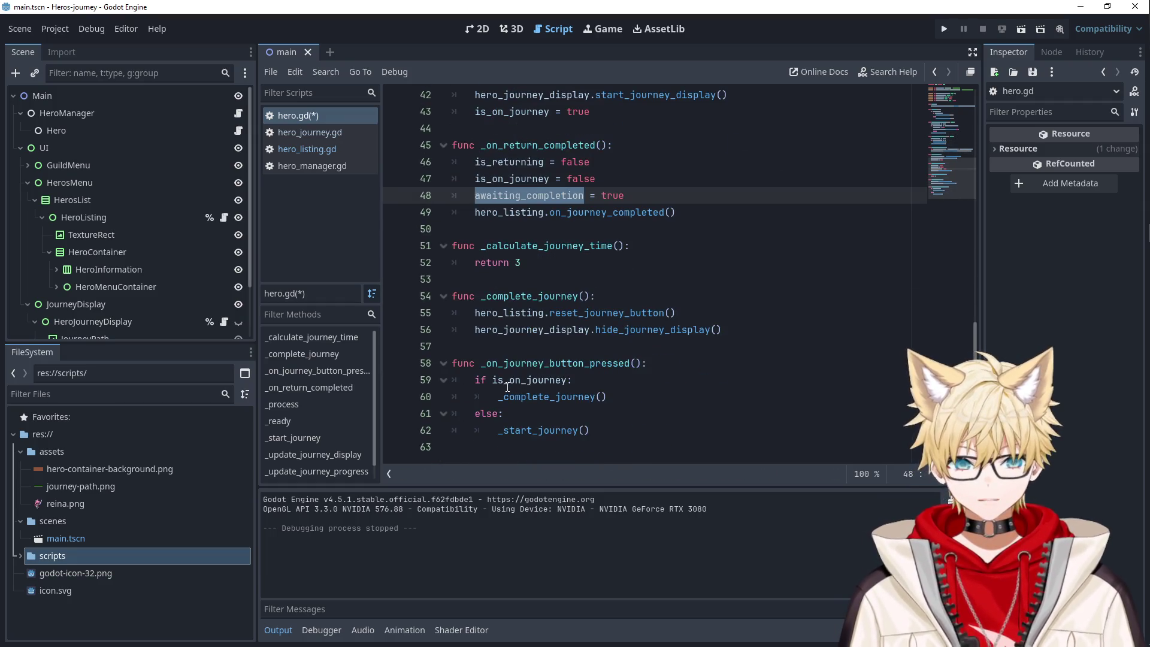
double_click(507, 386)
key("ctrl+v")
double_click(545, 396)
left_click(679, 379)
key("ctrl+s")
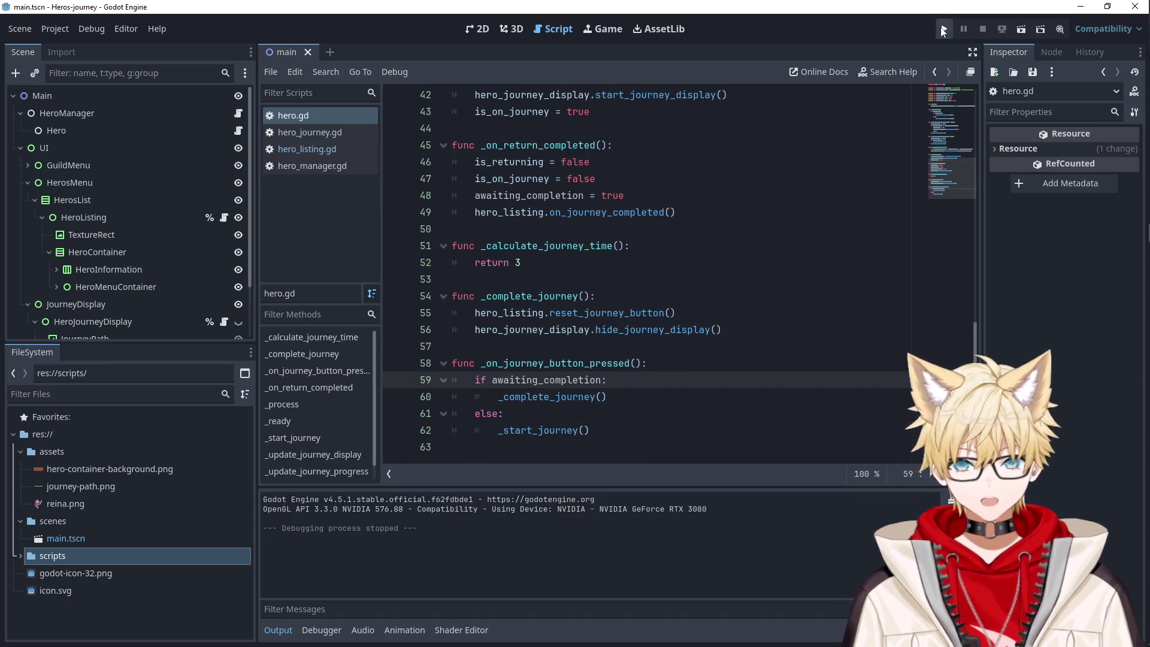
Step: Run the game, click Journey then Complete, and close the debug game window
left_click(942, 30)
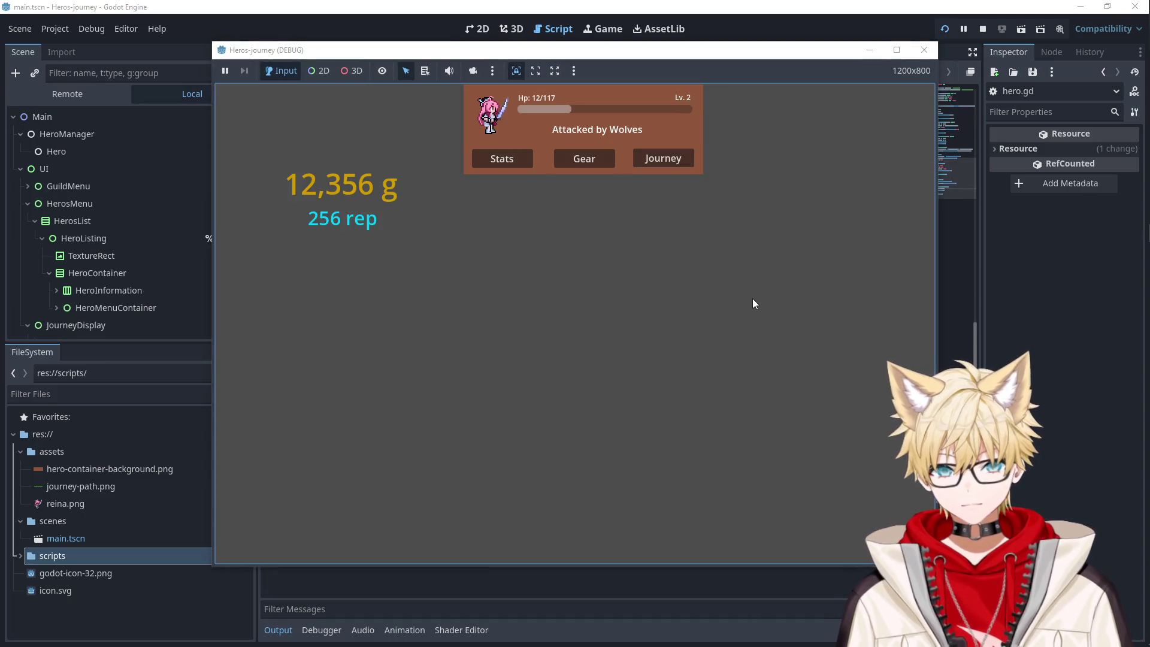
left_click(679, 164)
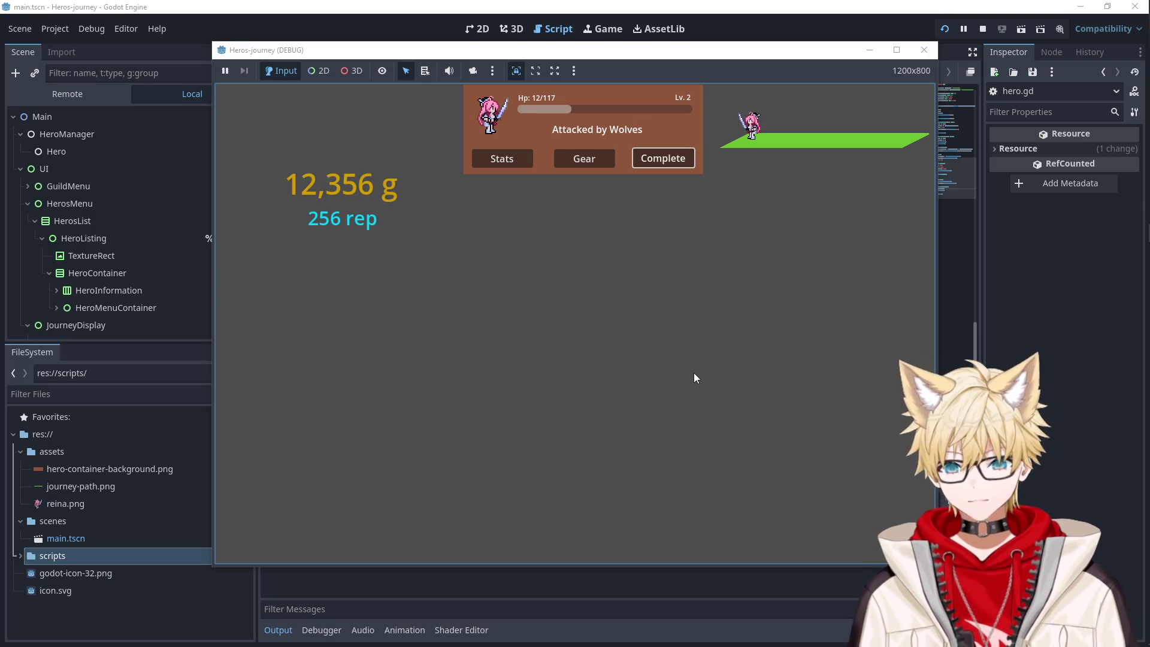
left_click(659, 163)
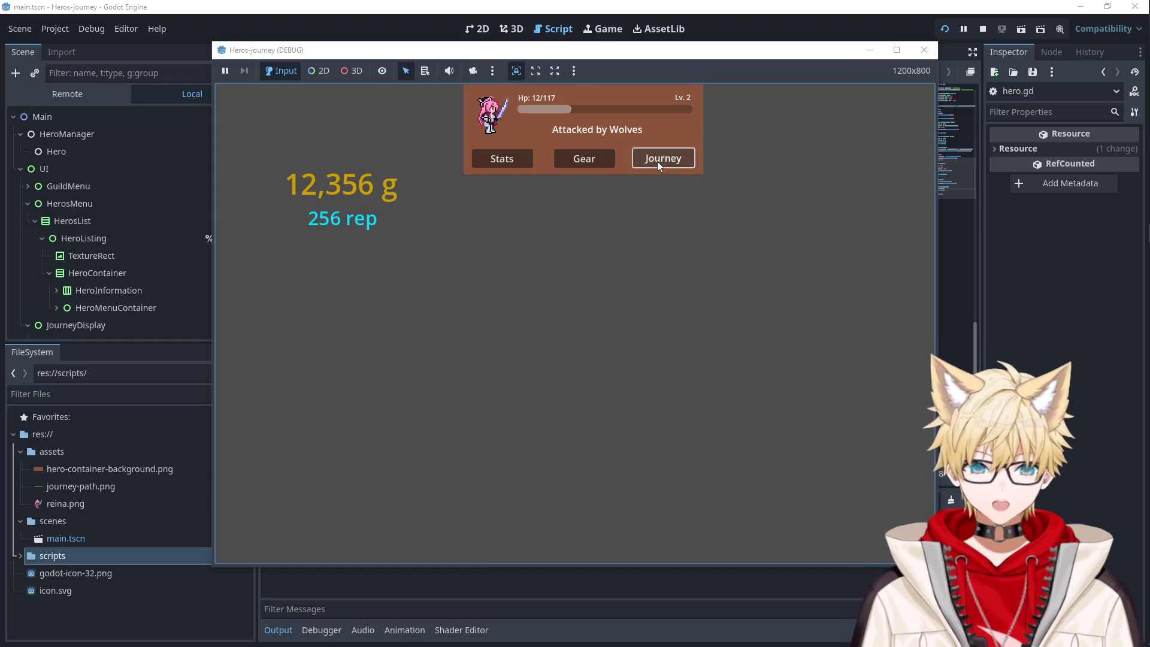
left_click(924, 50)
Step: Add 'awaiting_completion = false' to _complete_journey in hero.gd and save
left_click_drag(498, 396, 547, 399)
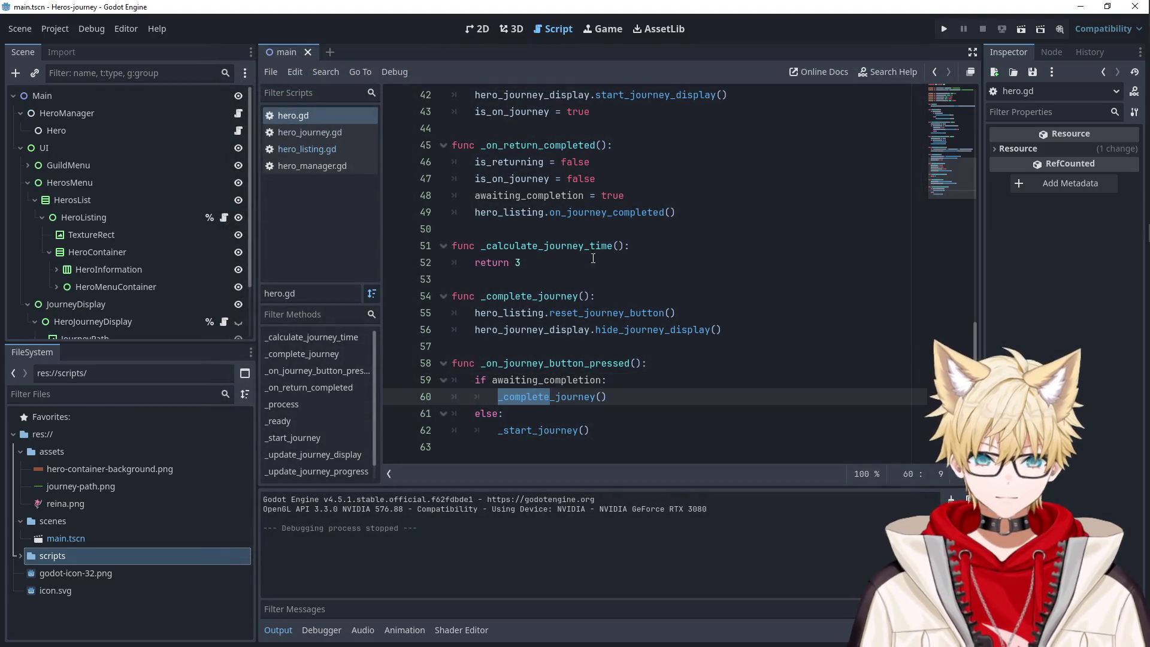
left_click(614, 296)
key("Return")
type("await")
key("Return")
type("= false")
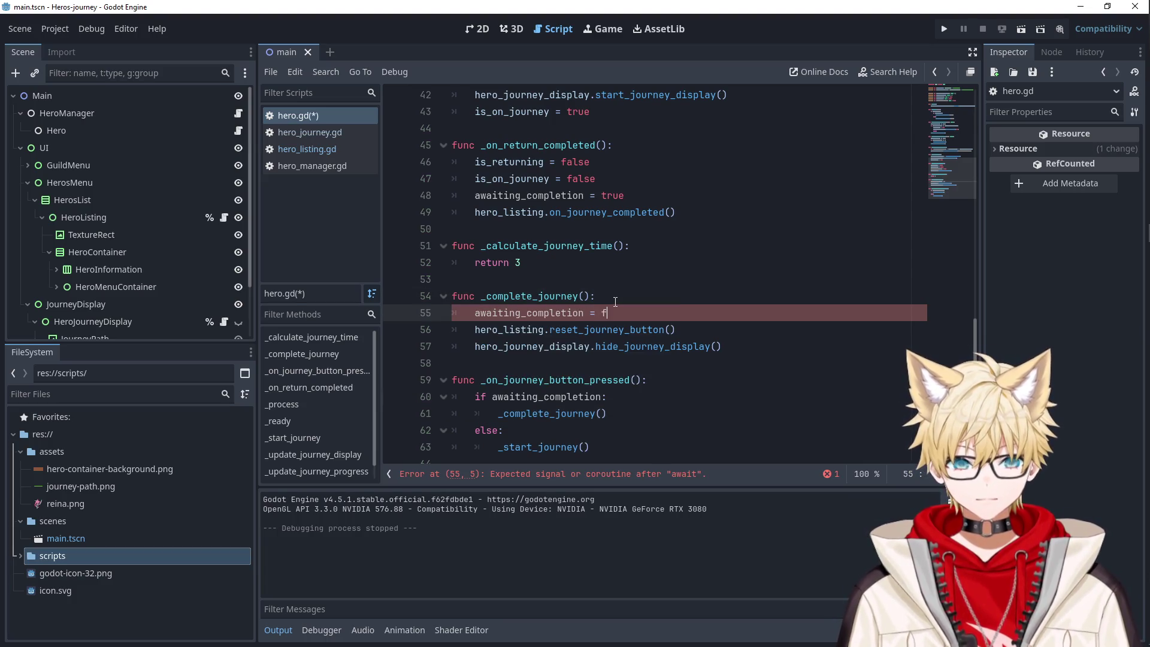
left_click(574, 267)
key("ctrl+s")
Step: Copy the reina.flip_h line from hide_journey_display into start_journey_display, set to false
double_click(592, 330)
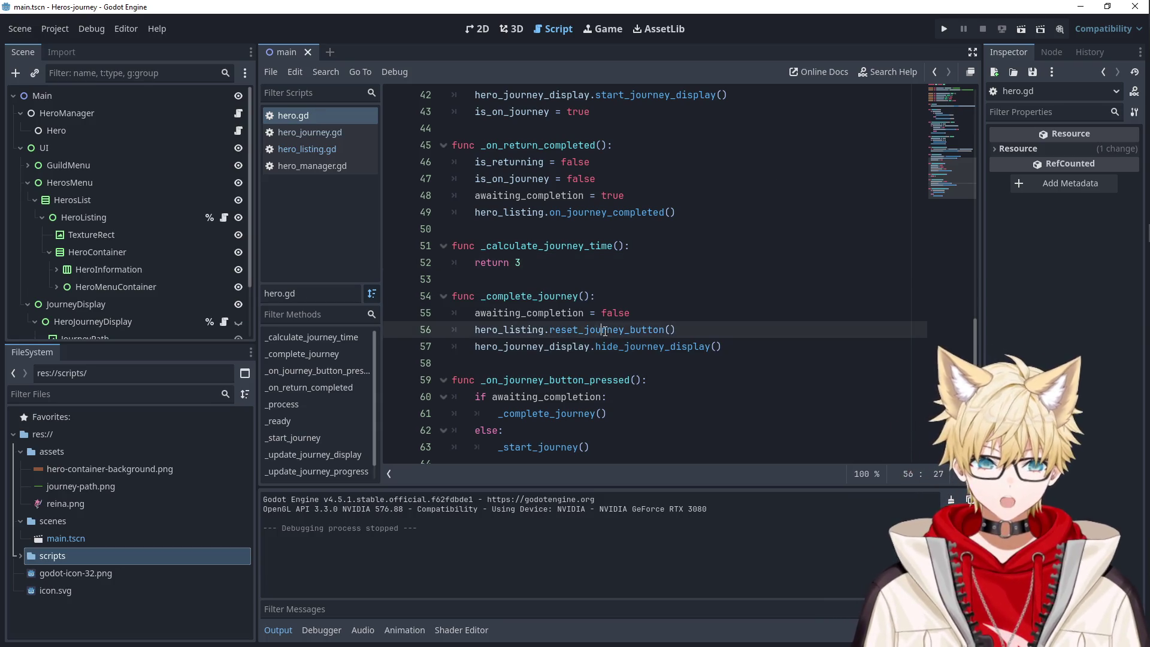
double_click(648, 347)
left_click(633, 295)
left_click(627, 348)
left_click(627, 347, "ctrl")
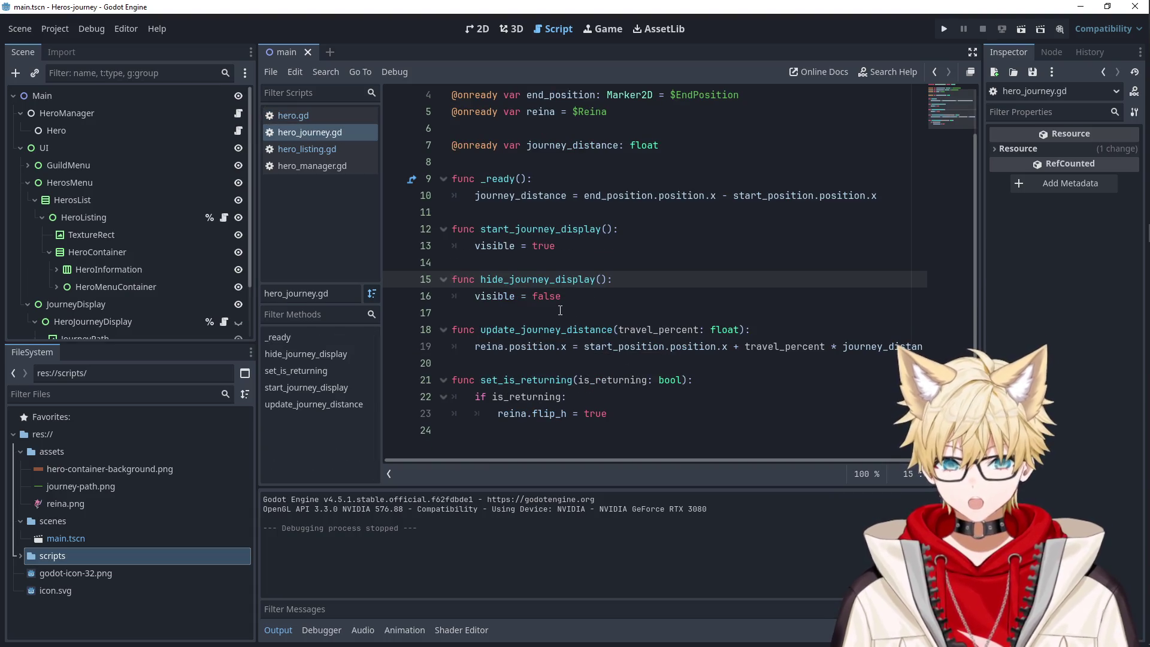
left_click_drag(647, 413, 497, 413)
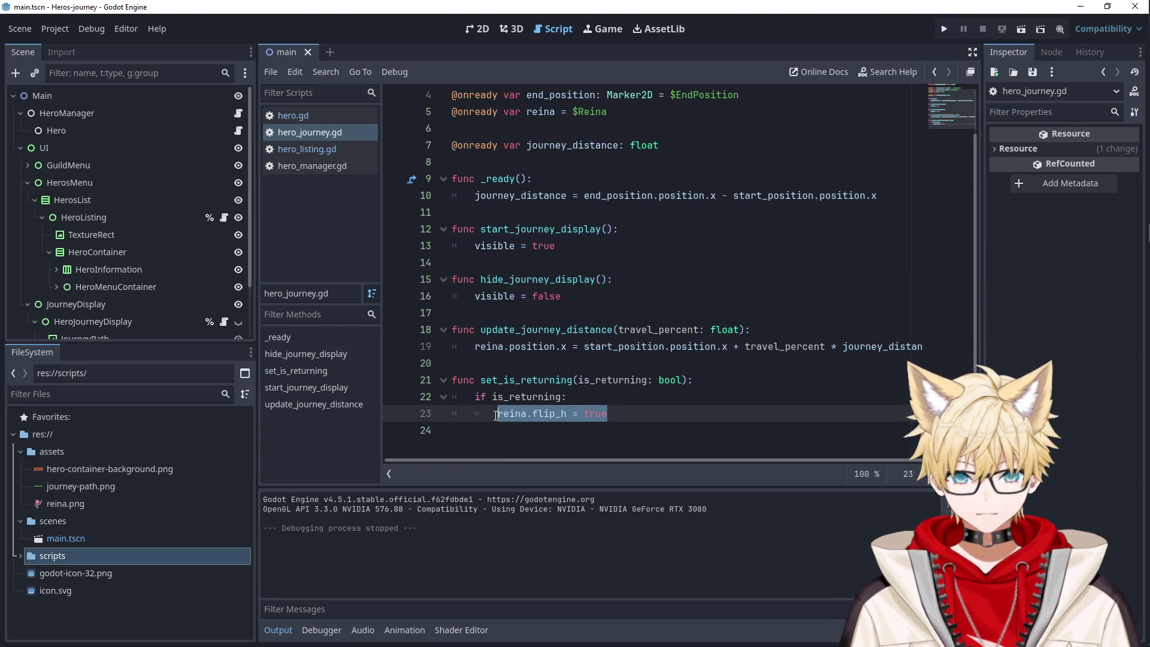
left_click(572, 297)
double_click(540, 279)
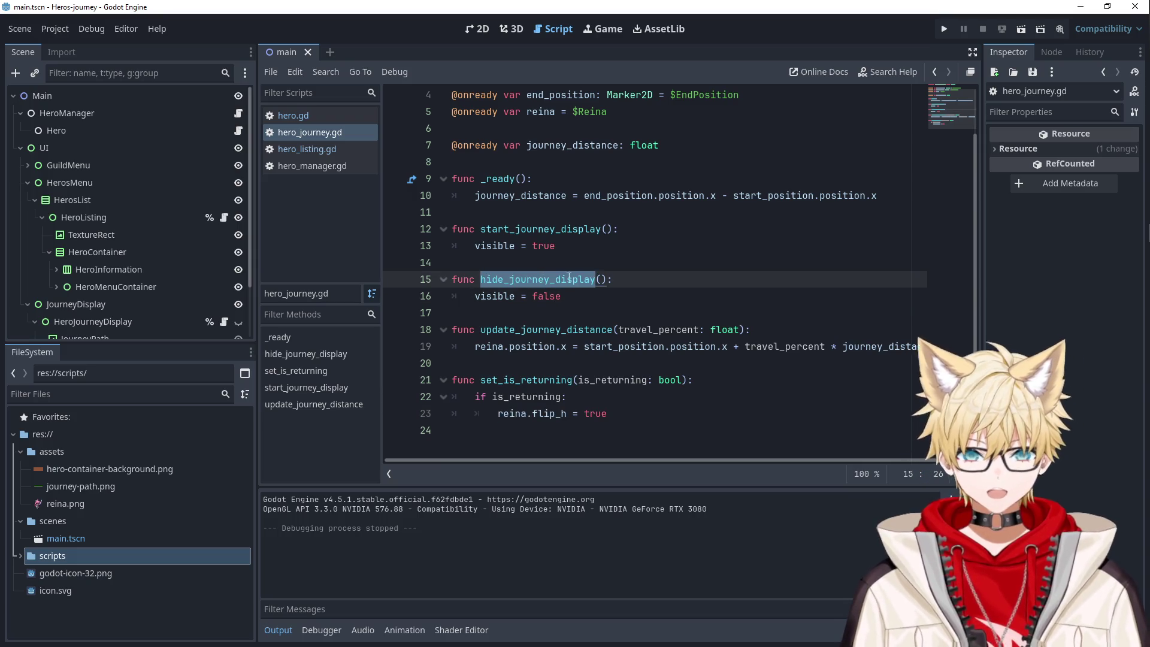
left_click(623, 229)
key("Return")
key("ctrl+v")
key("BackSpace")
key("BackSpace")
key("BackSpace")
type("false")
left_click(623, 231)
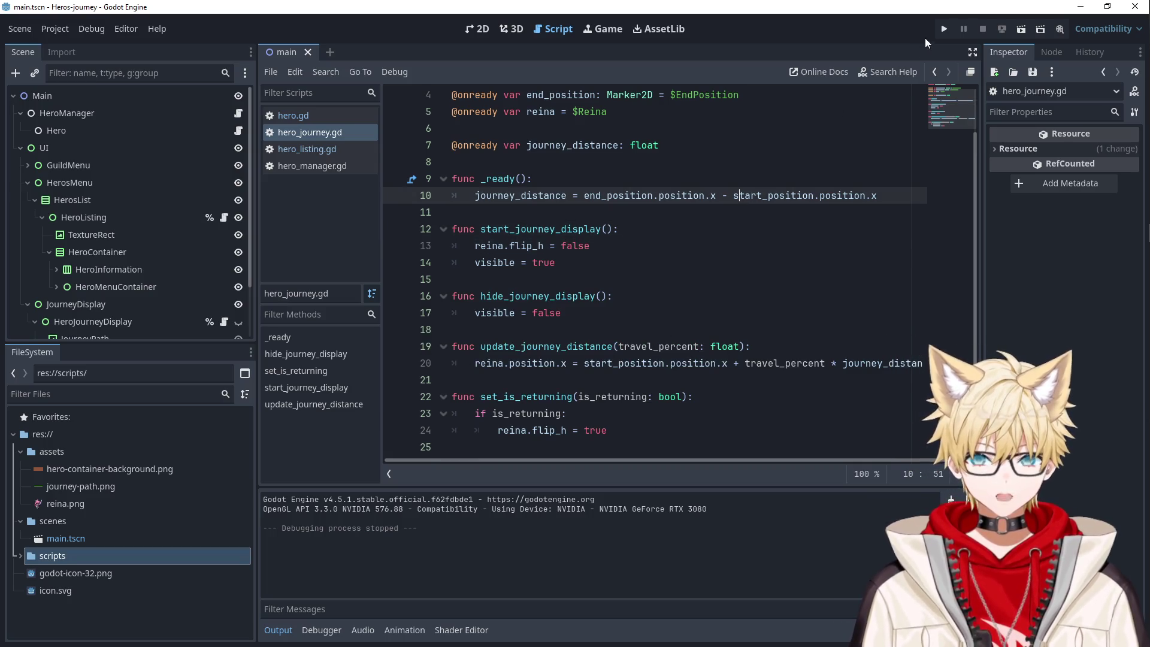
left_click(944, 29)
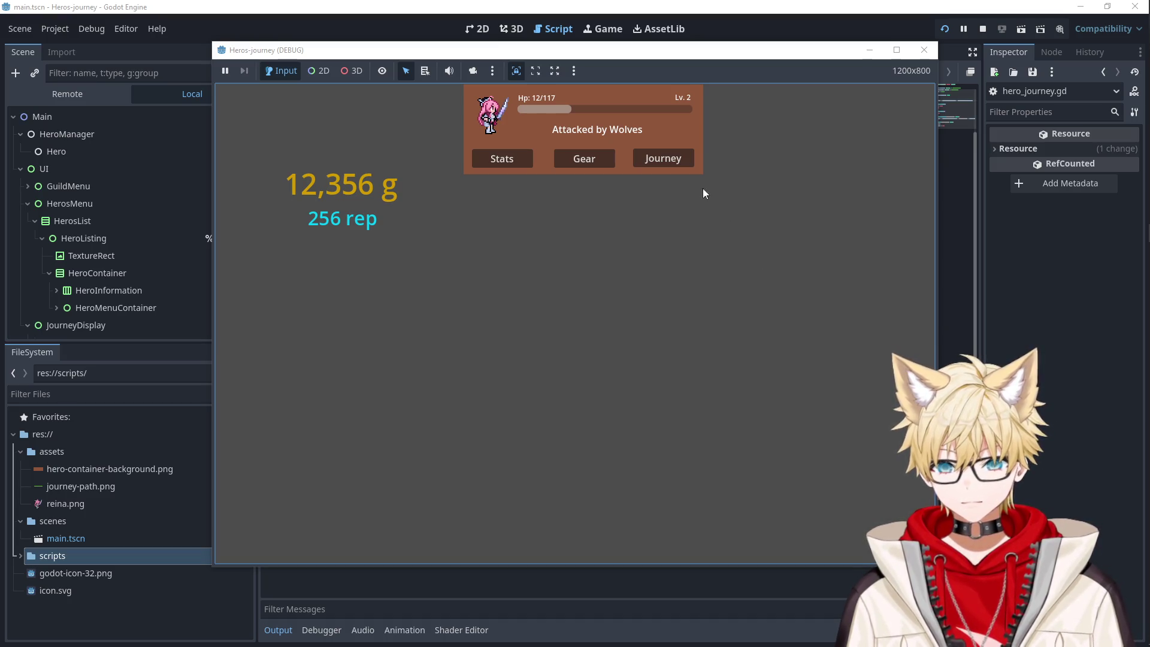
left_click(663, 165)
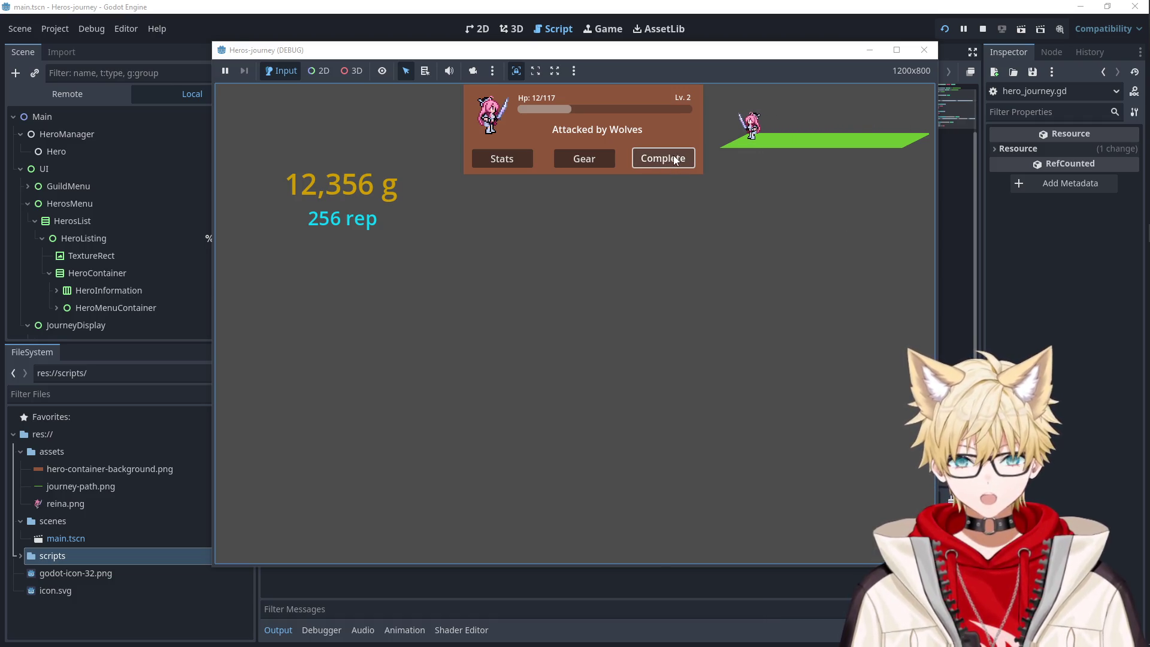
left_click(674, 159)
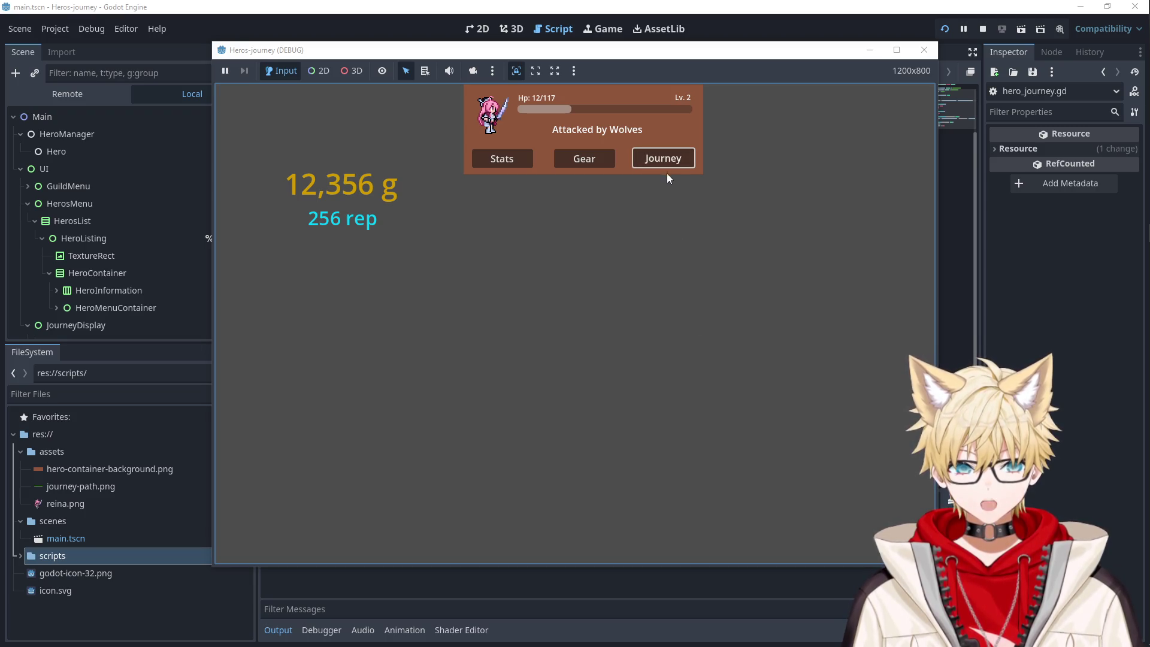
left_click(667, 160)
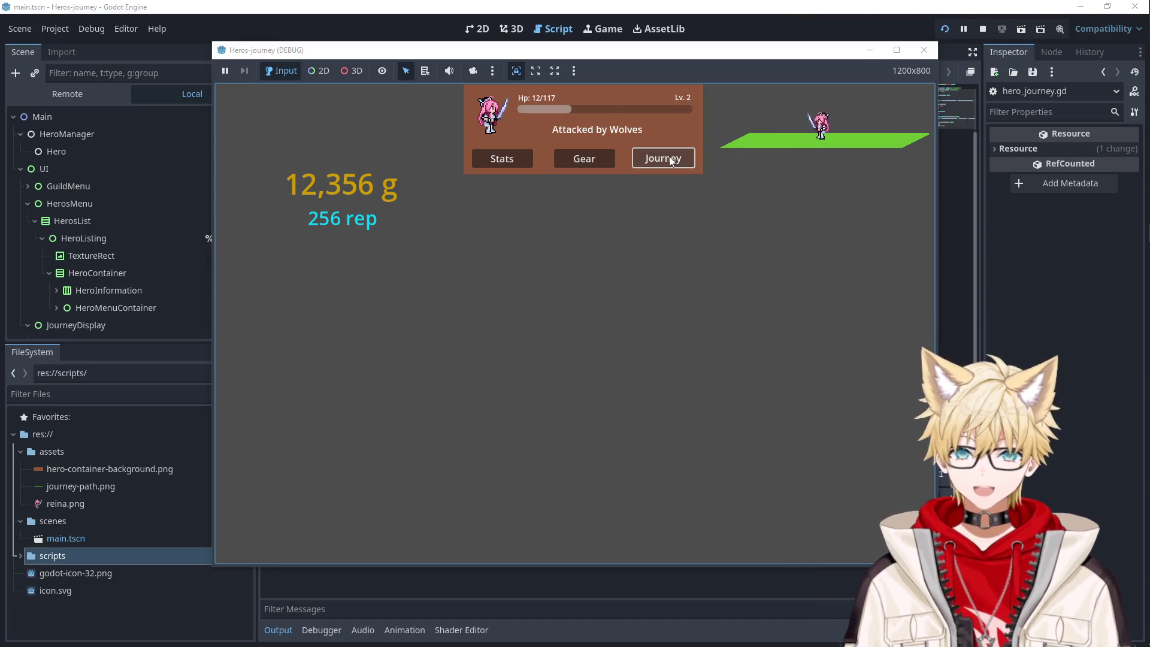
left_click(671, 161)
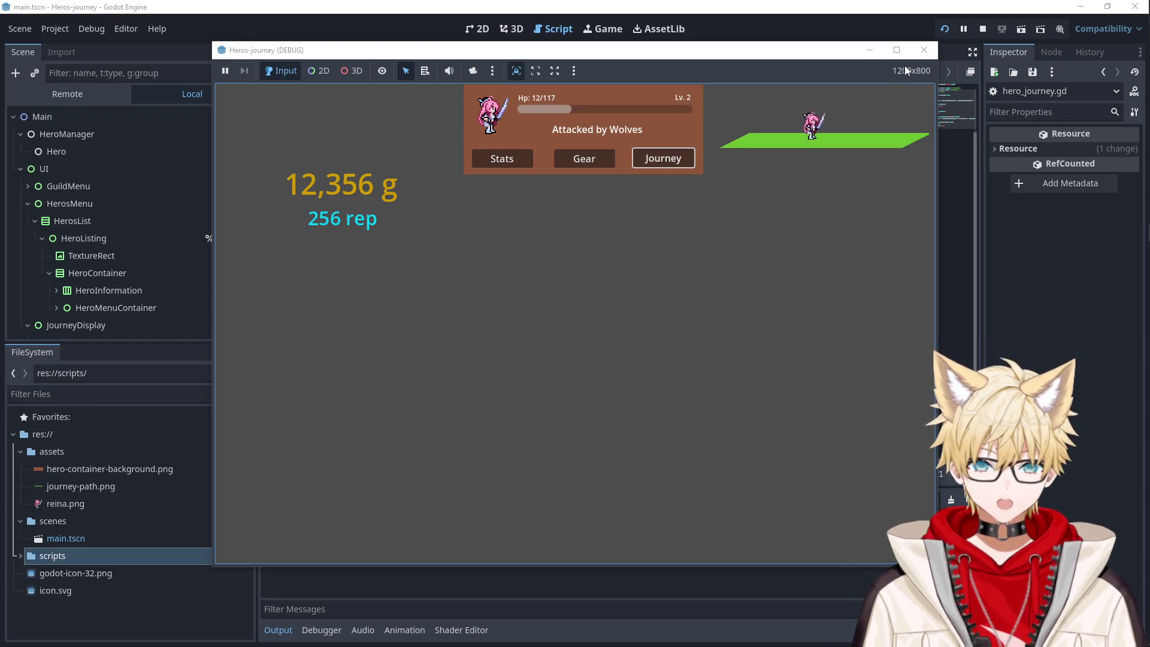
left_click(924, 49)
left_click(726, 239)
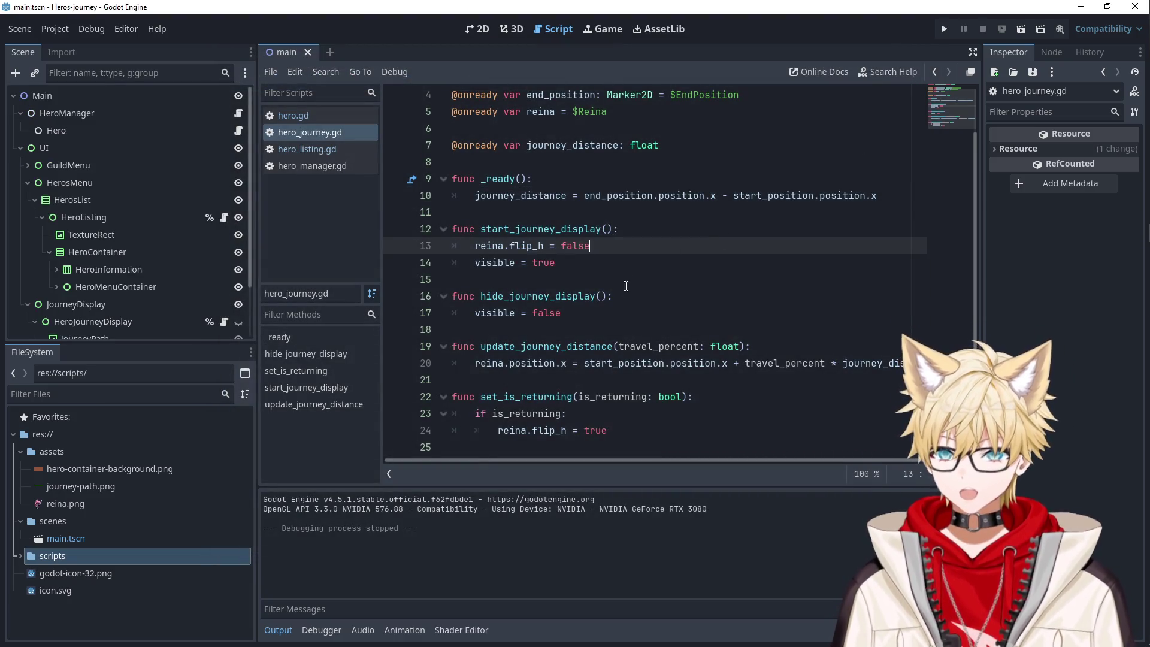
Step: Open hero.gd and declare 'signal journey_completed' below the variable declarations
scroll(590, 306, "up", 1)
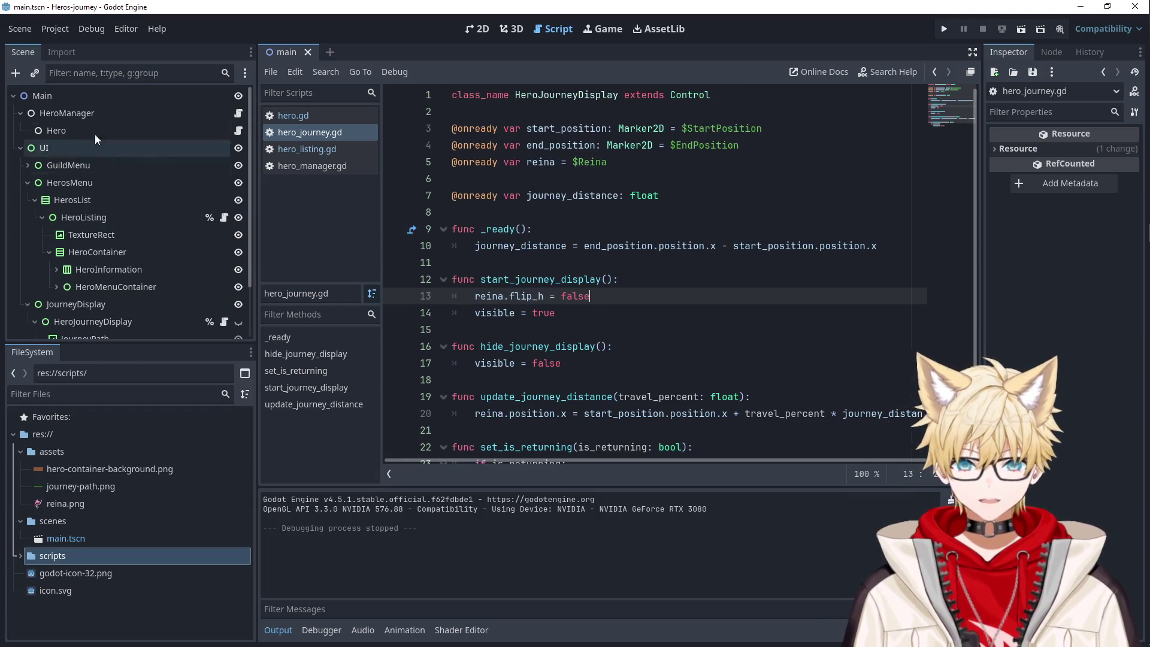
left_click(239, 131)
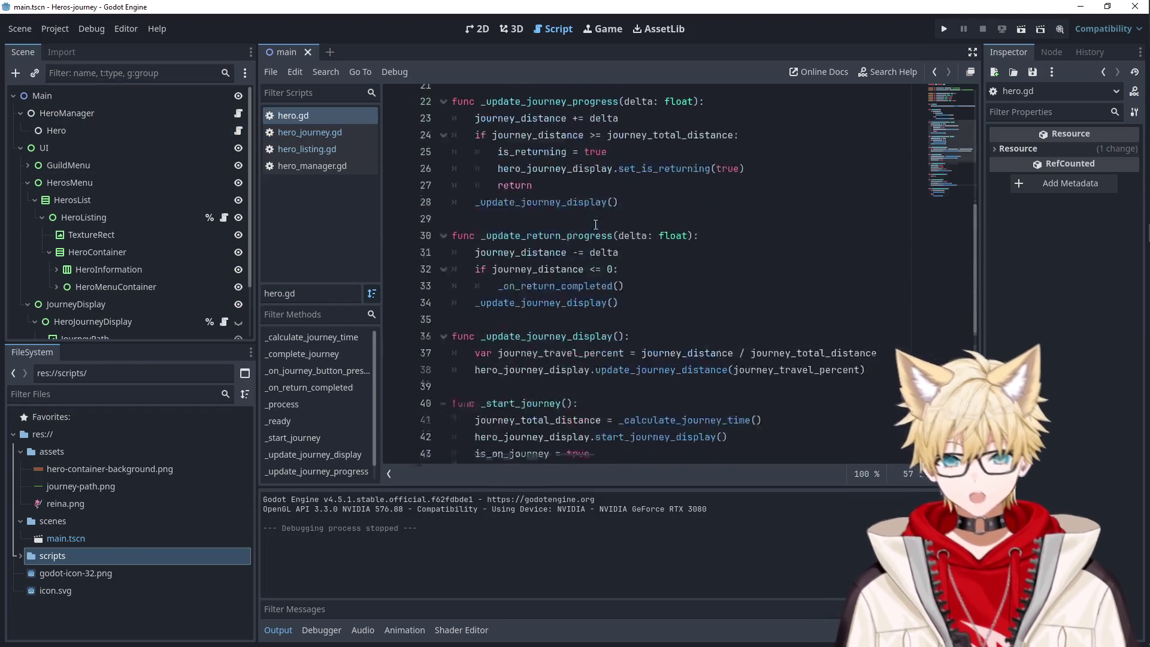
left_click(170, 103)
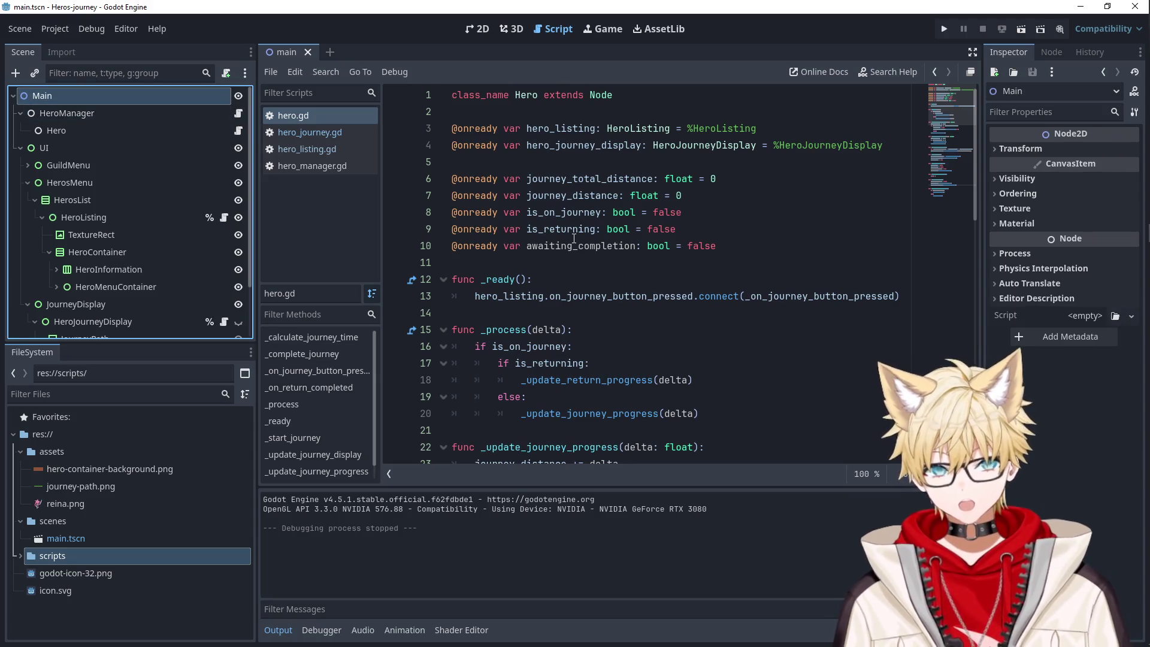
left_click(573, 269)
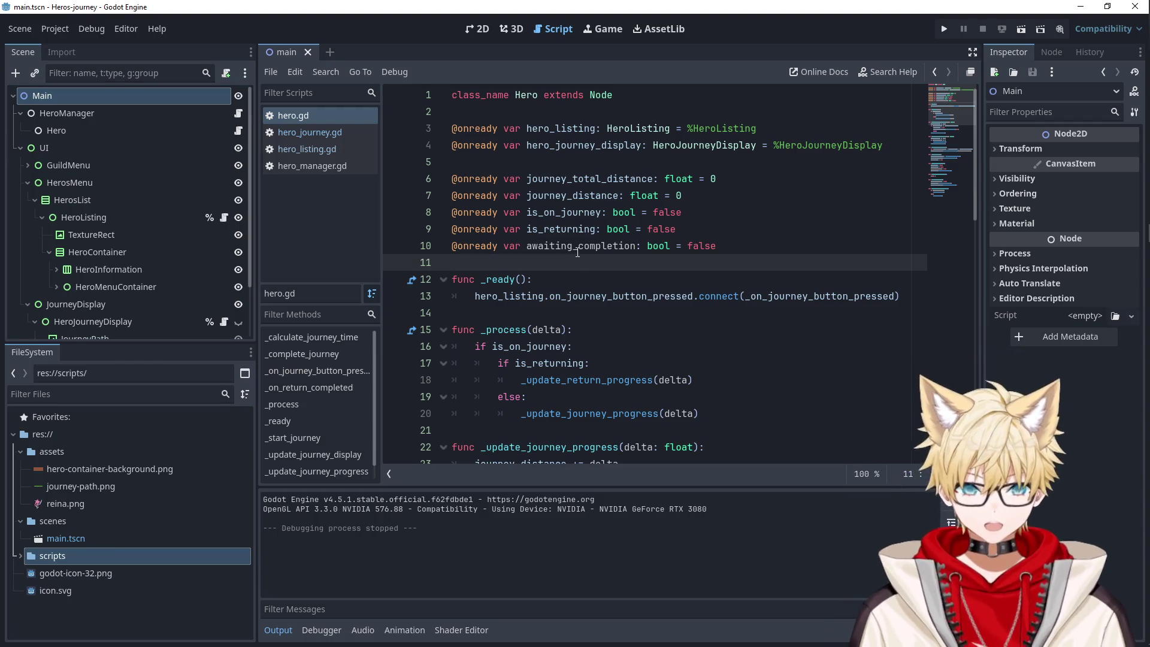
key("Return")
type("signal ")
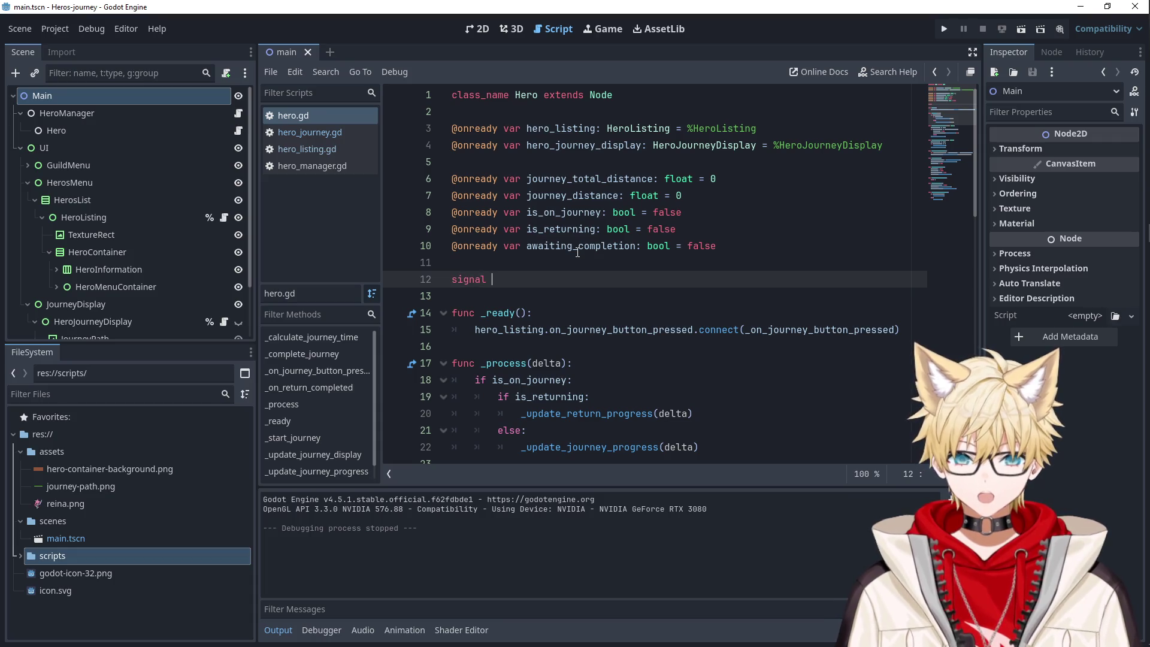
type("on_j")
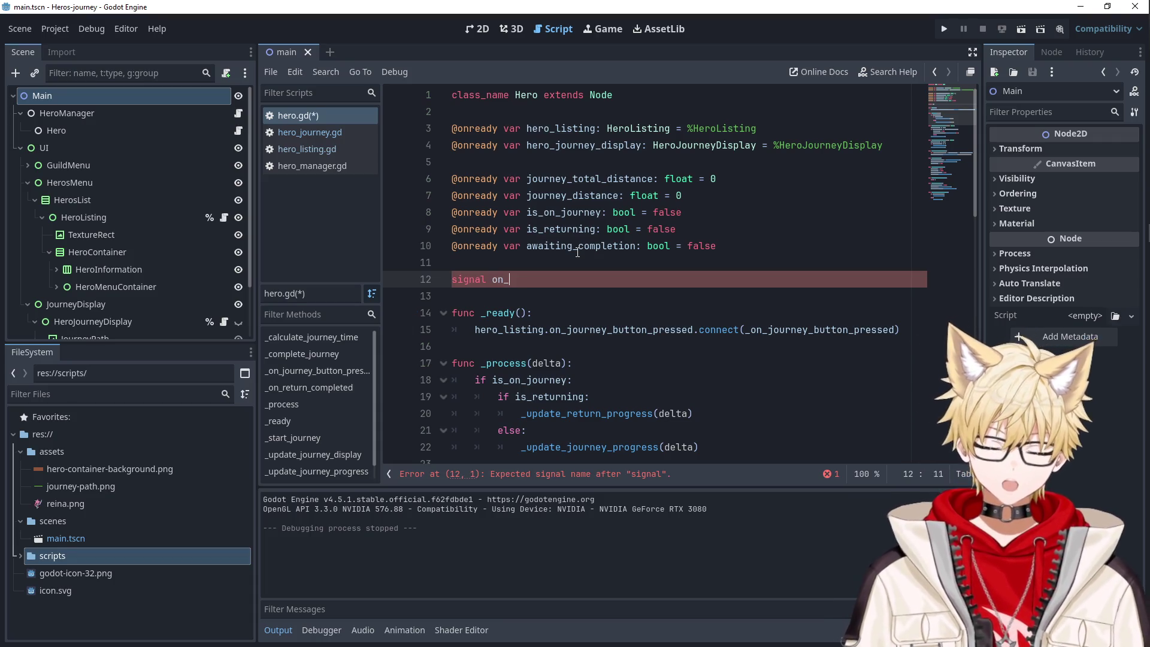
key("BackSpace")
key("BackSpace")
key("BackSpace")
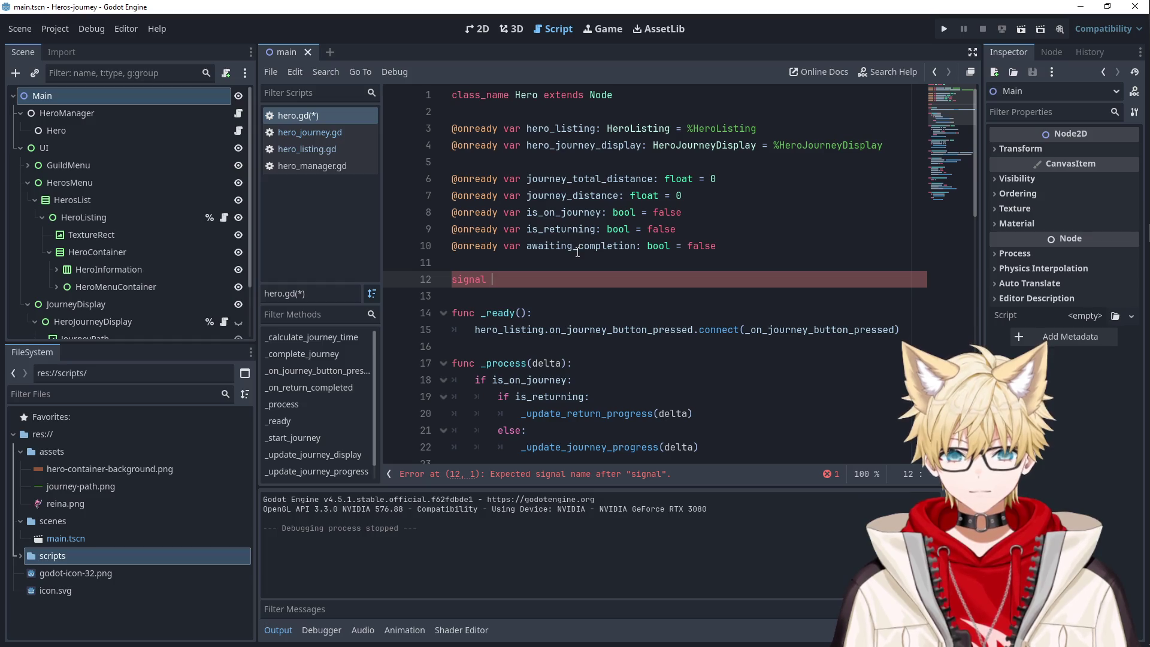
type("journey_completed")
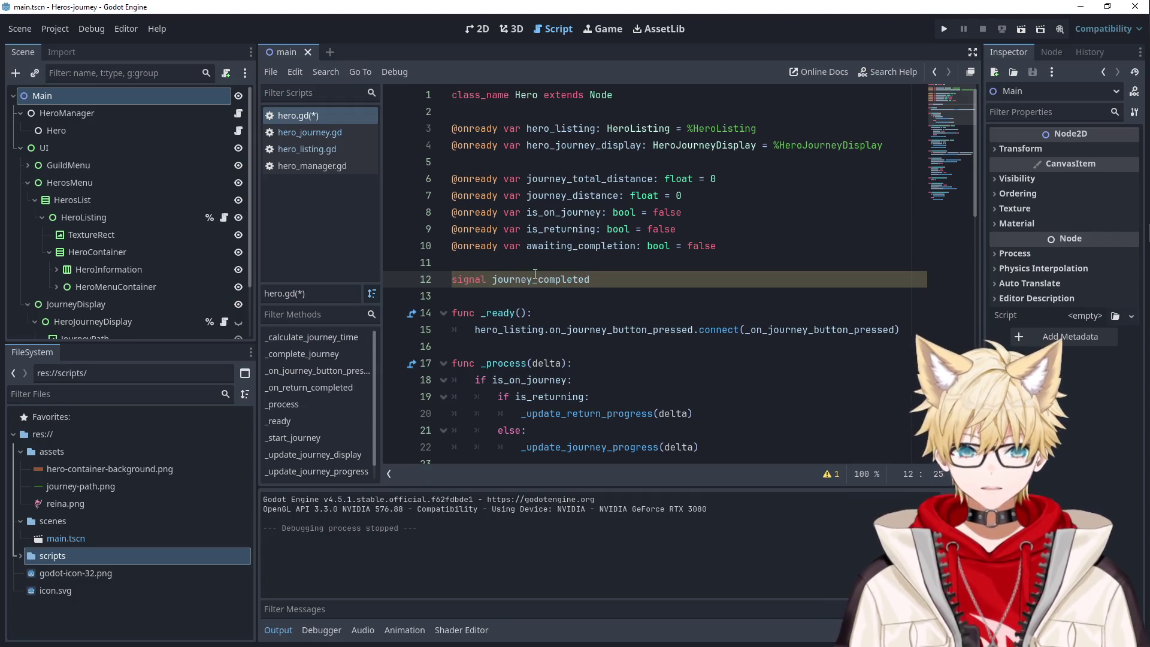
Step: Add 'journey_completed.emit()' at the end of _complete_journey and save hero.gd
scroll(584, 336, "down", 9)
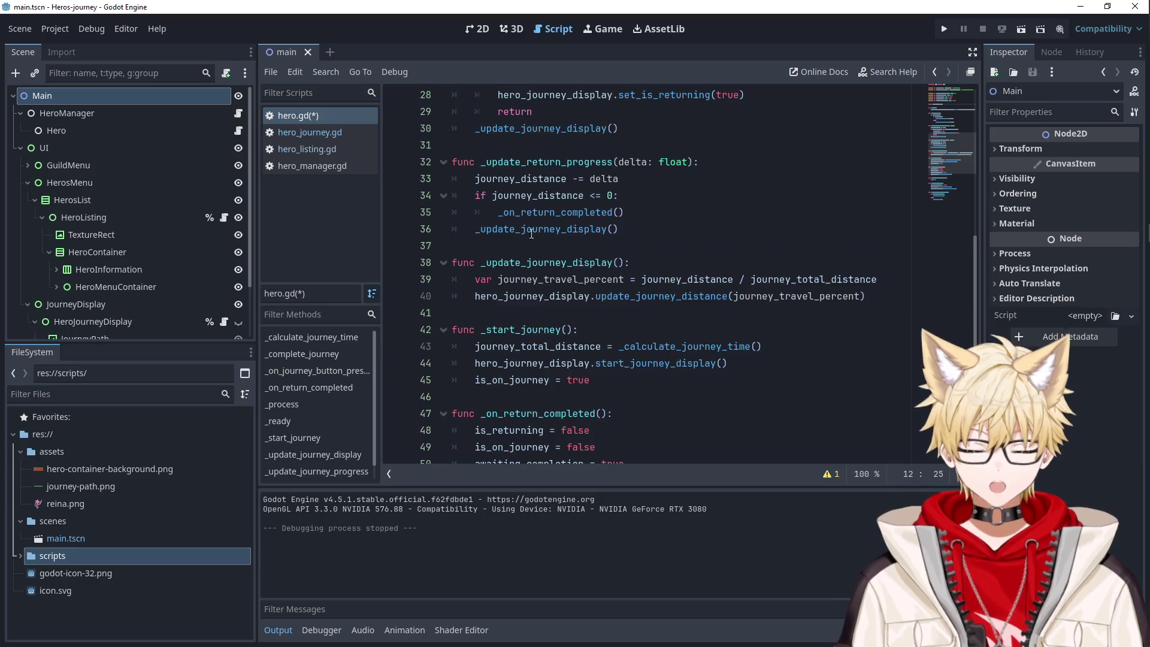
scroll(531, 234, "down", 4)
scroll(522, 284, "down", 1)
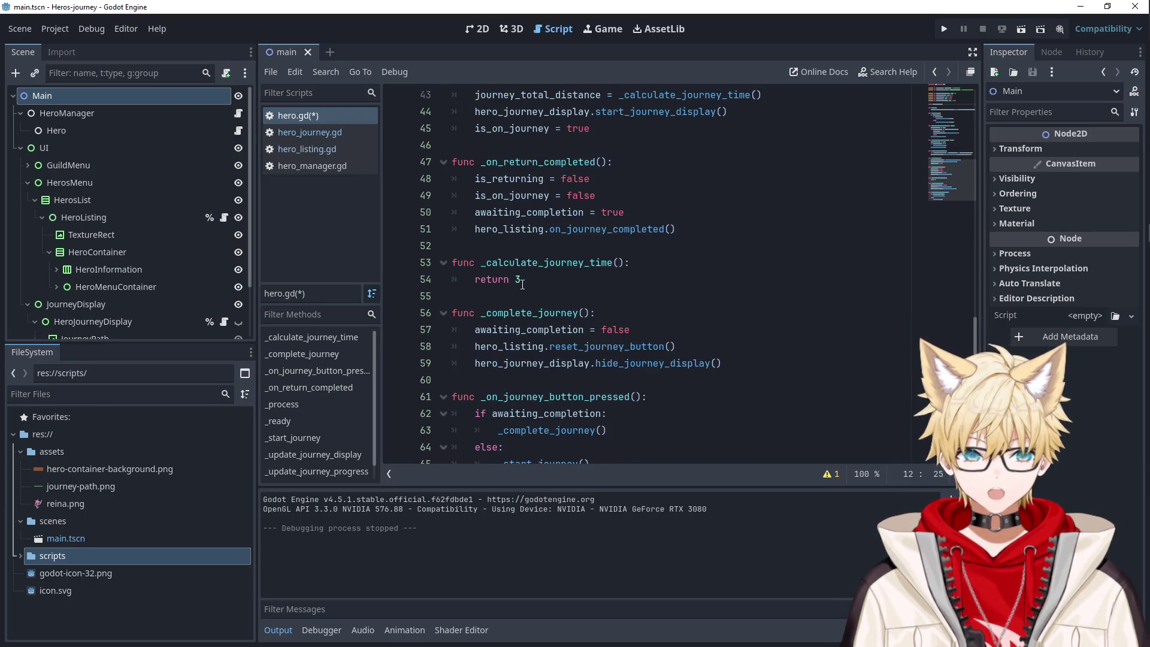
scroll(522, 284, "down", 1)
left_click(752, 327)
key("Return")
type("journey_completed.emit()")
key("ctrl+s")
left_click(825, 295)
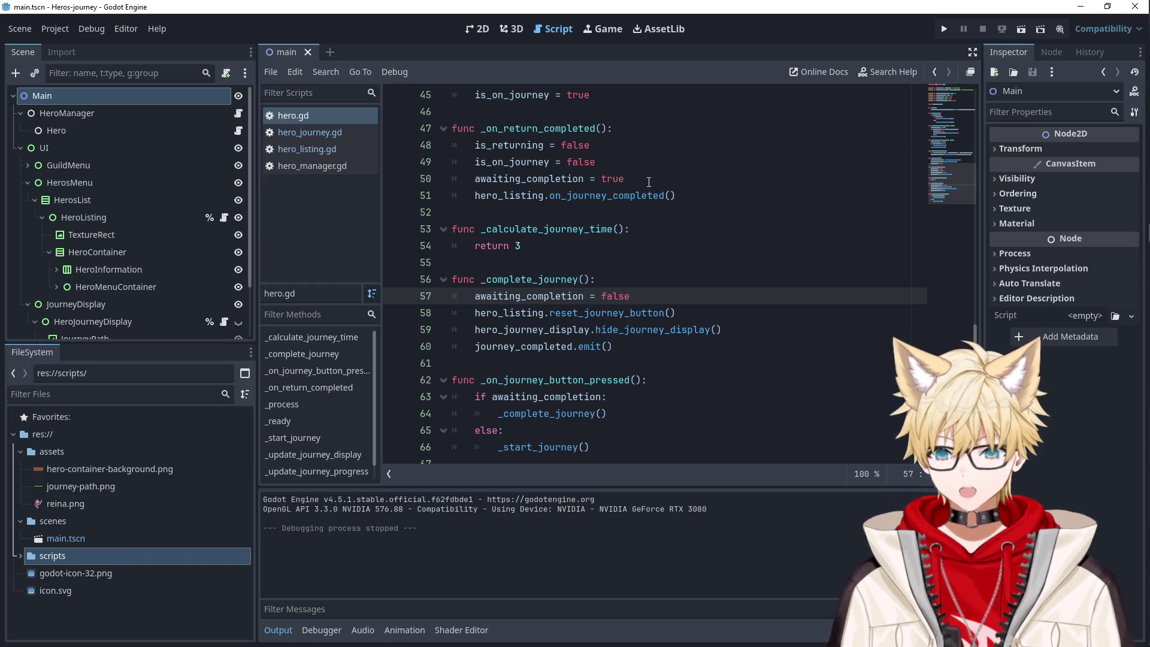
left_click(594, 231)
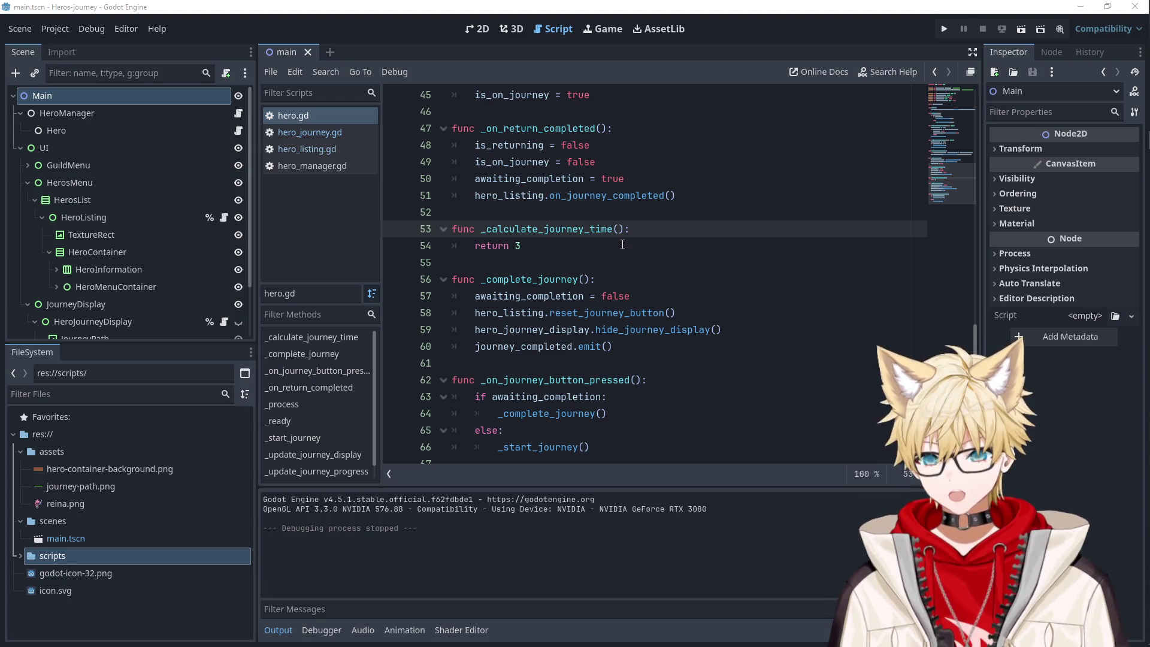
Step: Lengthen the _calculate_journey_time return value by appending a zero to 'return 3', then save hero.gd
double_click(557, 230)
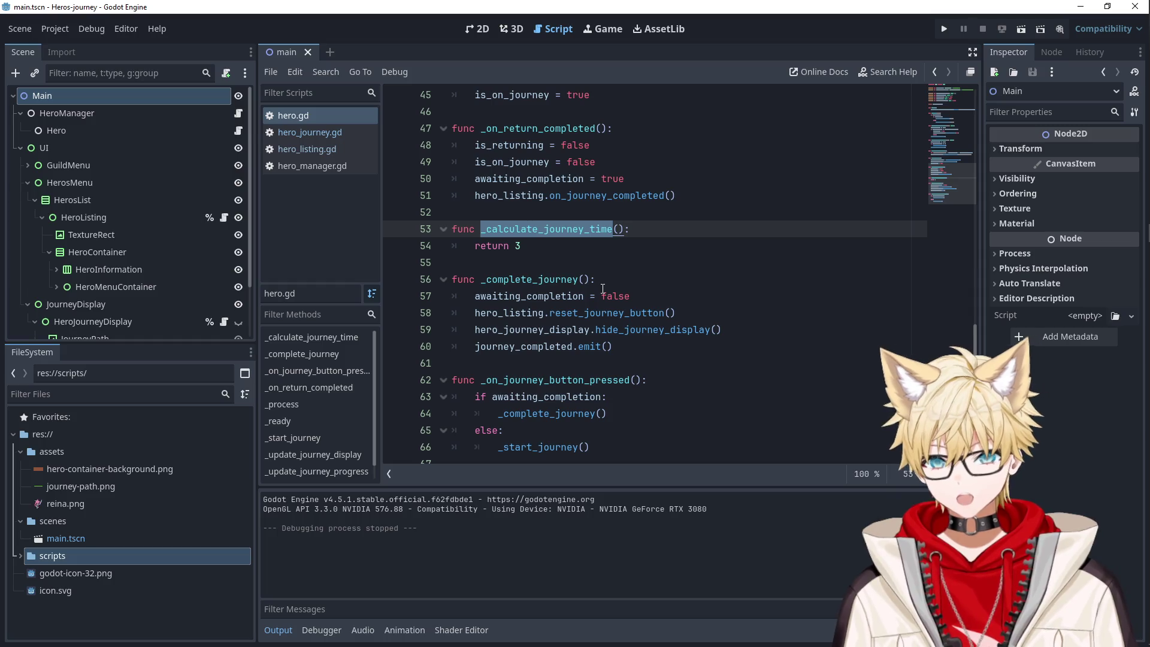
left_click(518, 248)
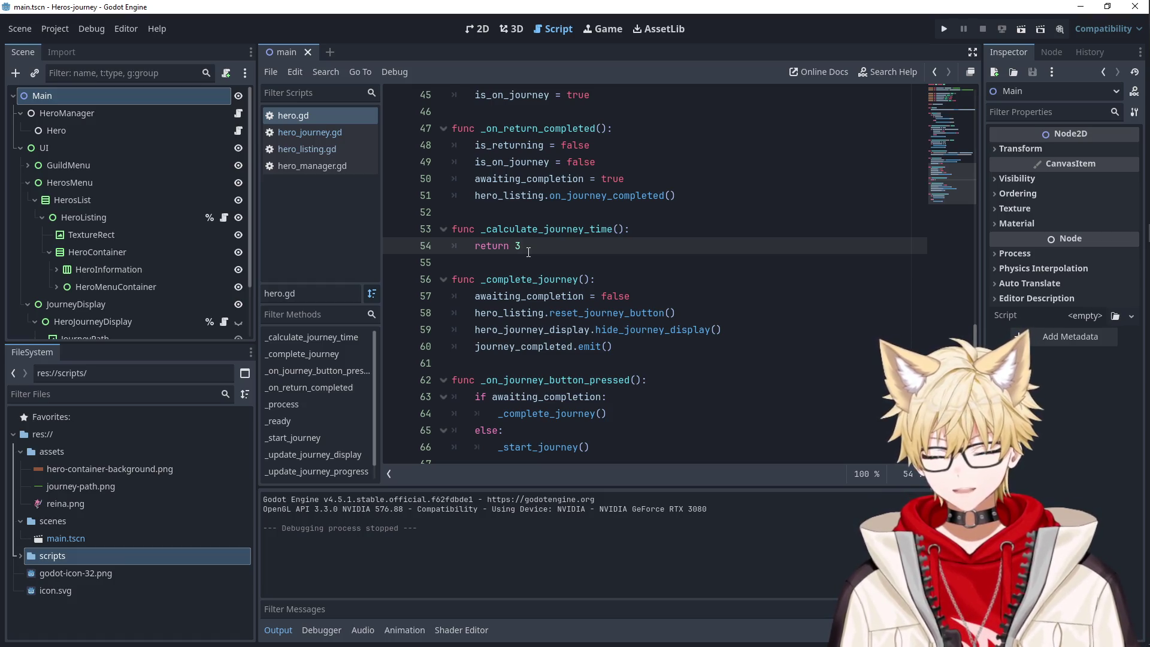
type("0")
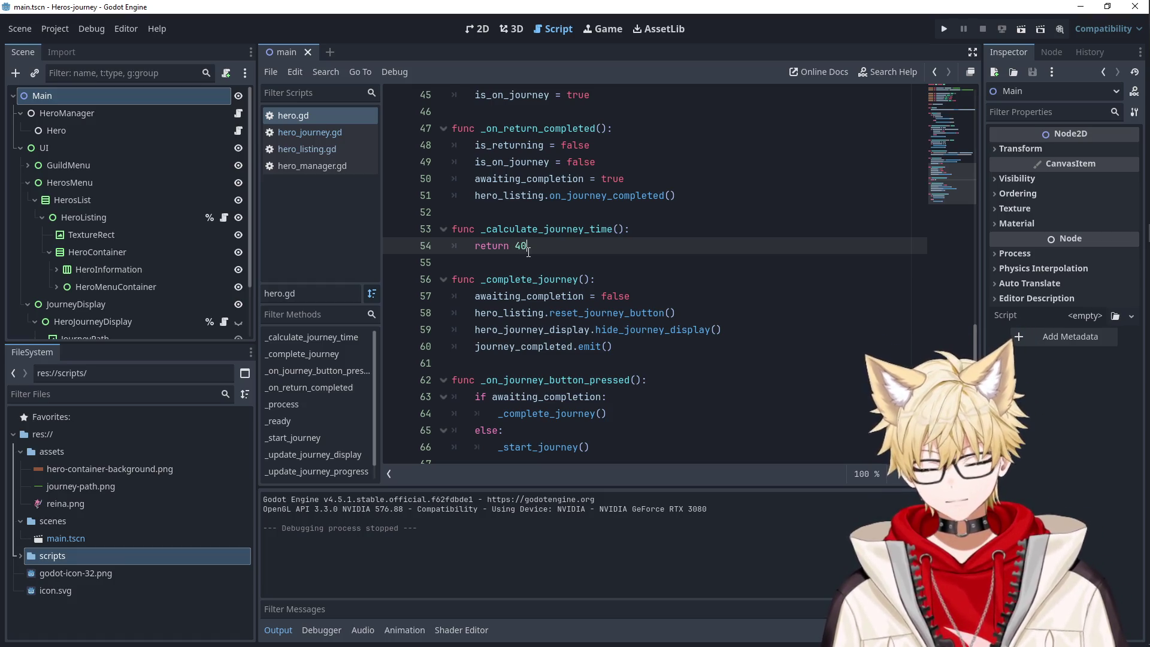
key("ctrl+s")
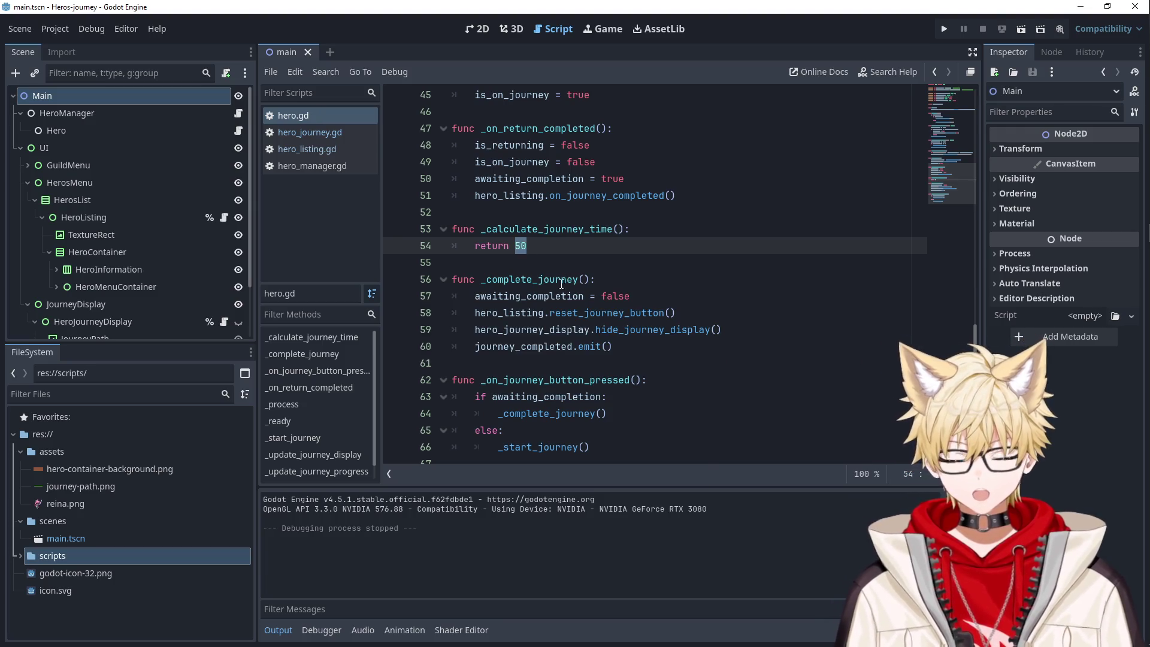
scroll(561, 283, "up", 15)
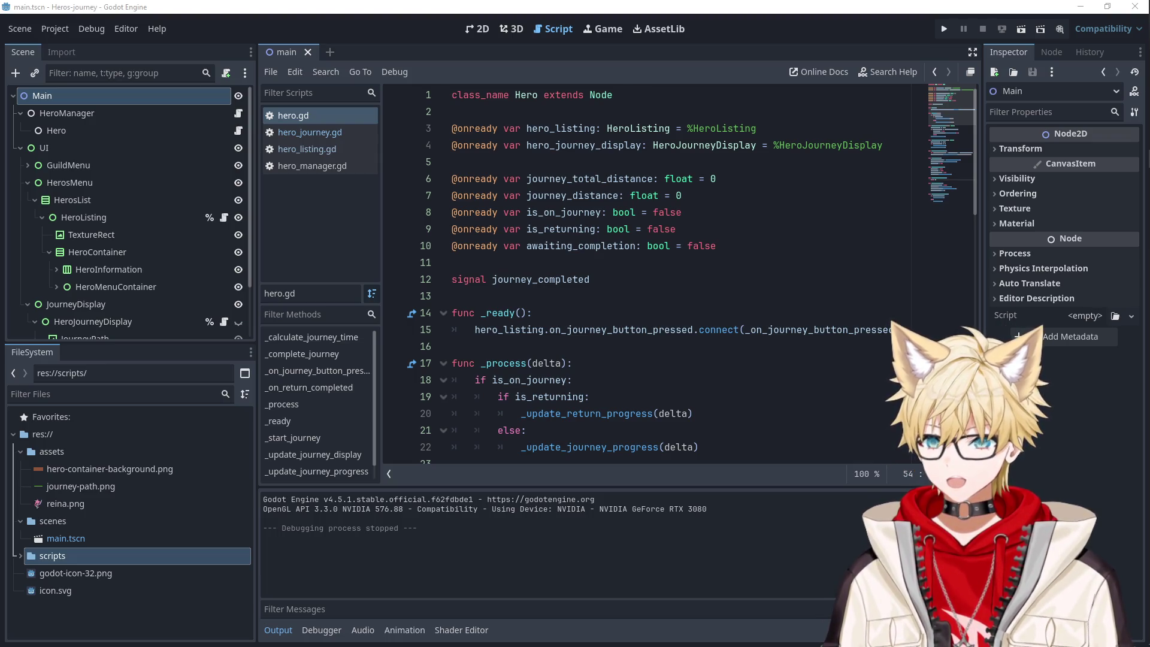
left_click(599, 279)
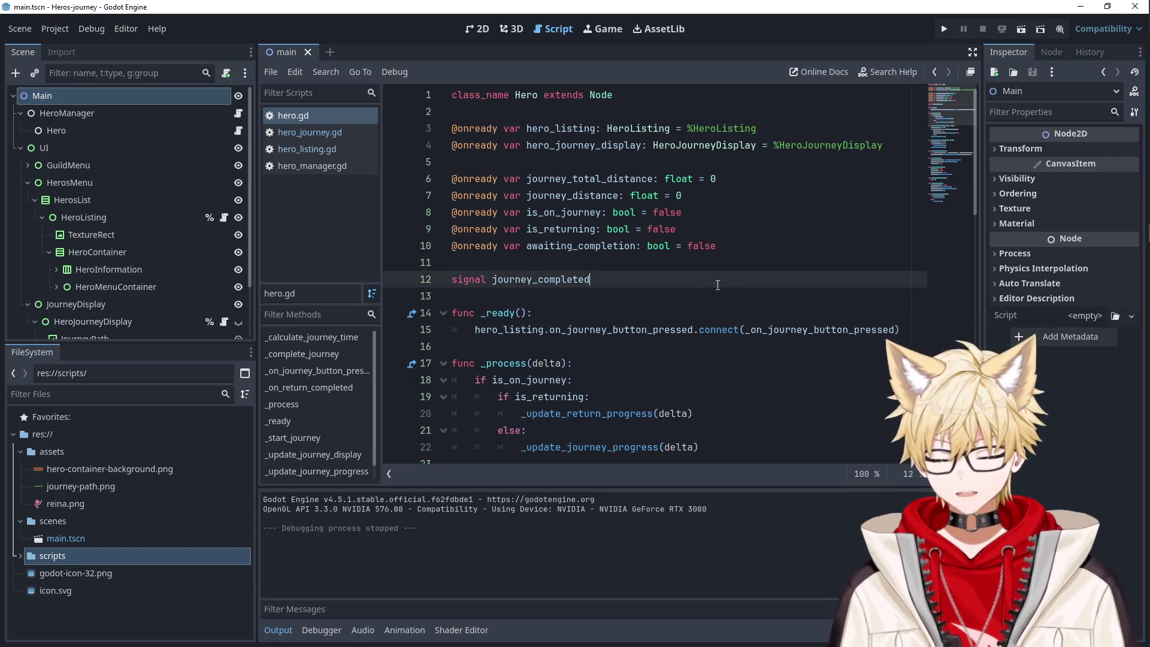
Step: Play the game and send the hero on a Journey, then stop the run and open the Main node's context menu
left_click(948, 28)
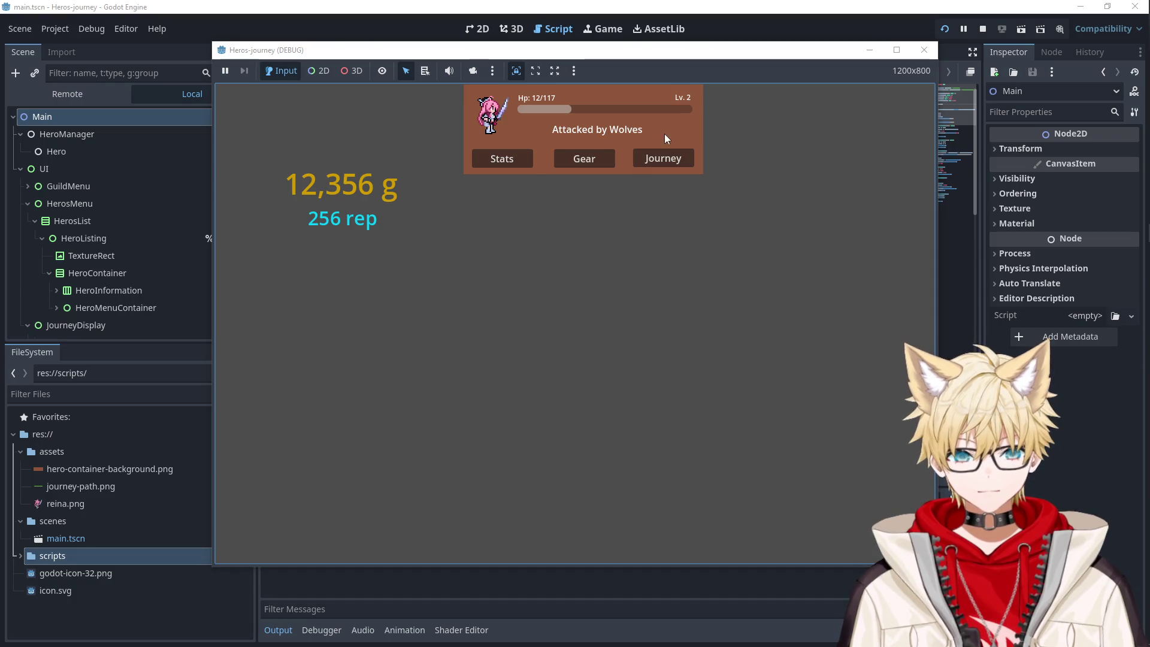
left_click(665, 159)
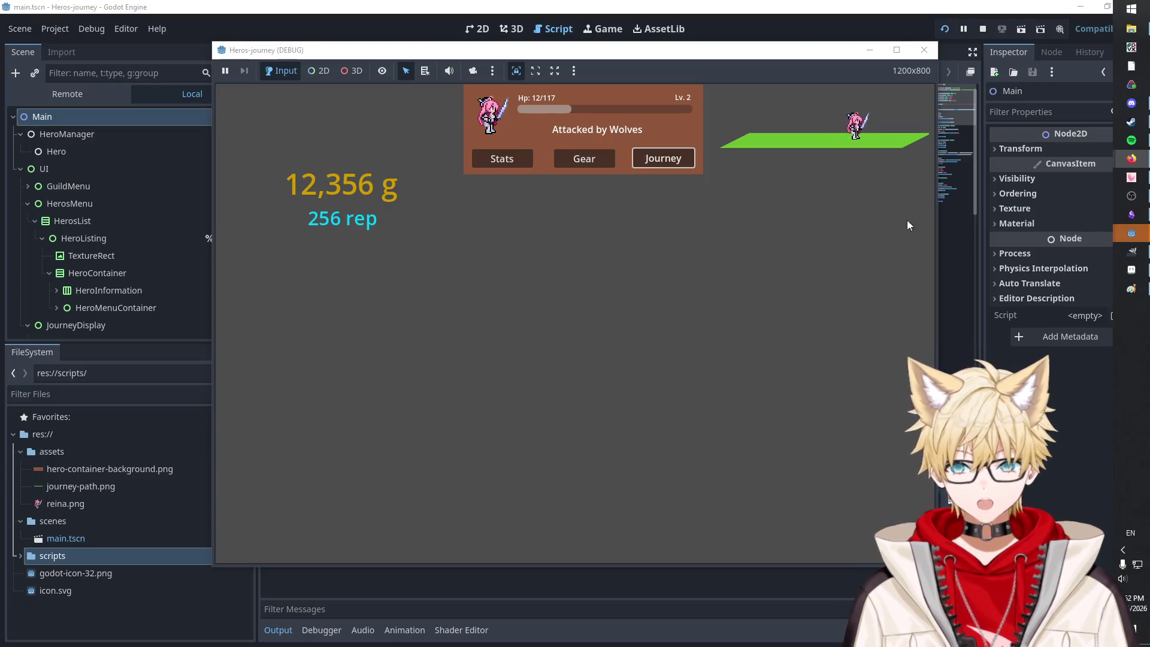
mouse_move(1131, 233)
left_click(1083, 246)
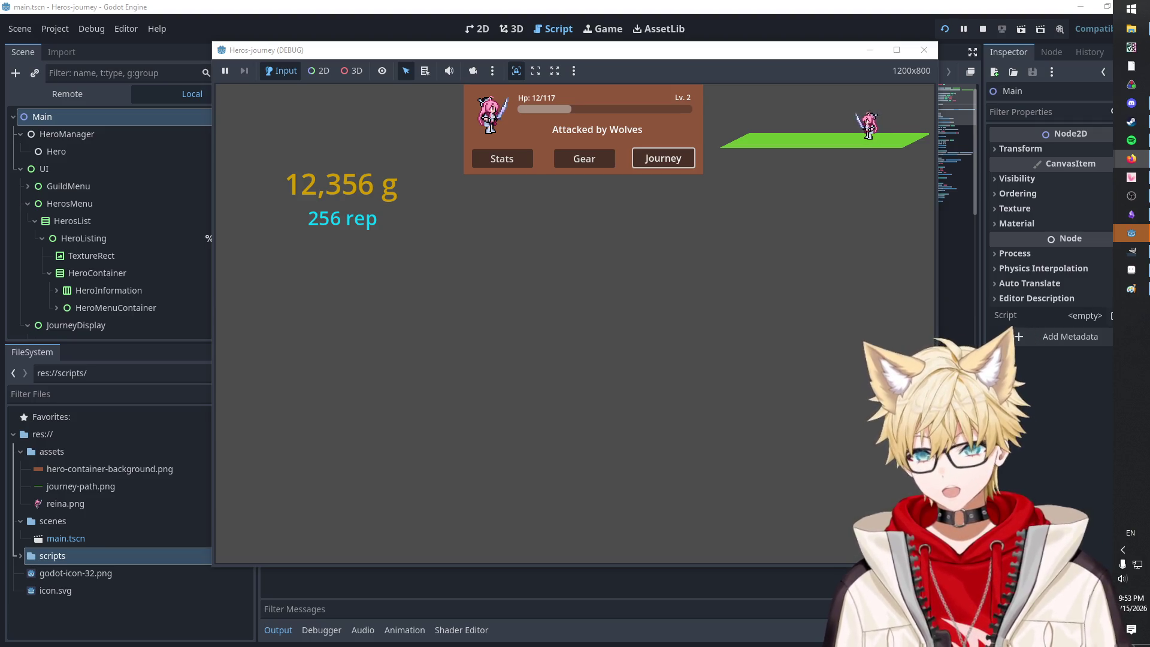
left_click(924, 49)
scroll(593, 310, "down", 3)
scroll(593, 310, "up", 3)
right_click(196, 97)
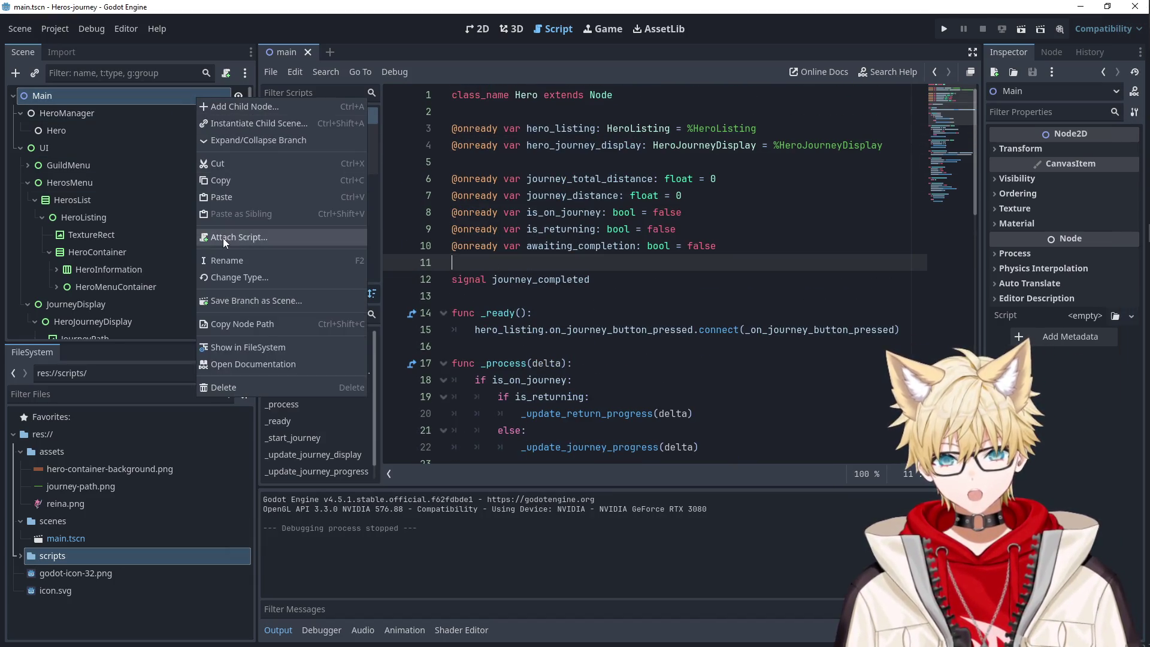
Step: Attach a new res://scenes/main.gd script to Main, beginning with 'class_name Main'
left_click(223, 238)
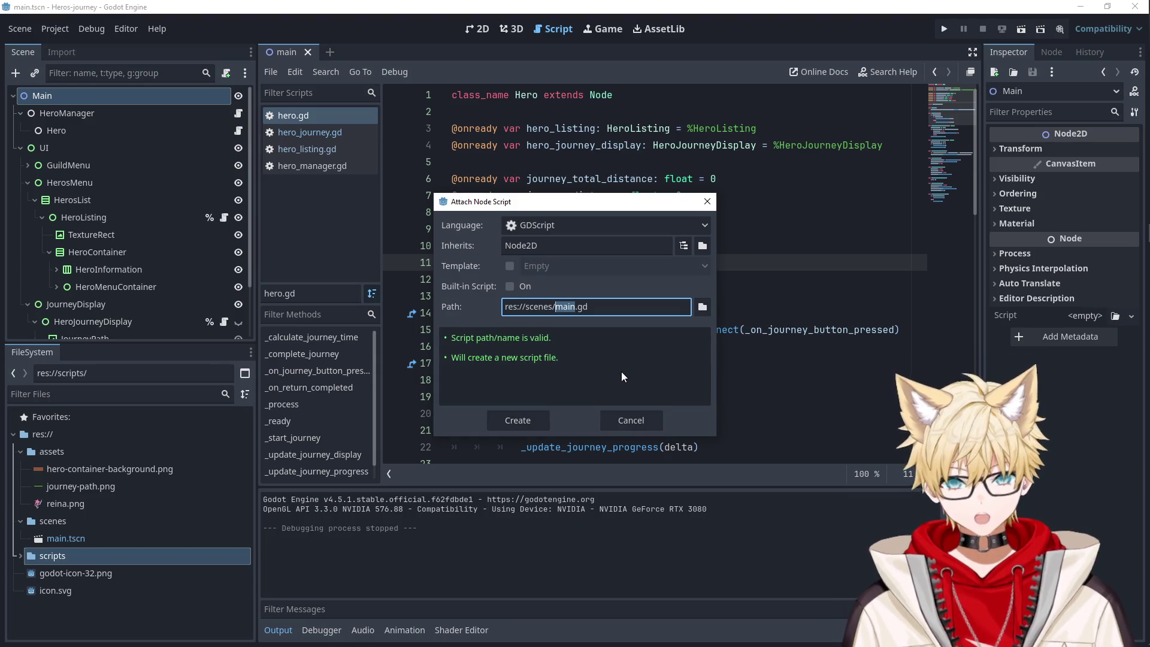
left_click(517, 419)
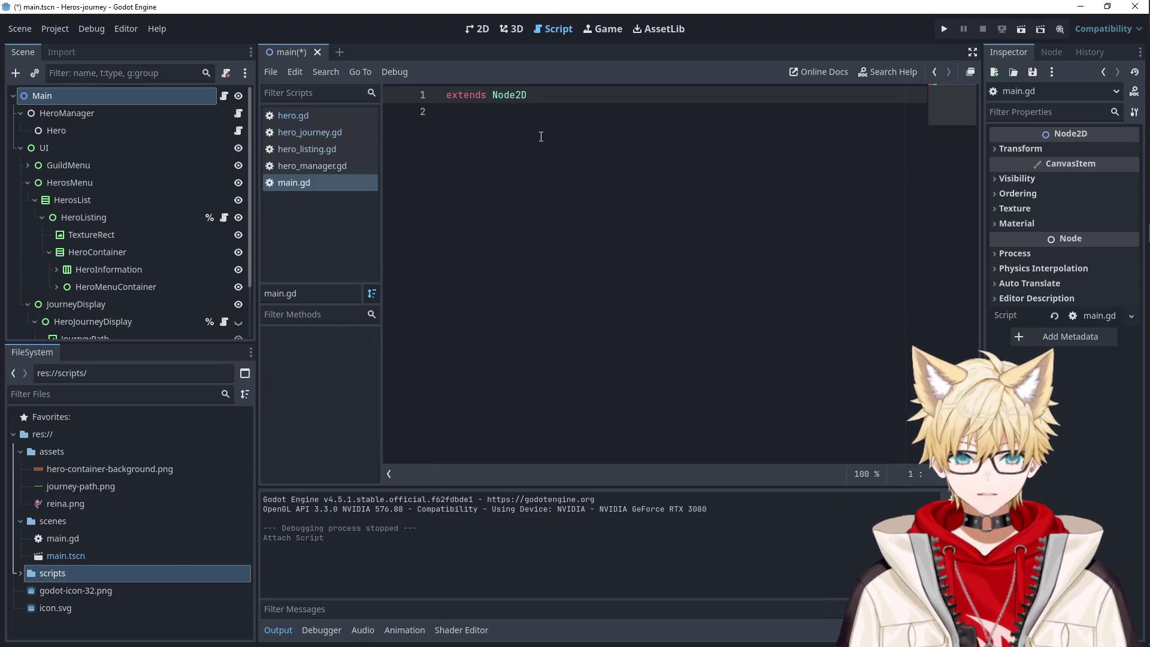
type("class_name Main")
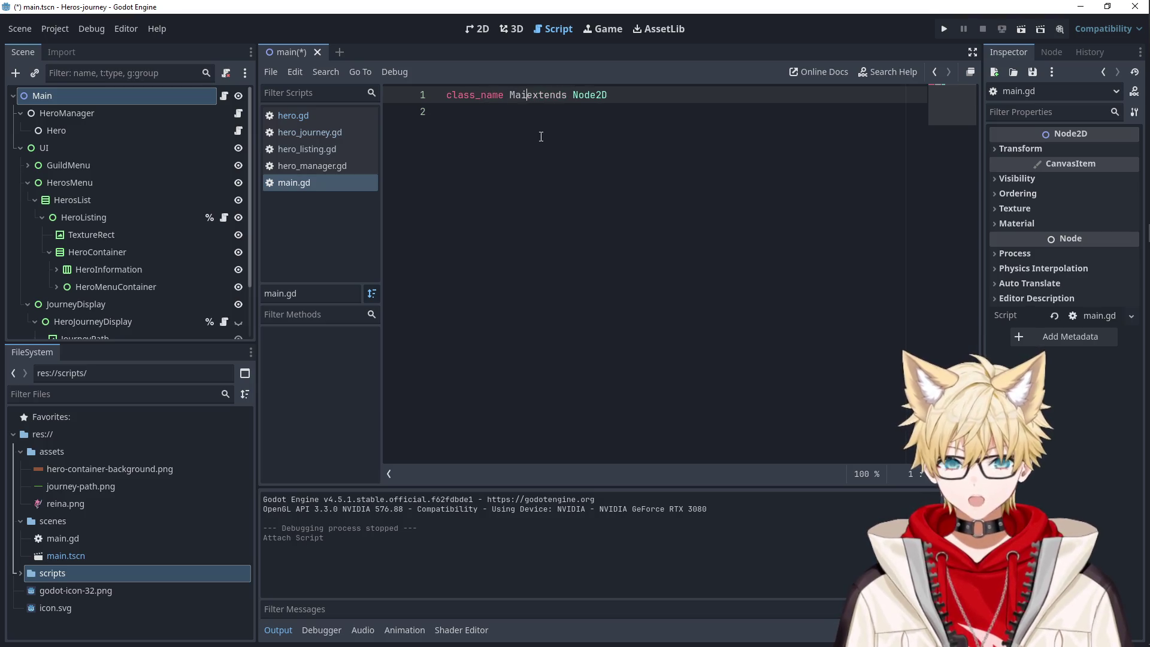
key("Down")
key("Return")
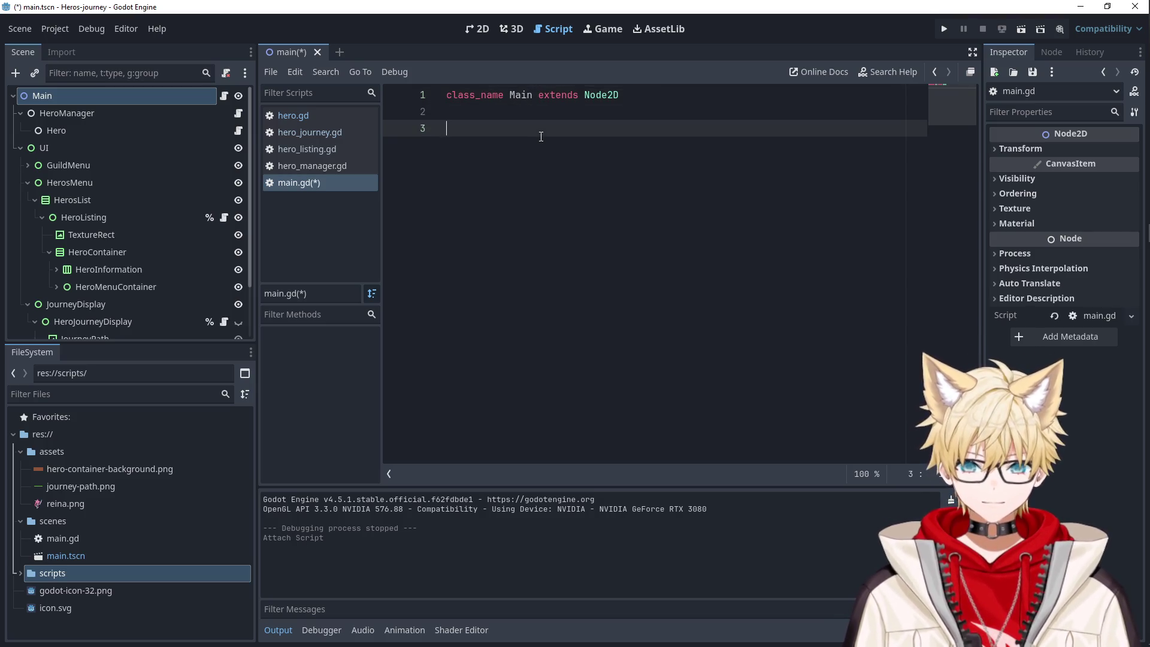
left_click(117, 129)
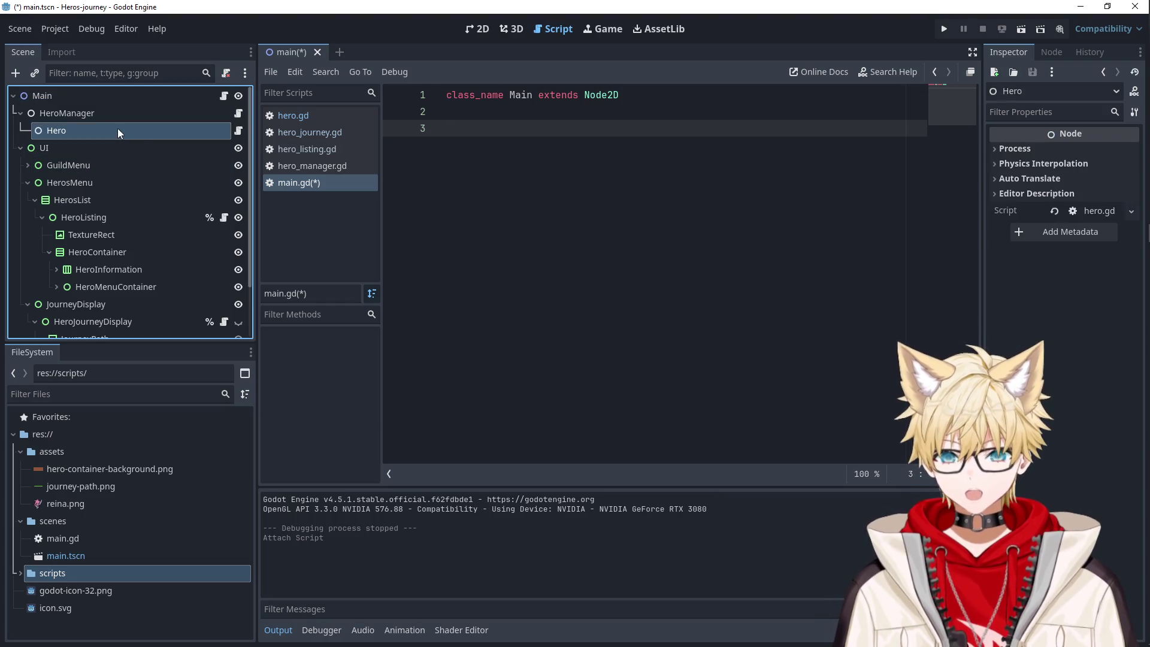
right_click(117, 128)
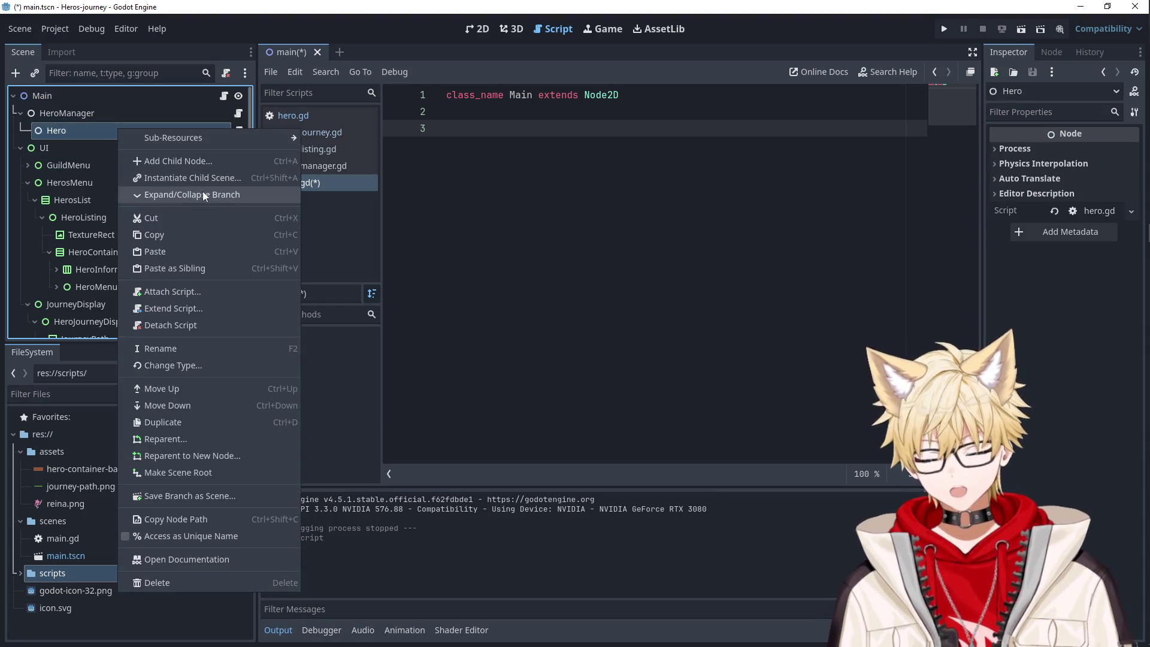
left_click(173, 536)
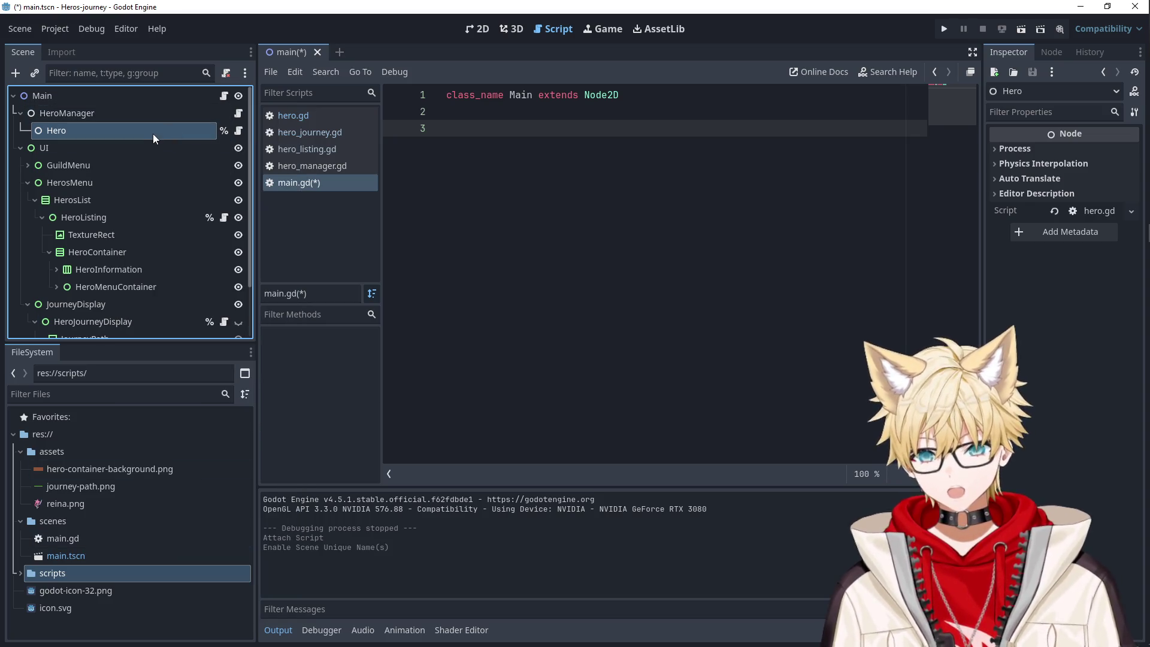
mouse_move(153, 134)
left_mouse_down()
mouse_move(246, 147)
mouse_move(567, 136)
left_mouse_up()
double_click(535, 129)
left_click(535, 146)
key("Return")
Step: Write a _ready function that connects hero.journey_completed to _on_journey_completed
type("@o")
key("BackSpace")
key("BackSpace")
type("func _ready():")
key("Return")
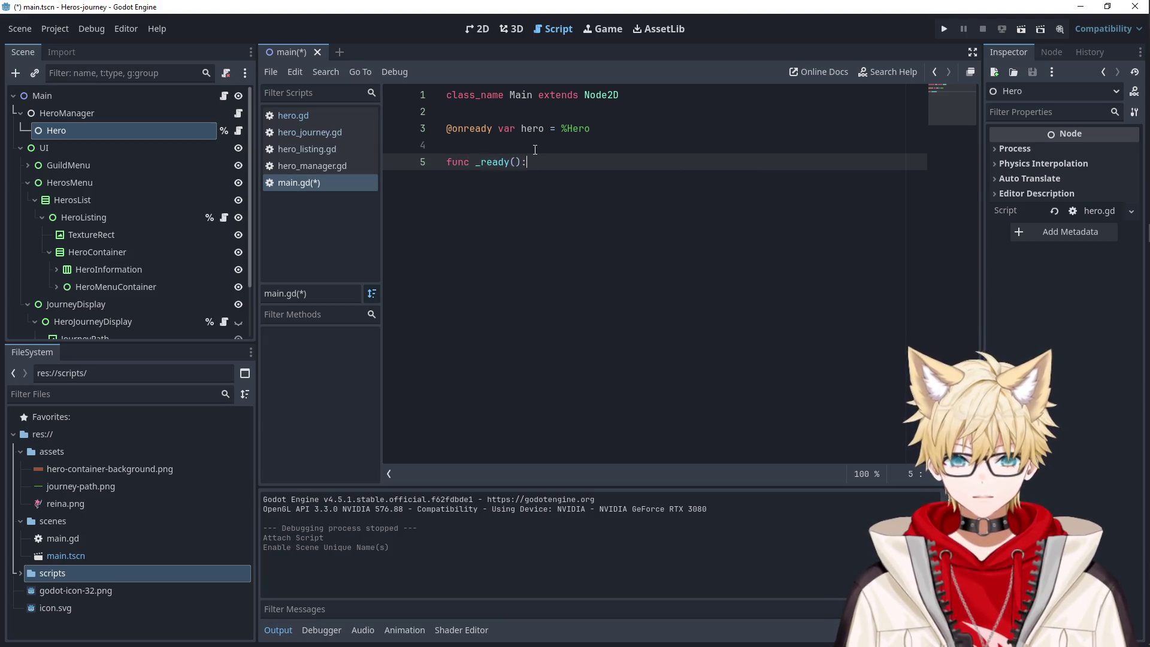
key("Return")
type("hero.")
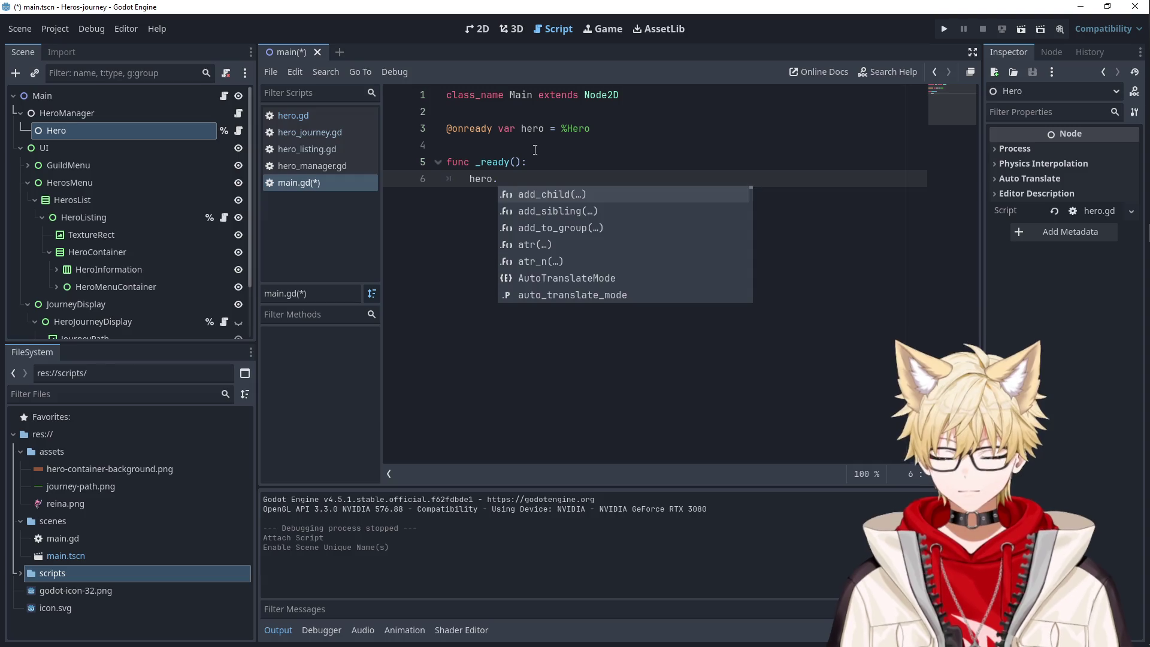
type("jou")
key("Return")
type(".connect(_on_journey_completed)")
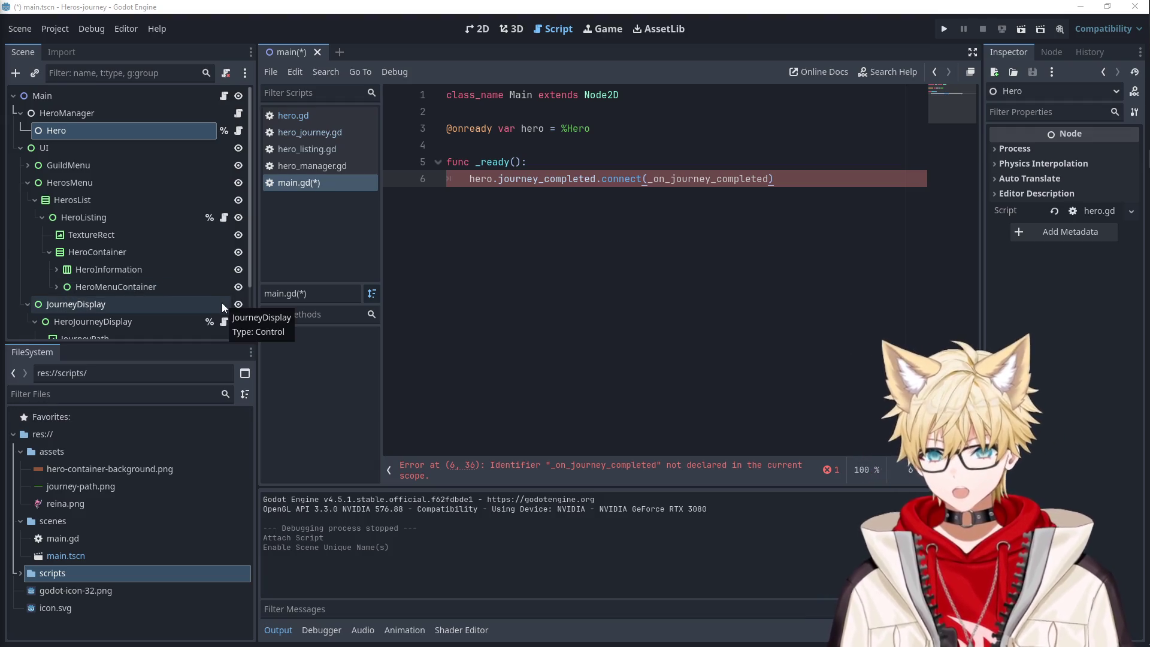
Step: Start a 'func _on_journey_completed' header below _ready
double_click(525, 179)
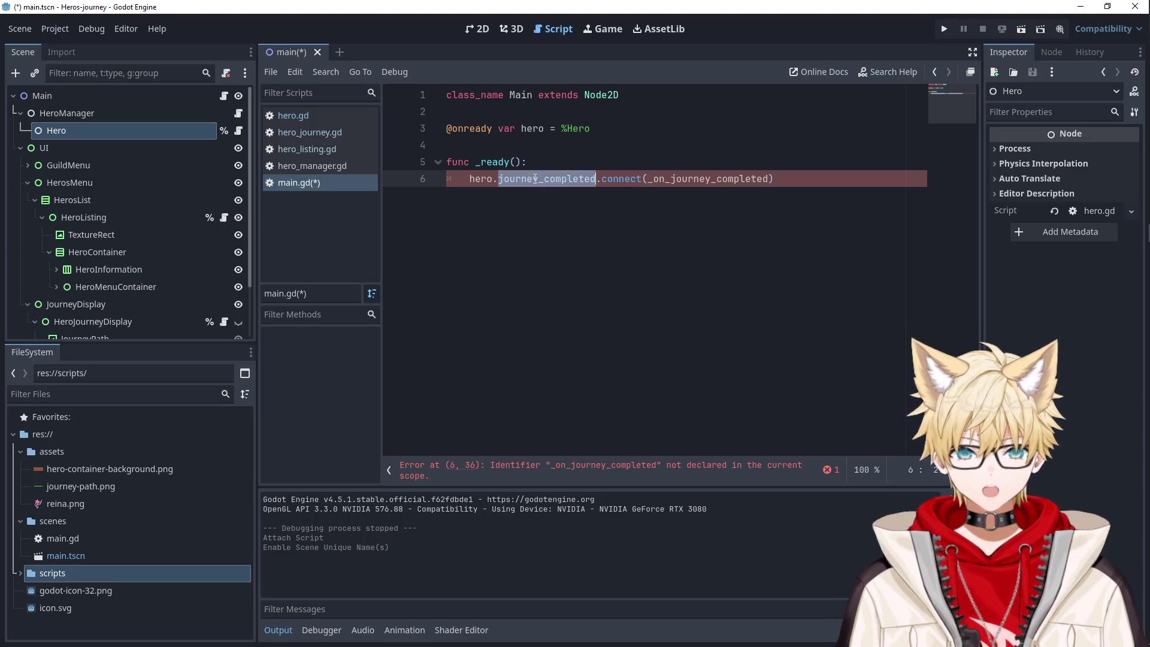
double_click(697, 178)
key("ctrl+c")
key("End")
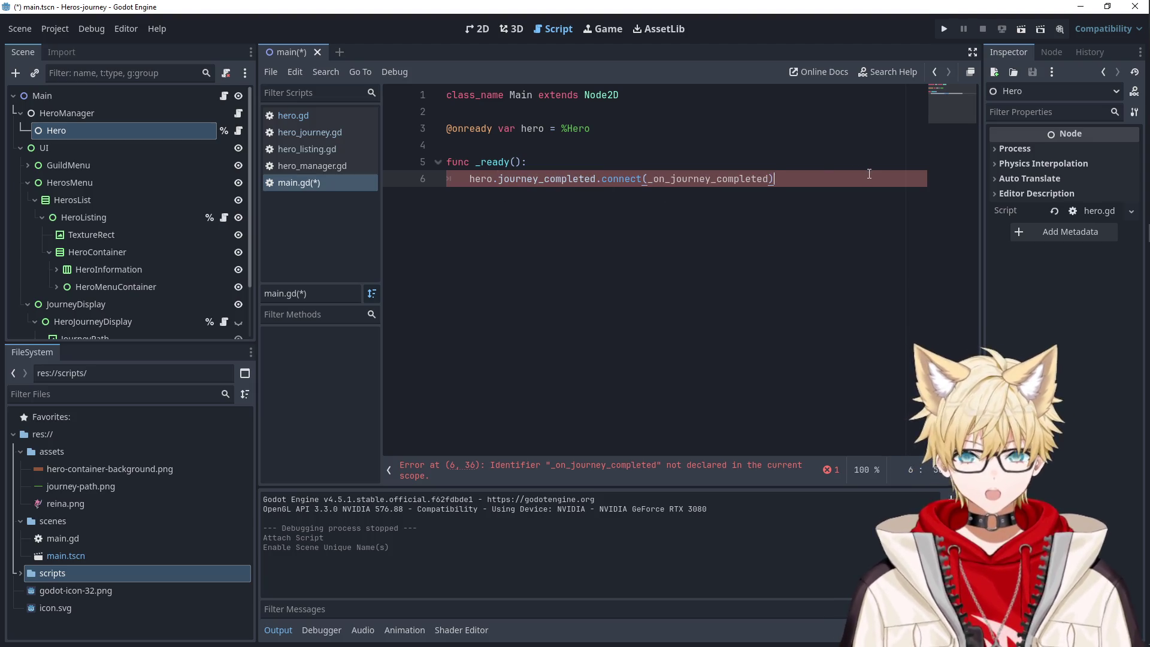
key("Return")
key("BackSpace")
key("Return")
type("func")
key("ctrl+v")
Step: Complete _on_journey_completed() with a pass body
type("()")
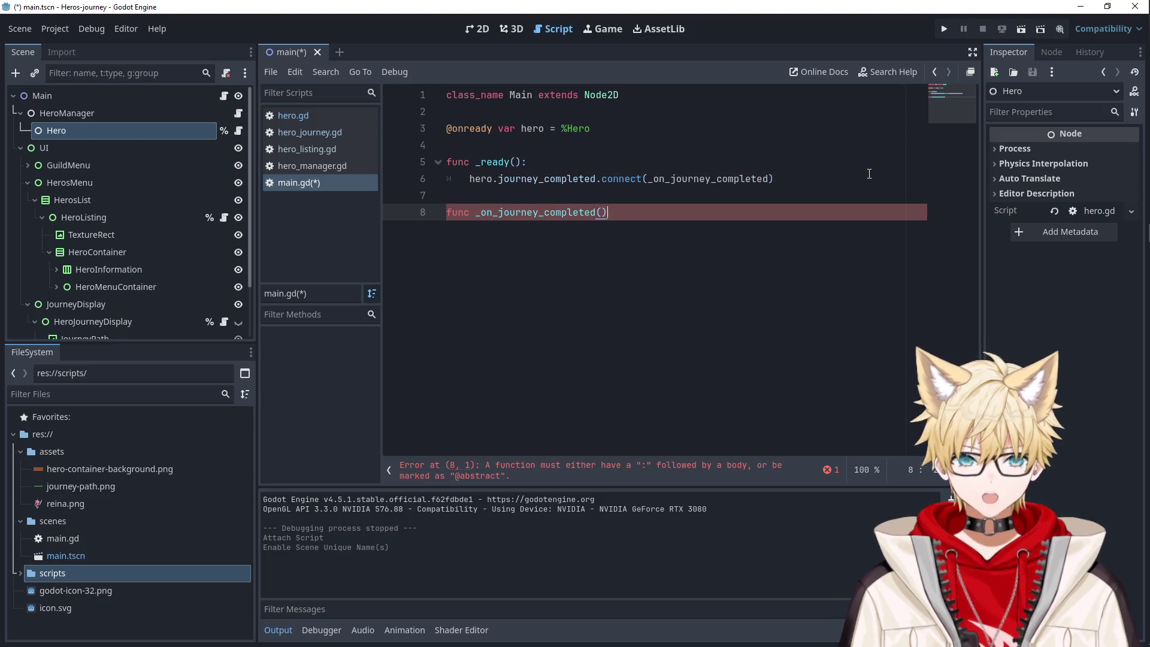
type(":")
key("Return")
type("pass")
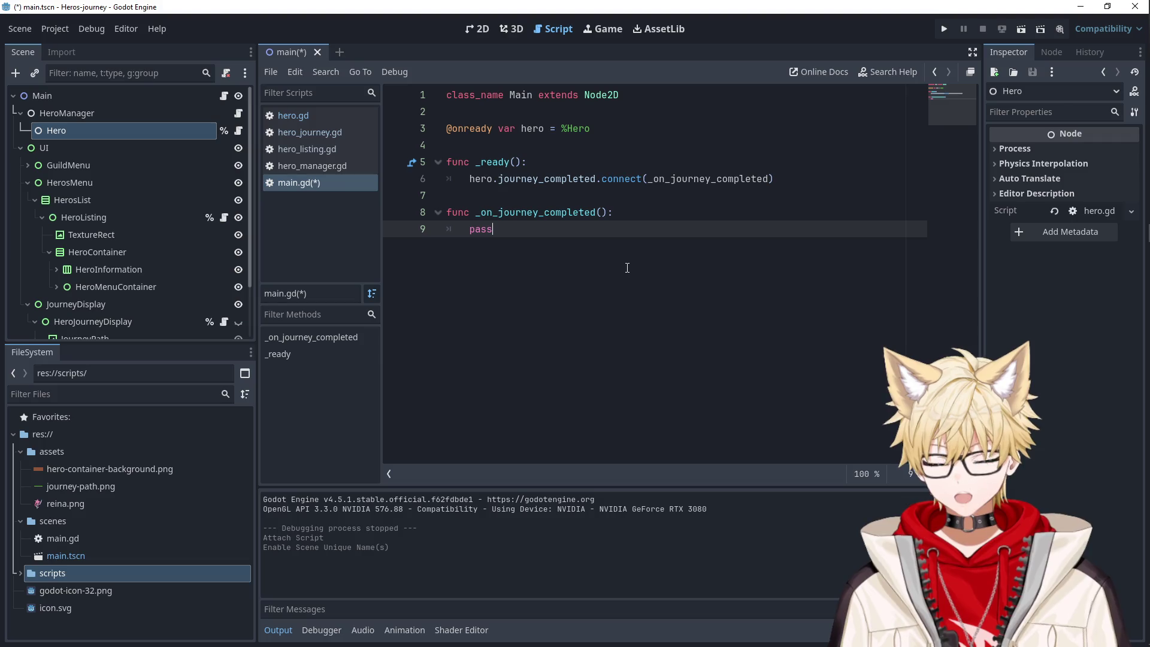
Step: Add a 'func _roll_gold():' function with an unfinished return line
key("Return")
key("Return")
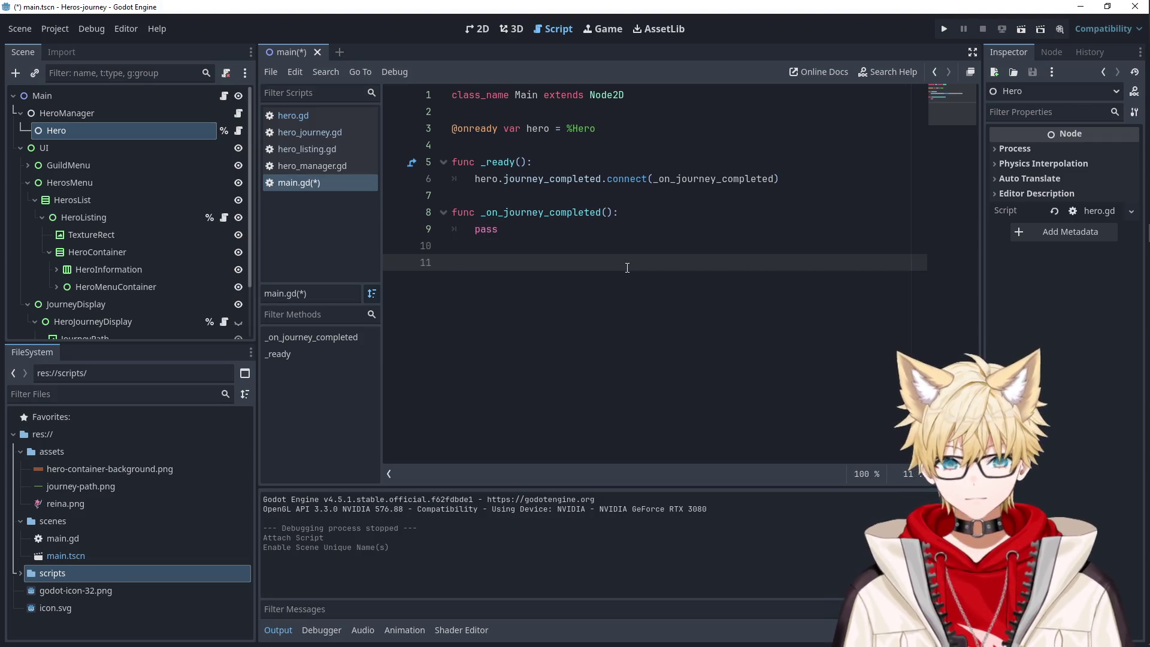
type("func _roll_journ")
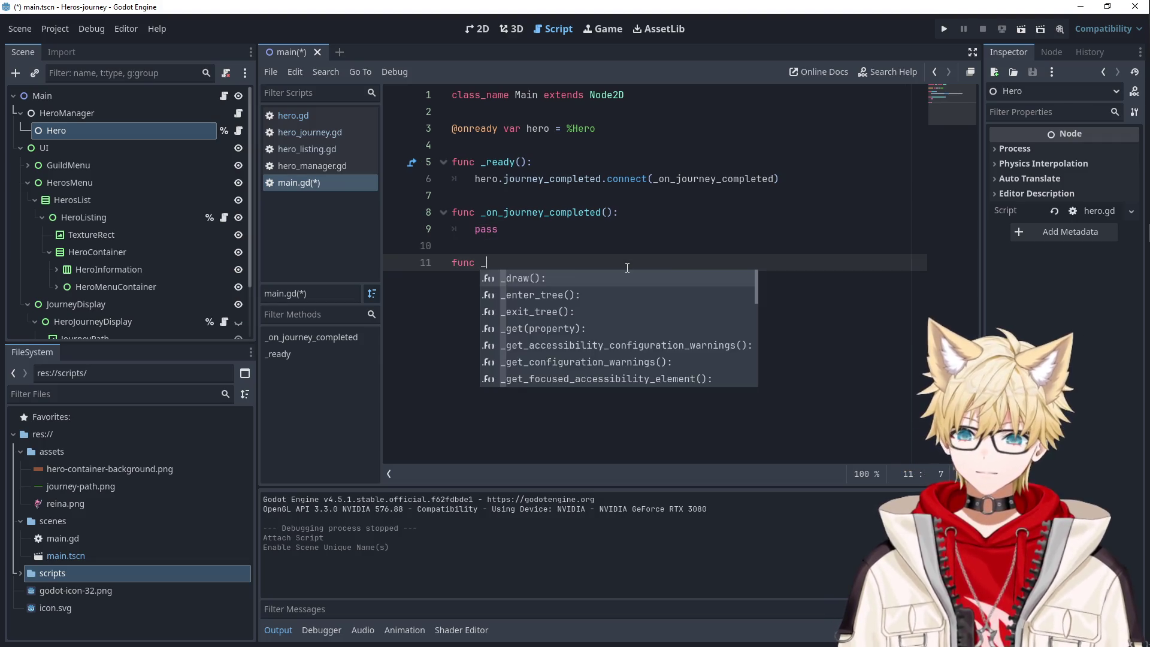
type("ey_completed_g")
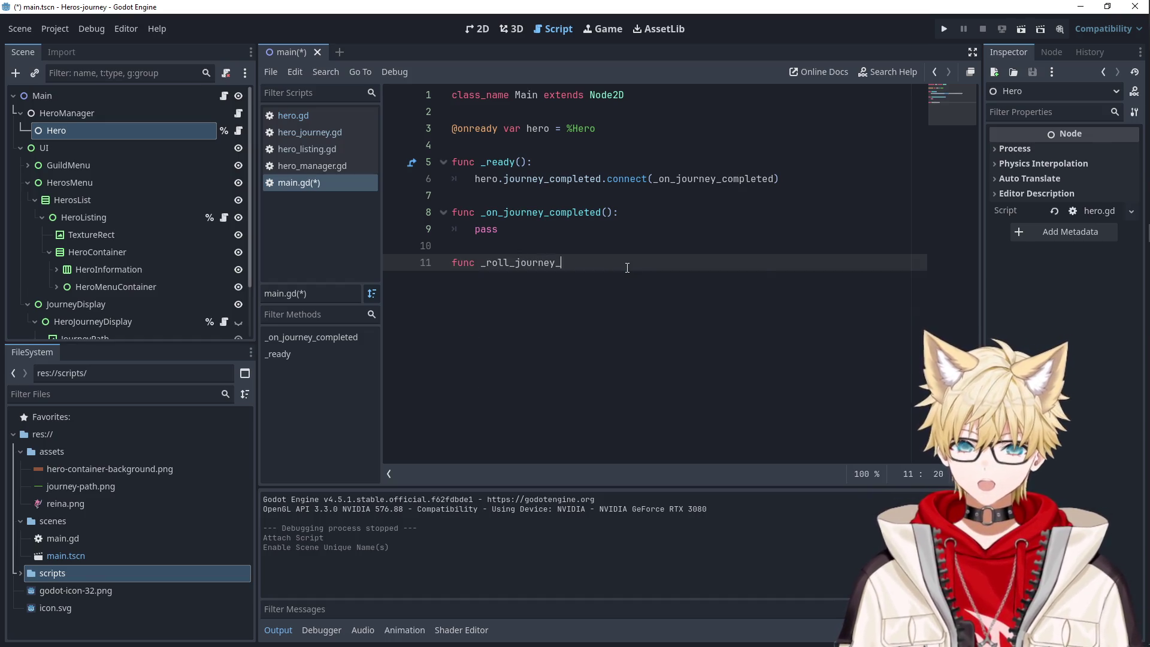
type("old(")
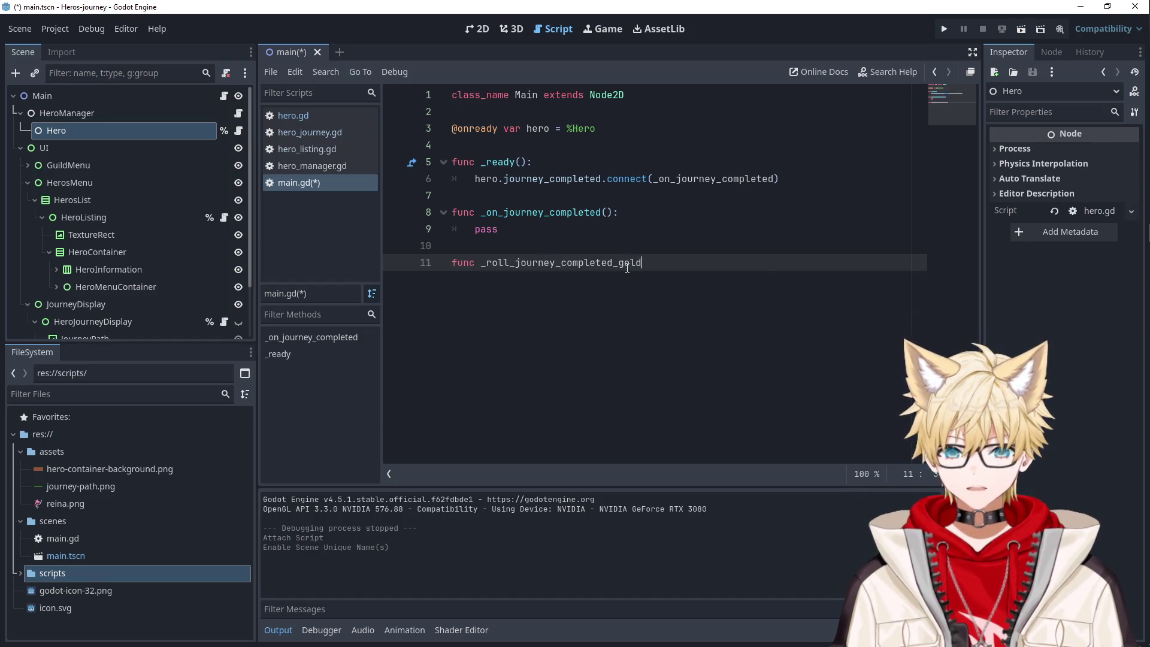
key("BackSpace")
key("BackSpace")
key("BackSpace")
key("BackSpace")
key("BackSpace")
key("BackSpace")
type("gold():")
key("Return")
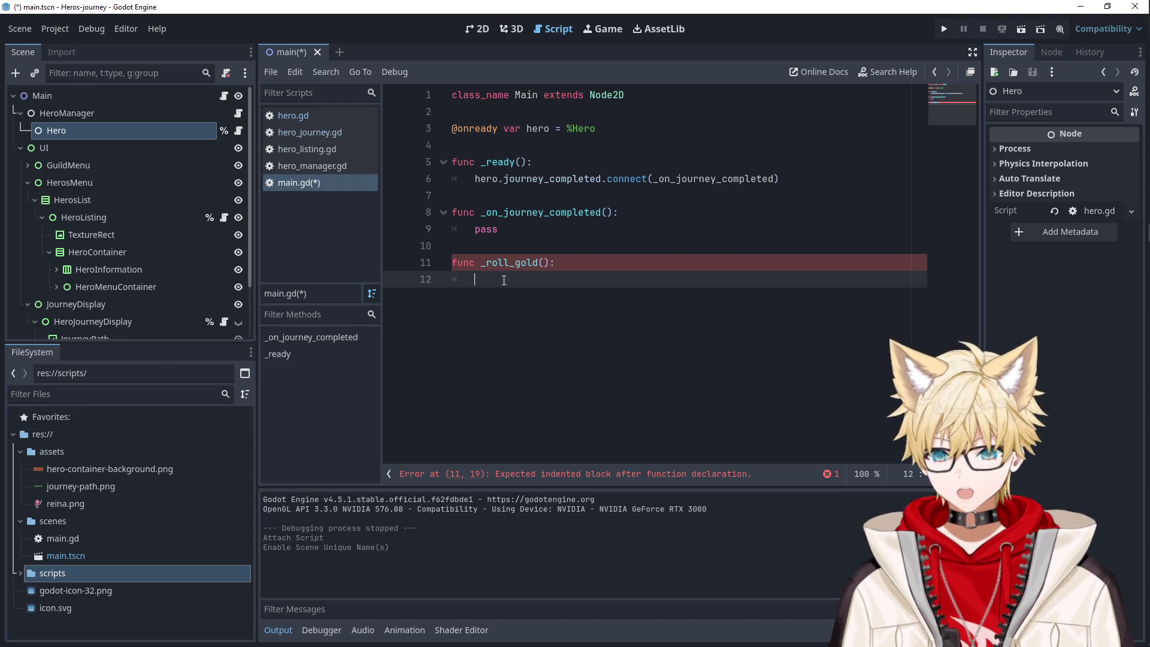
type("return")
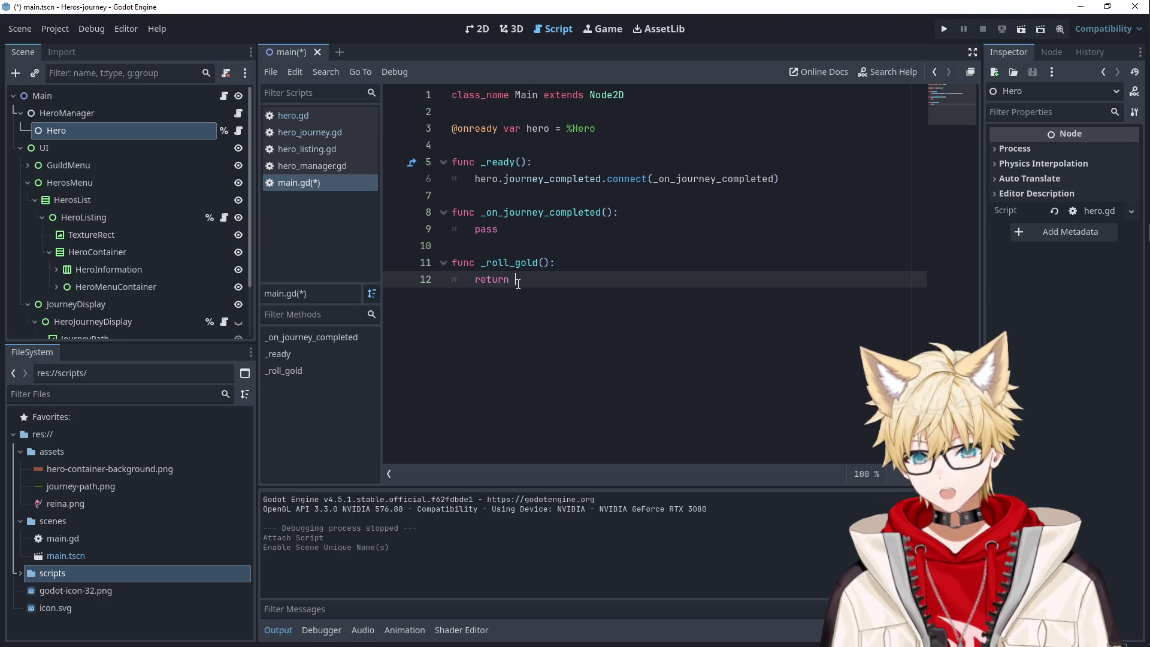
Step: Launch Calculator from Windows search, enter 29, then clear and close it
key("super")
type("calc")
key("Return")
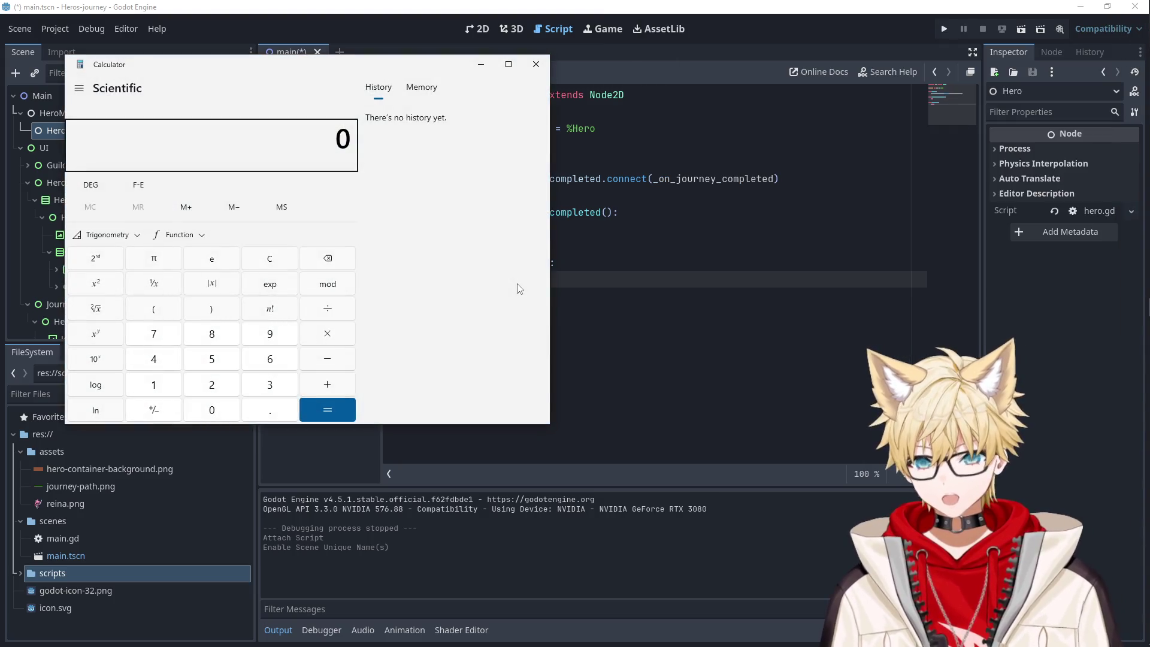
type("29")
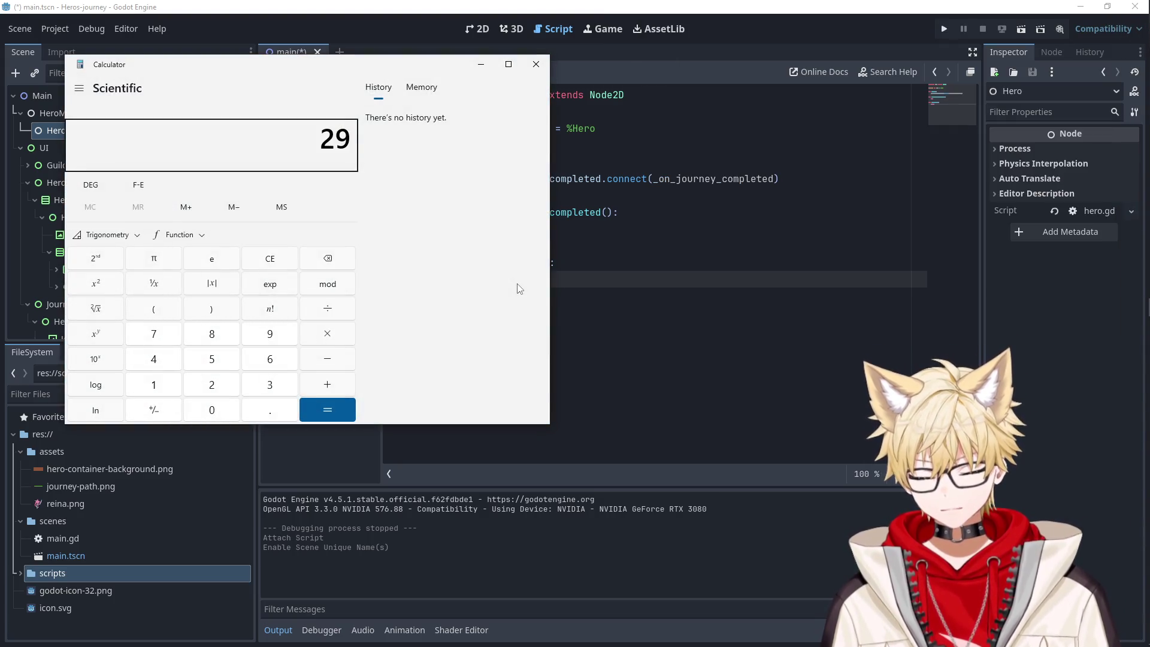
key("Escape")
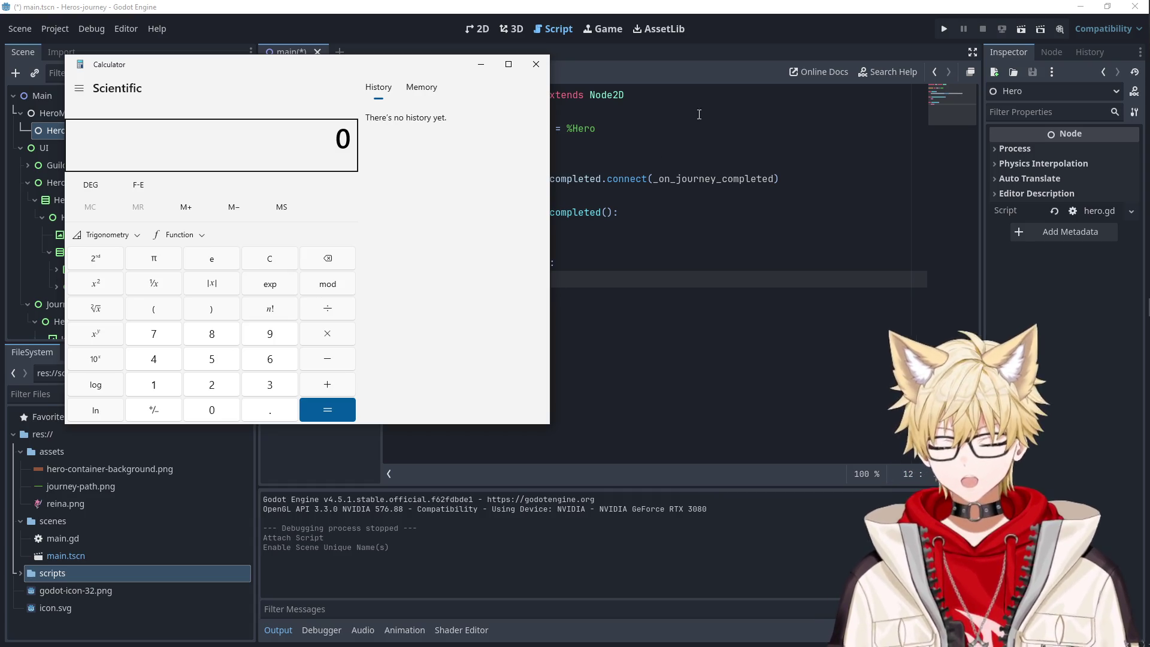
left_click(535, 64)
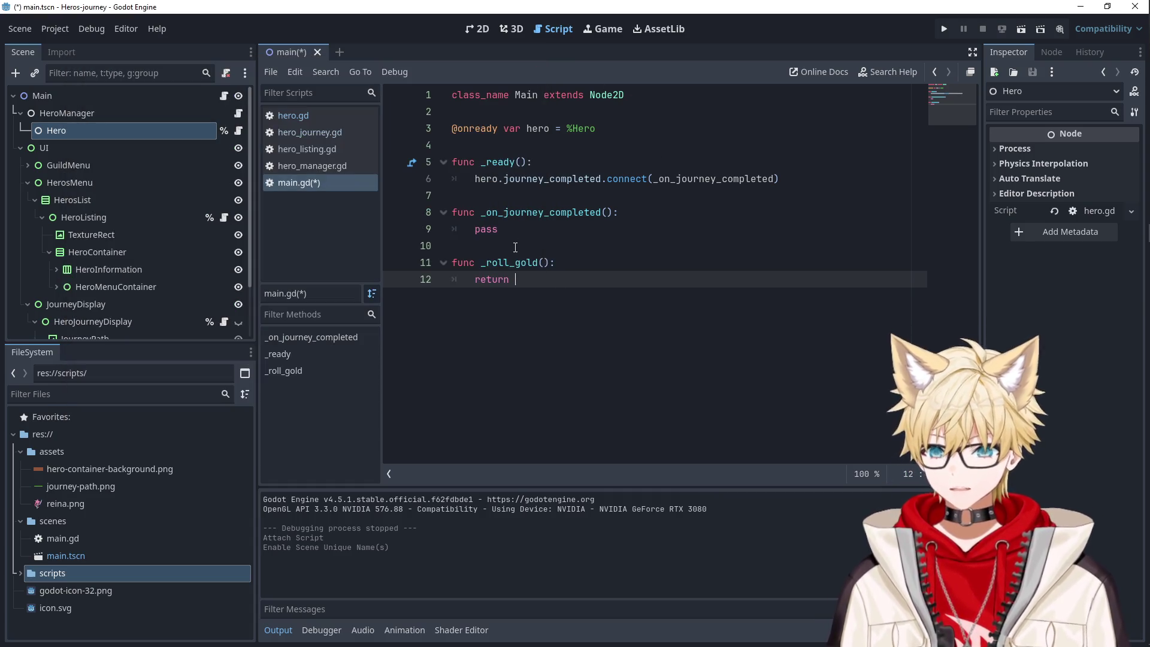
type("randi")
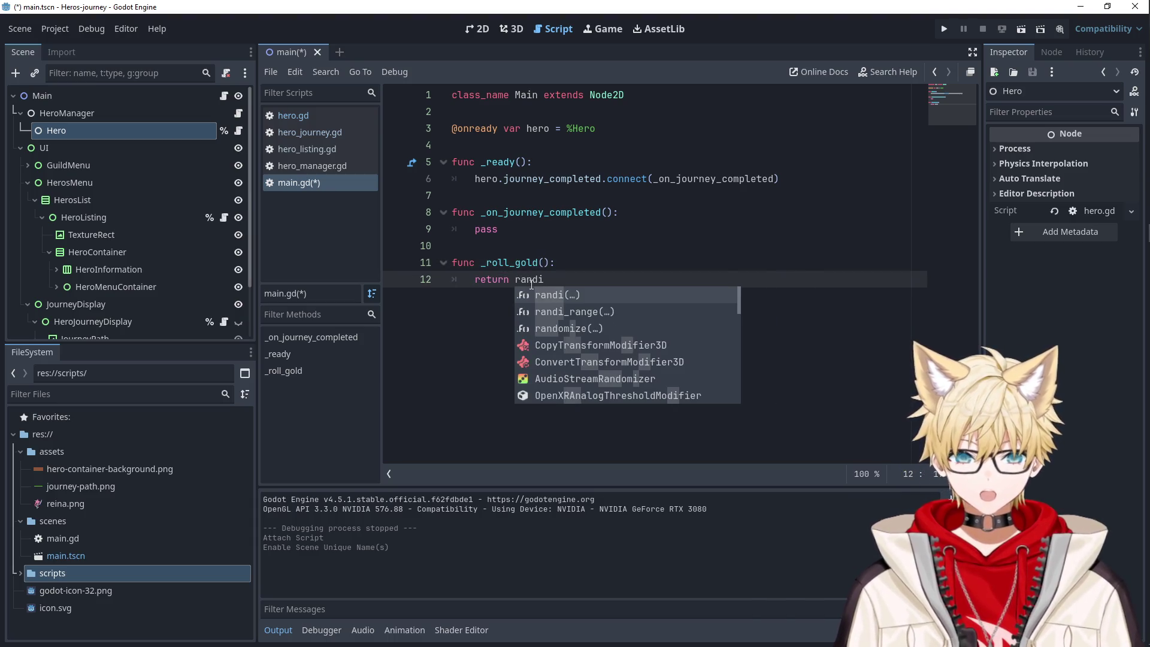
key("Down")
key("Return")
type("10, ")
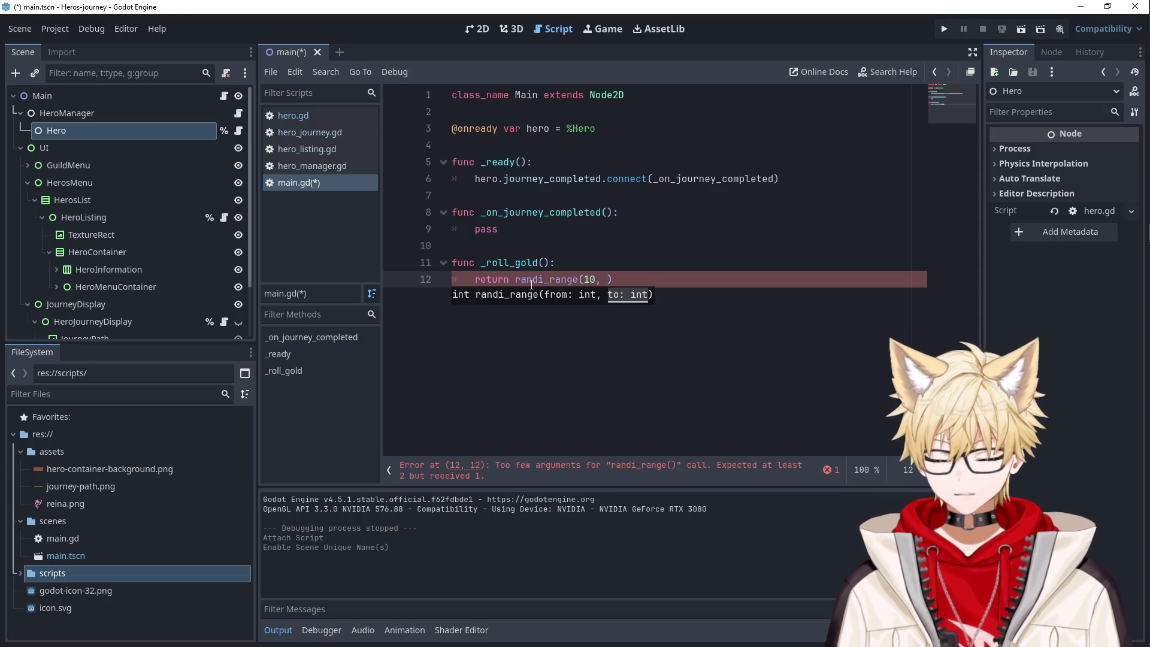
type("699")
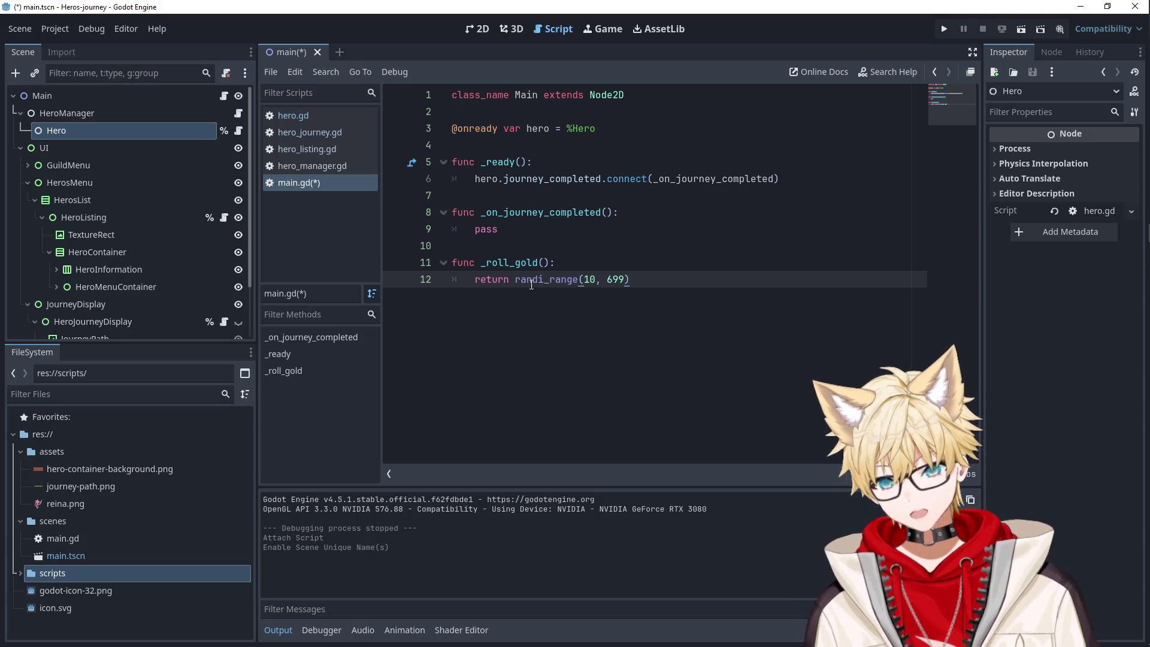
left_click(649, 281)
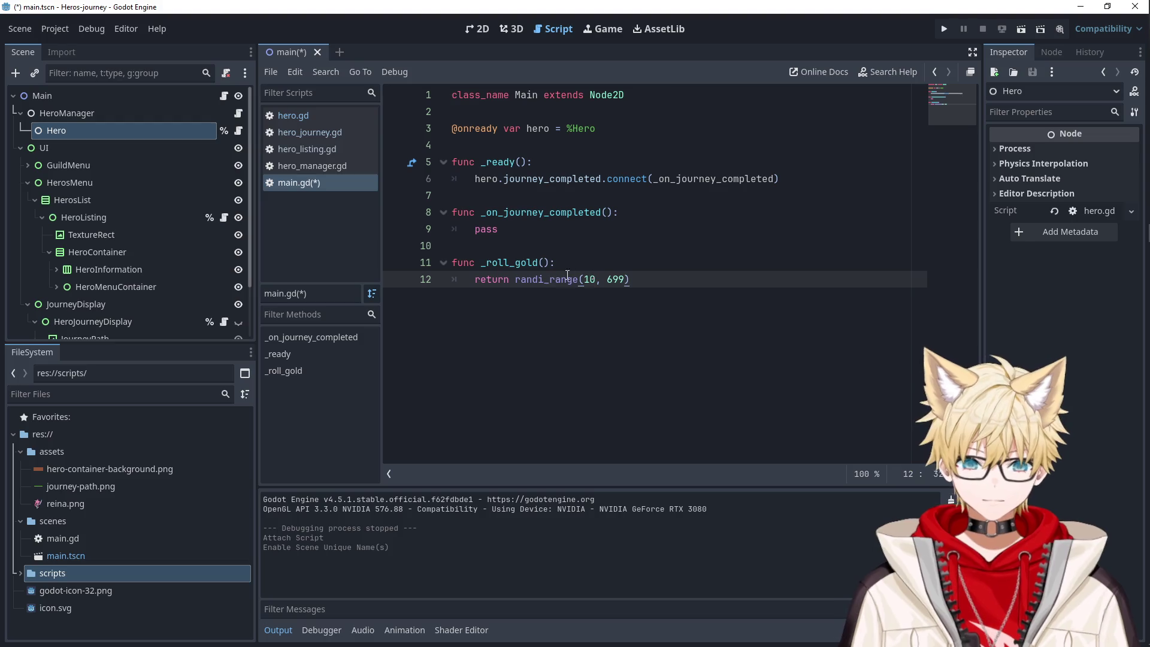
double_click(538, 280)
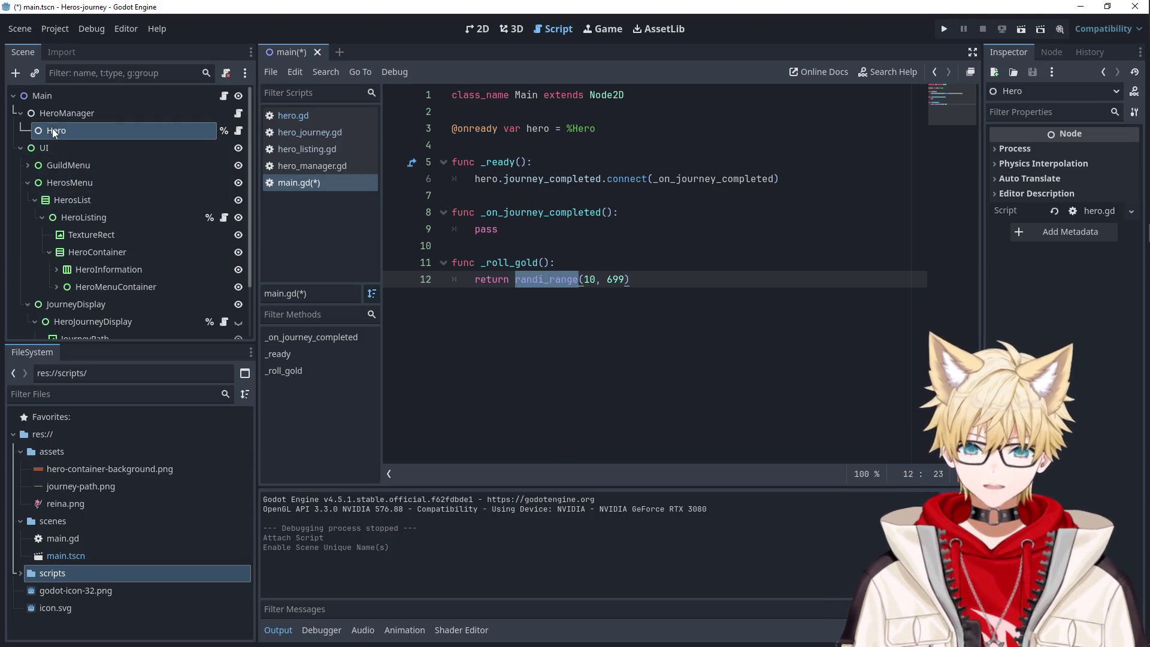
Step: Add a plain Node under Main above HeroManager and name it GuildInventory
left_click(44, 99)
right_click(45, 100)
left_click(101, 109)
left_click(440, 191)
left_click(476, 514)
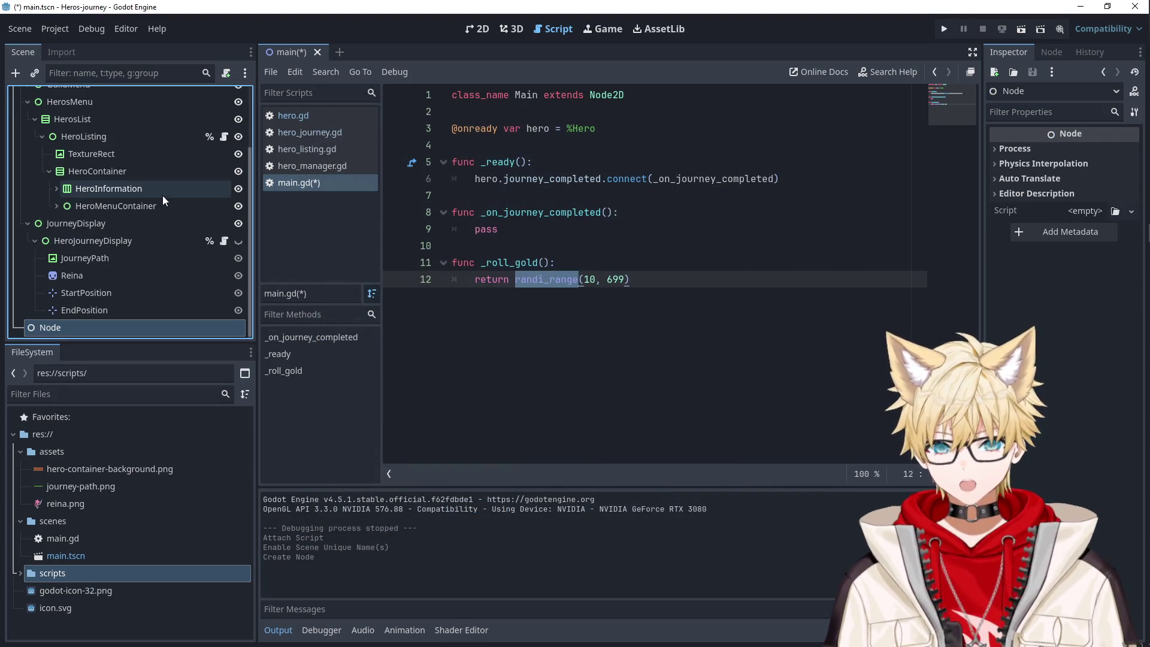
mouse_move(80, 325)
left_mouse_down()
mouse_move(121, 121)
mouse_move(67, 112)
left_mouse_up()
double_click(66, 112)
type("Guild")
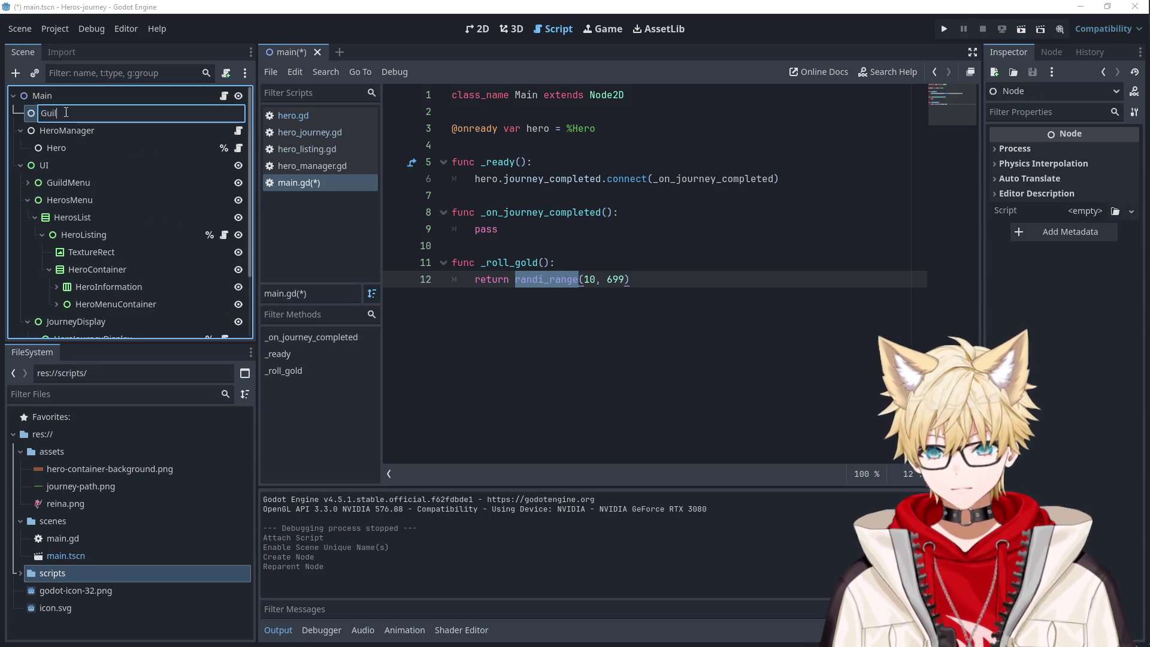
type("Inventory")
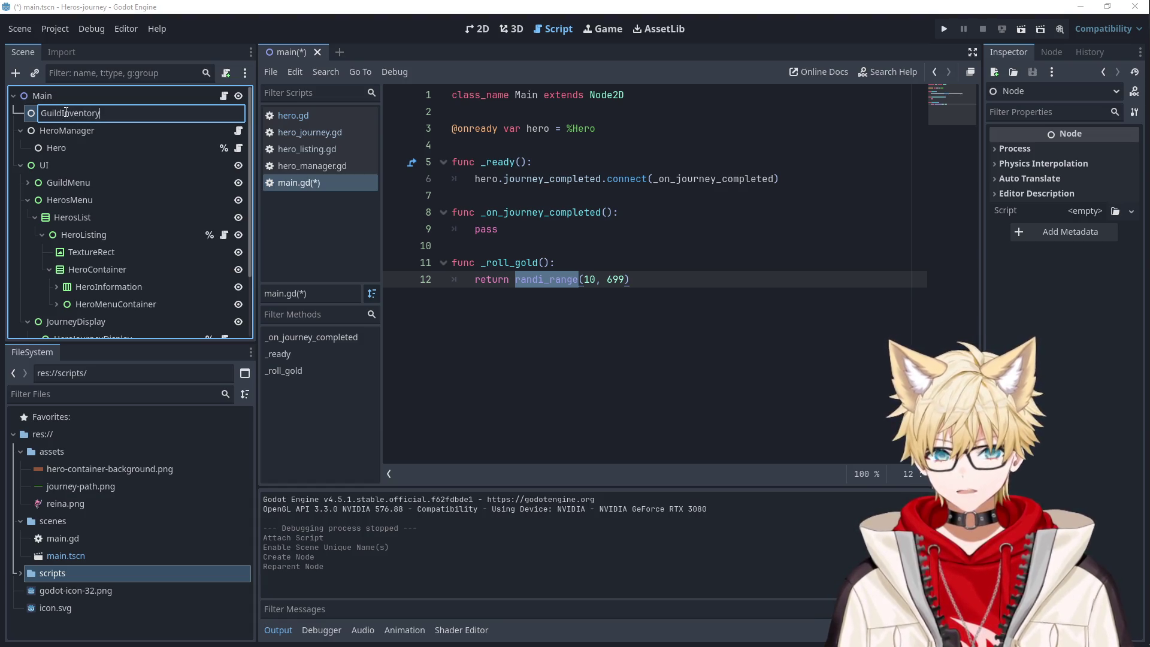
key("Return")
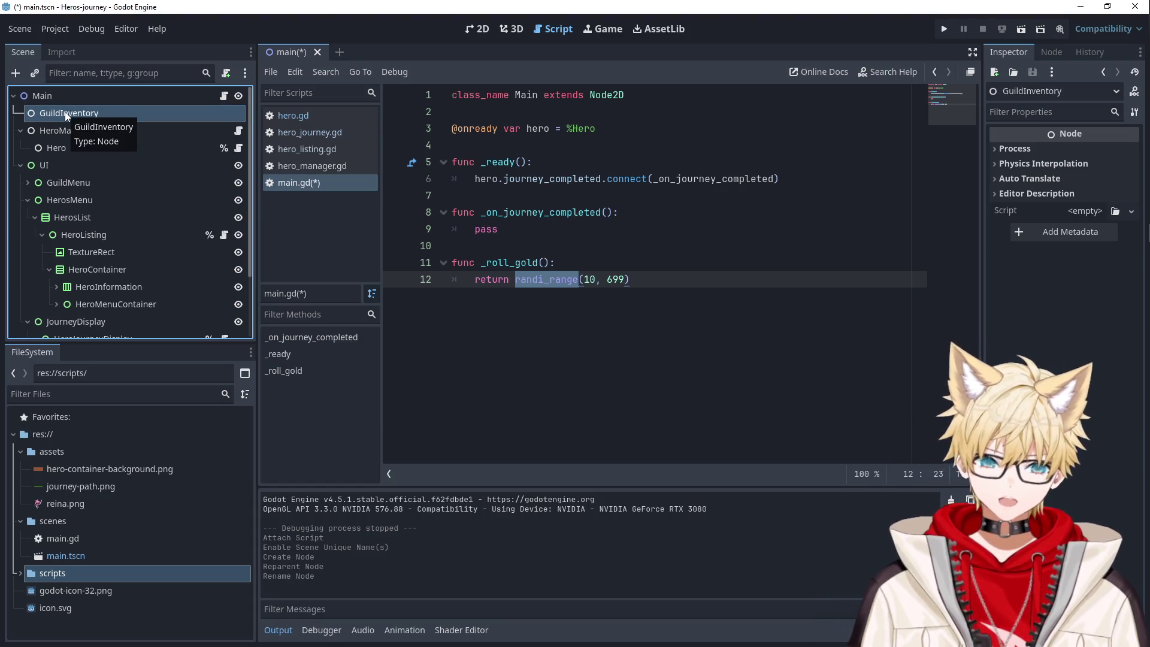
Step: Attach a guild_inventory.gd script to GuildInventory declaring 'class_name GuildInventory'
right_click(64, 112)
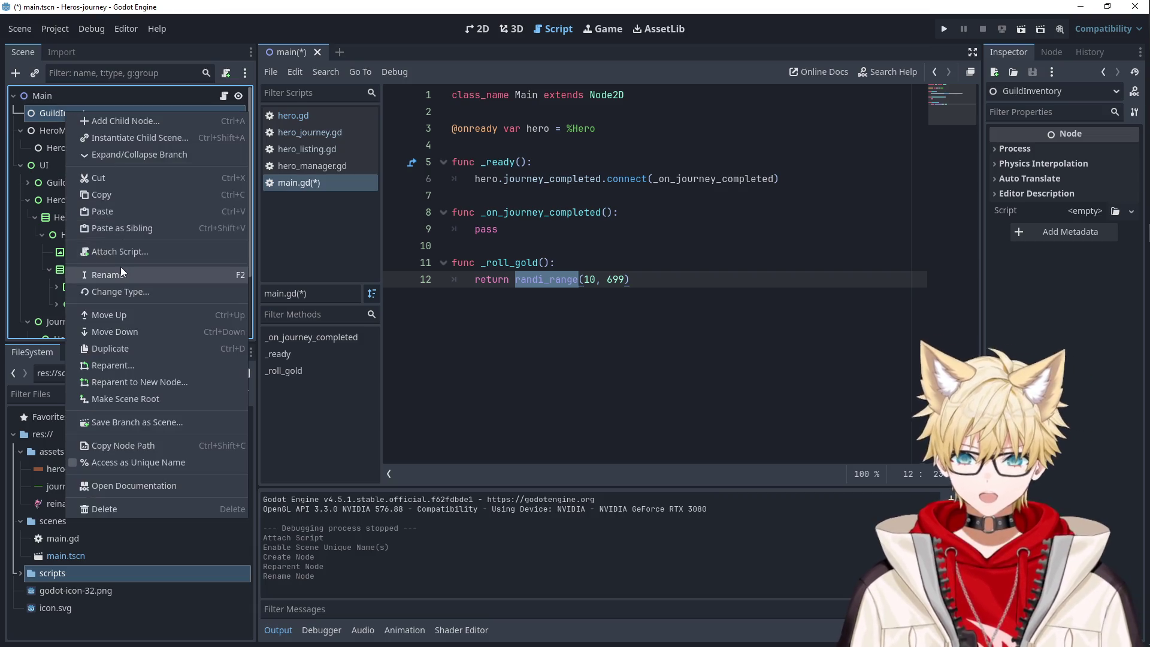
left_click(157, 252)
left_click(531, 419)
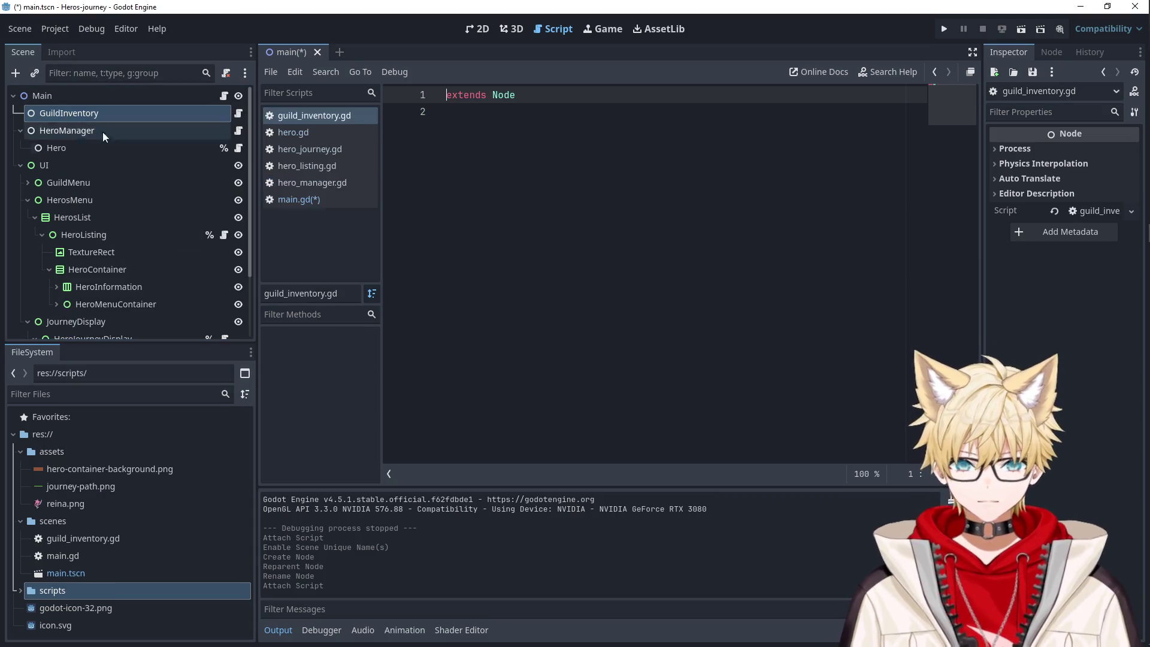
type("class_name Guild")
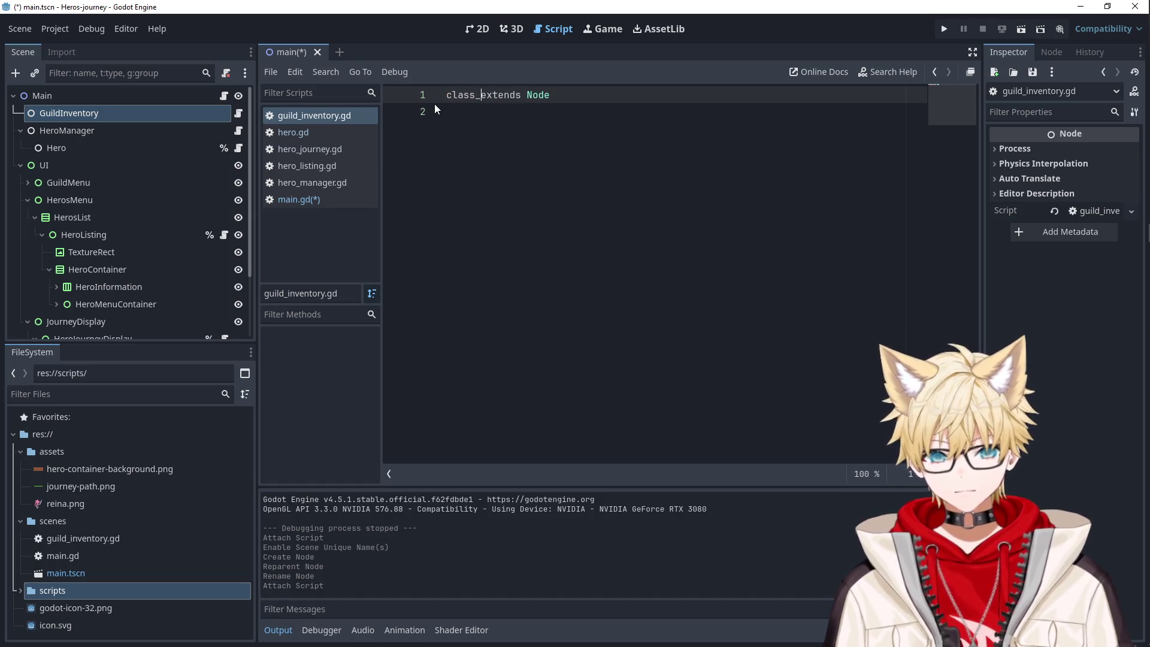
type("Inventory")
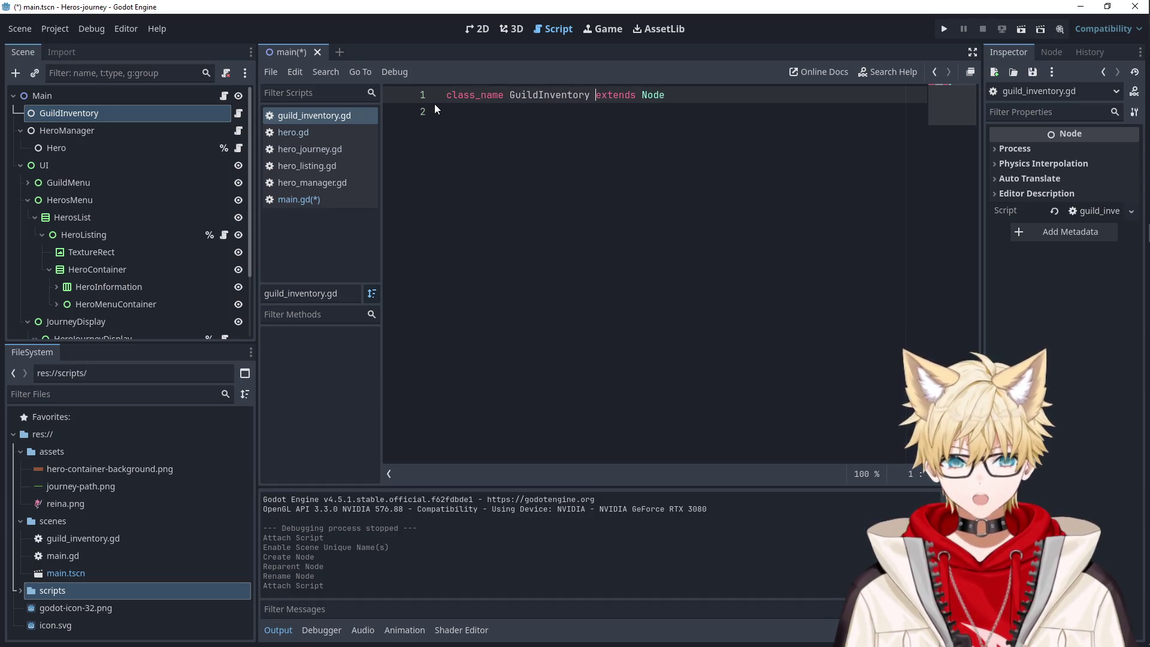
double_click(556, 96)
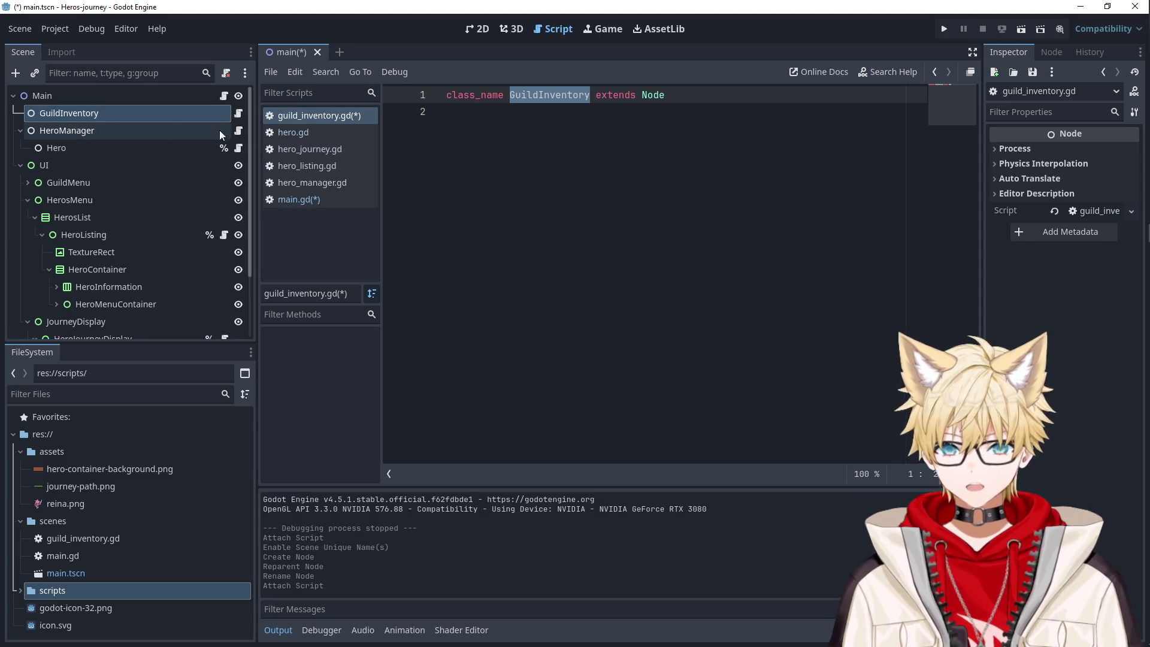
left_click(299, 199)
Step: Make GuildInventory a unique-name node and add an onready guild_inventory reference in main.gd
left_click(636, 130)
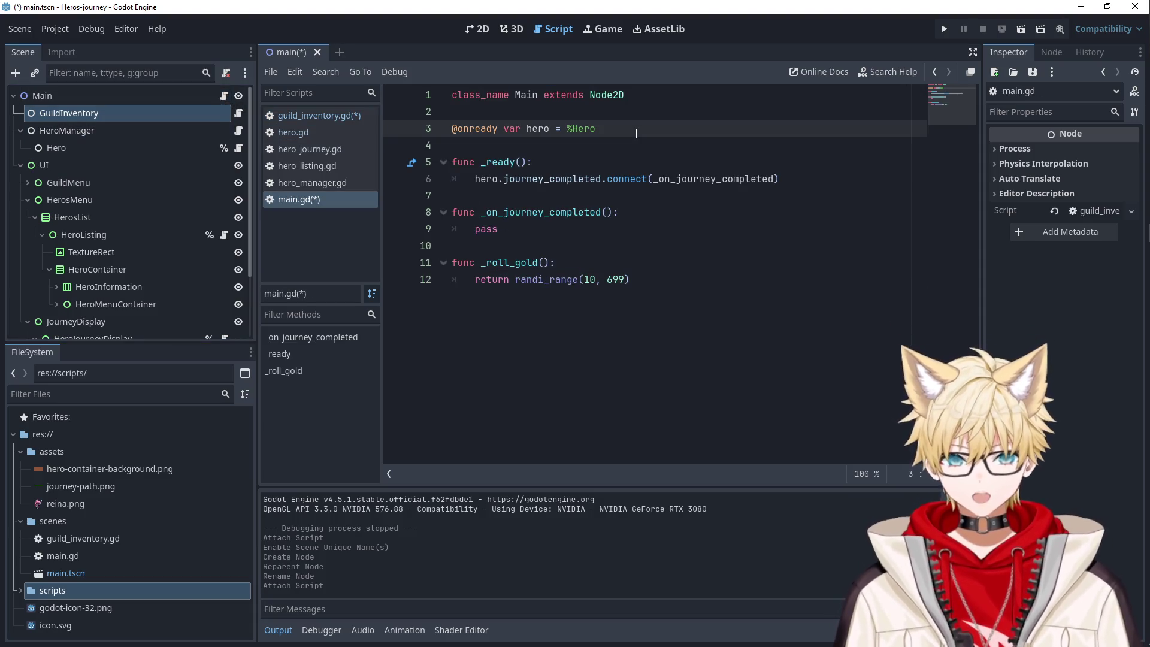
right_click(166, 114)
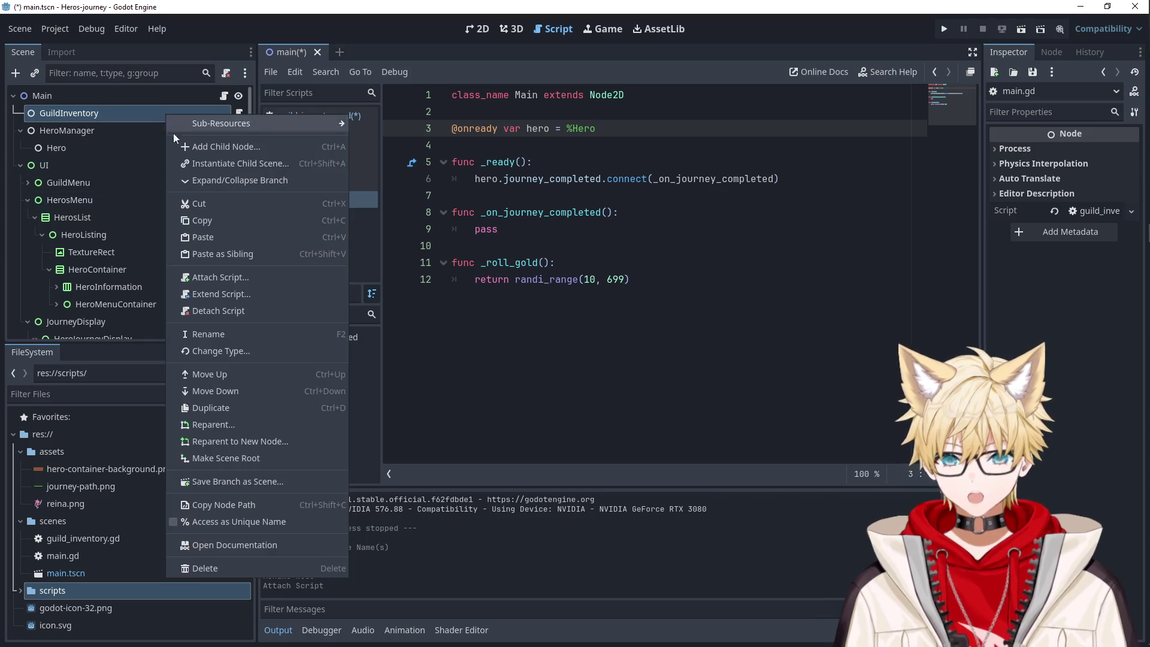
left_click(239, 521)
left_click_drag(114, 113, 558, 146)
Step: Replace pass with 'guild_inventory.add_gold(_roll_gold())' and save main.gd
double_click(558, 146)
key("ctrl+c")
double_click(484, 246)
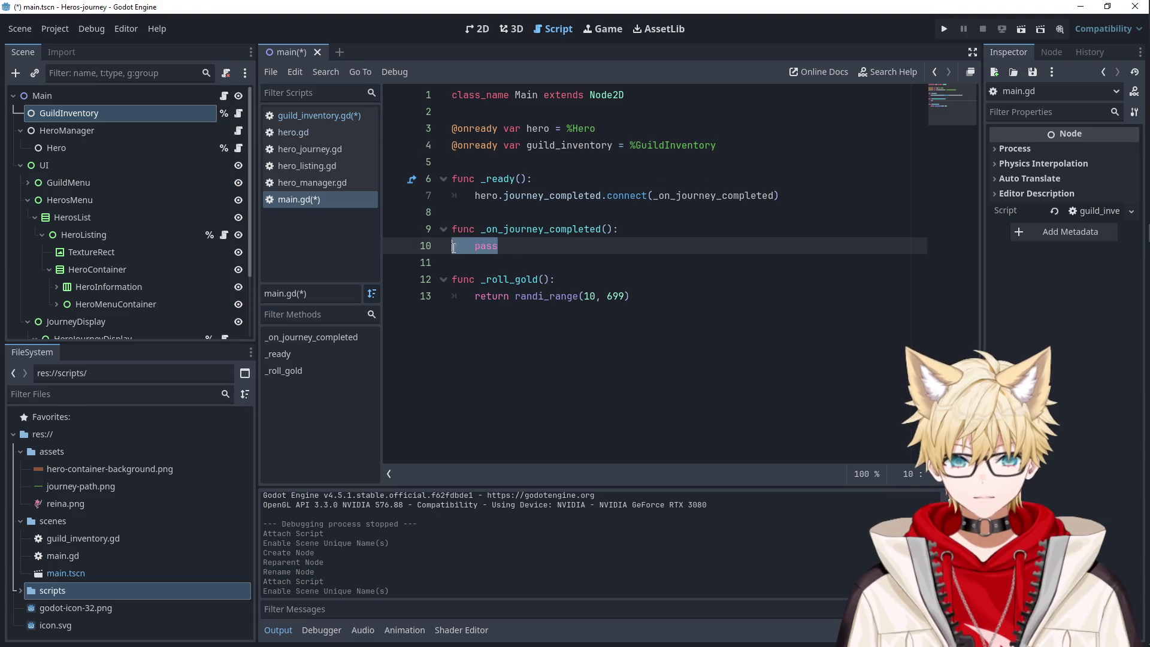
key("ctrl+v")
type("add_go")
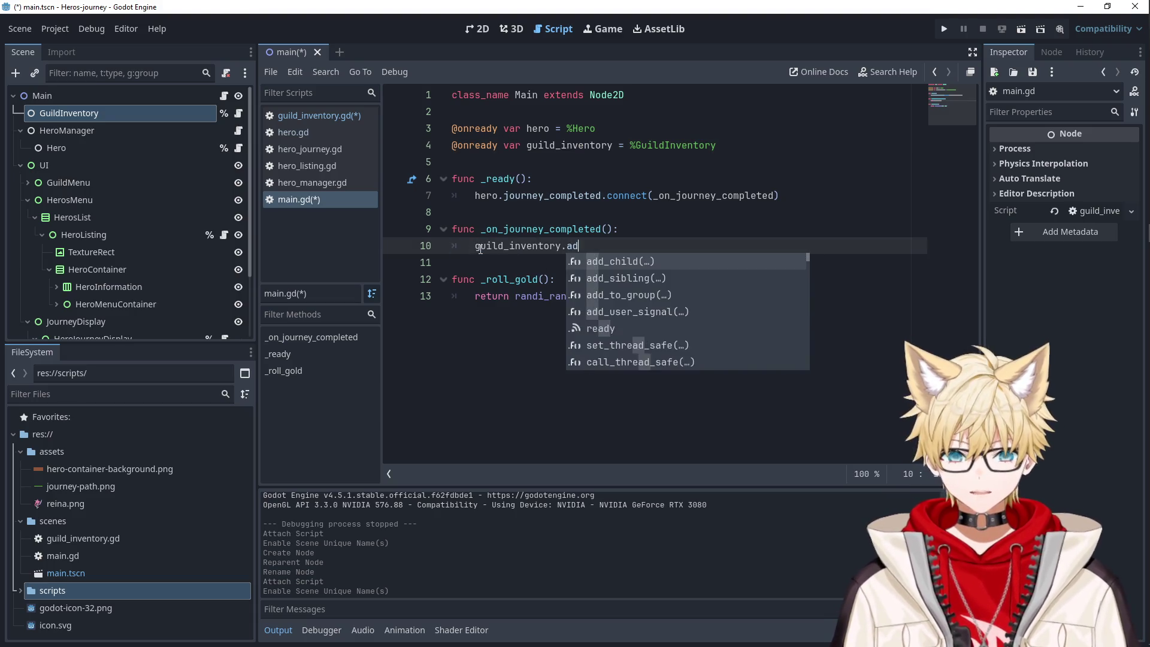
key("Return")
type("_roll_gold()")
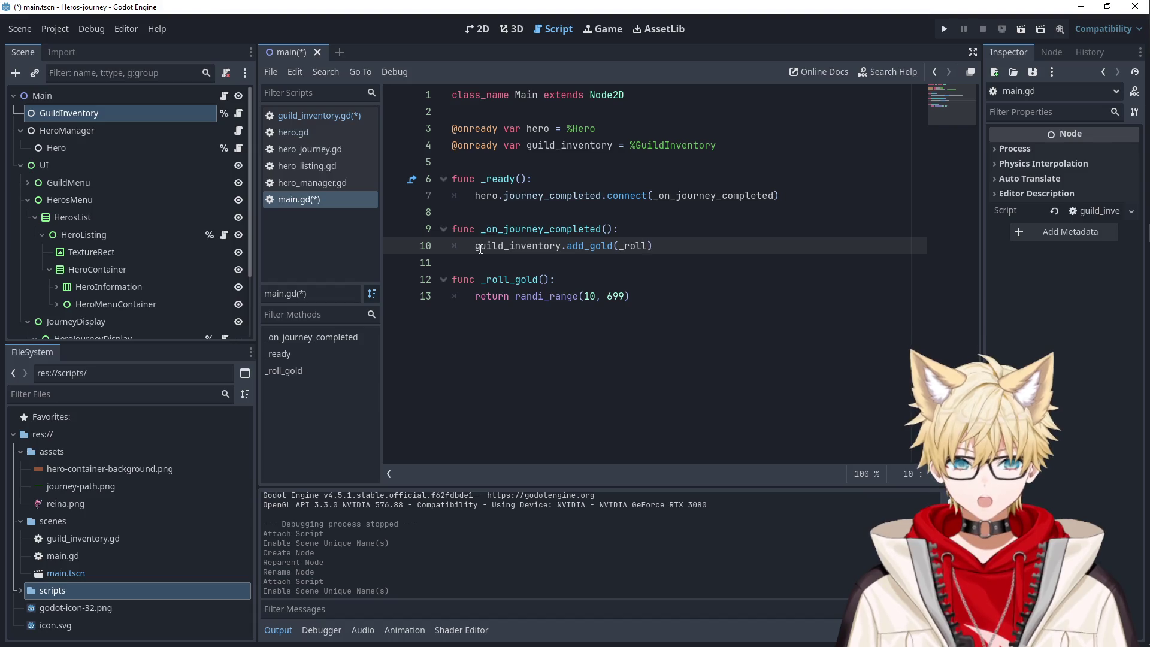
left_click(514, 279)
key("ctrl+s")
left_click(628, 209)
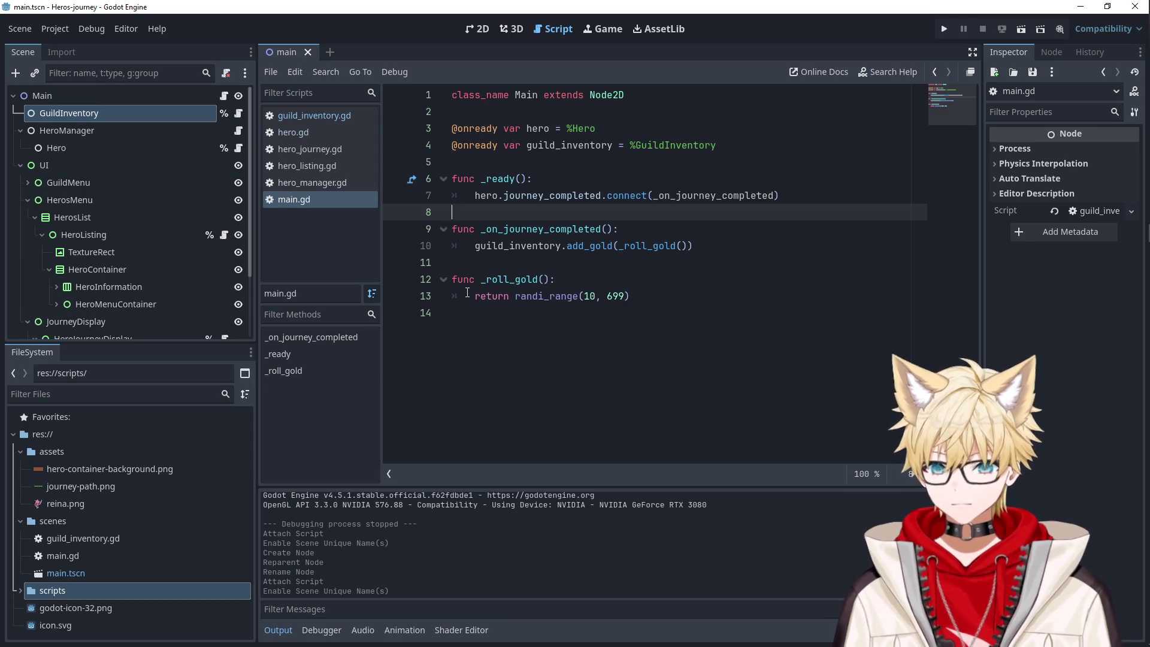
left_click(509, 295)
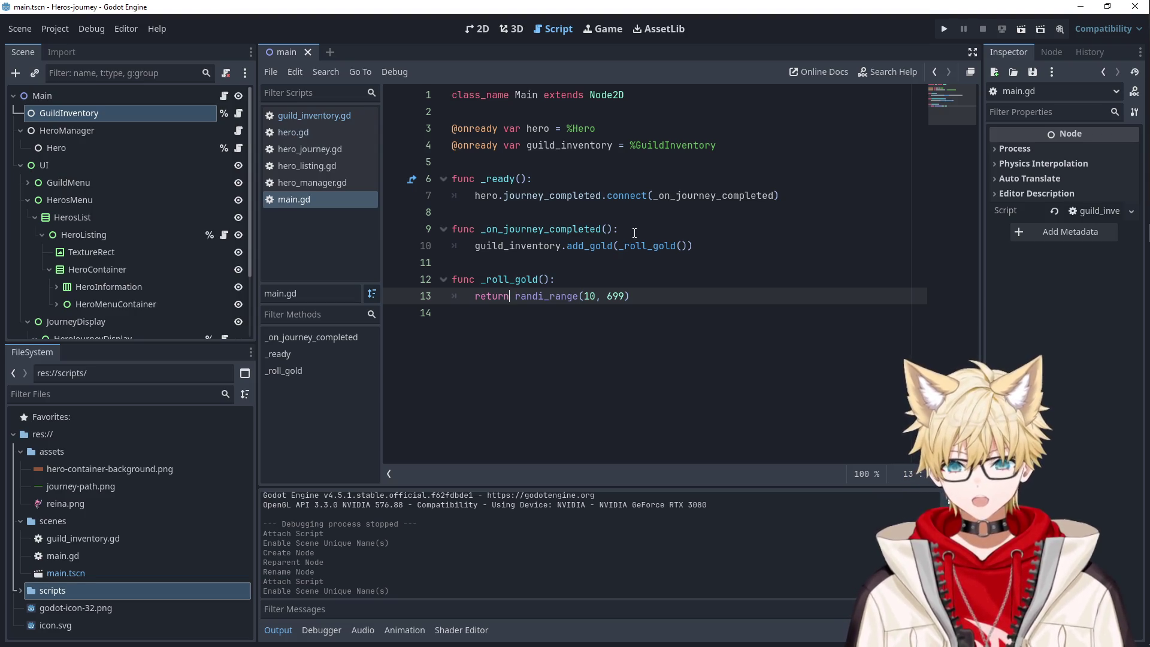
left_click(606, 295)
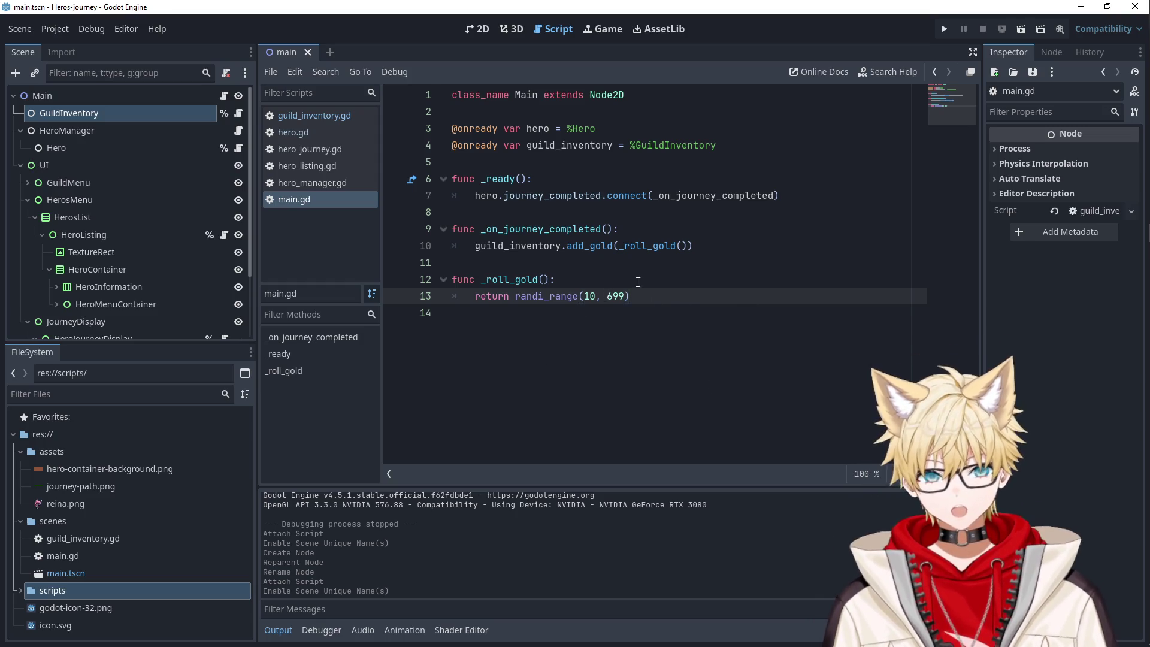
Step: Open guild_inventory.gd and add a new line below its class_name declaration
right_click(156, 114)
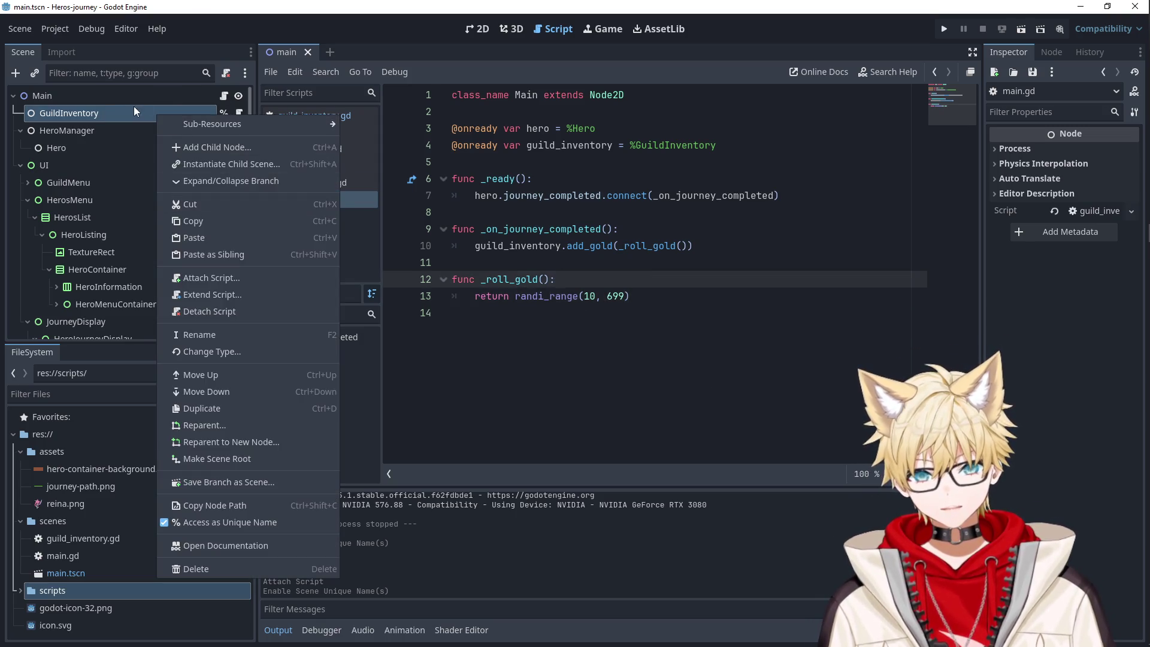
key("Escape")
double_click(590, 246)
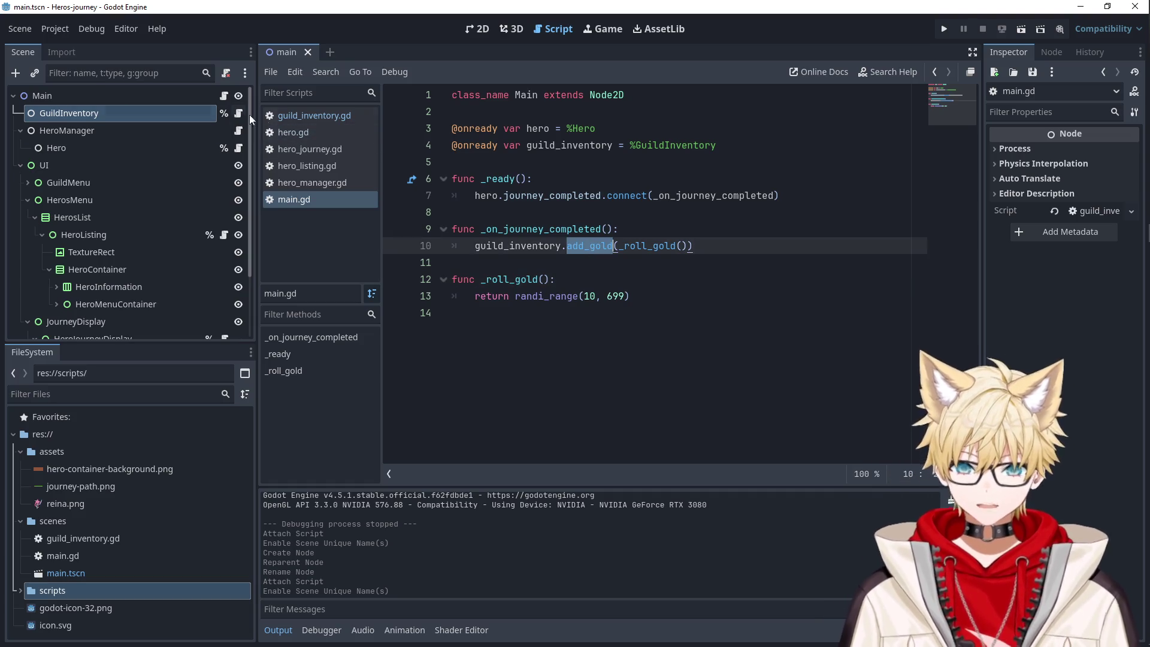
left_click(239, 114)
left_click(536, 190)
key("Tab")
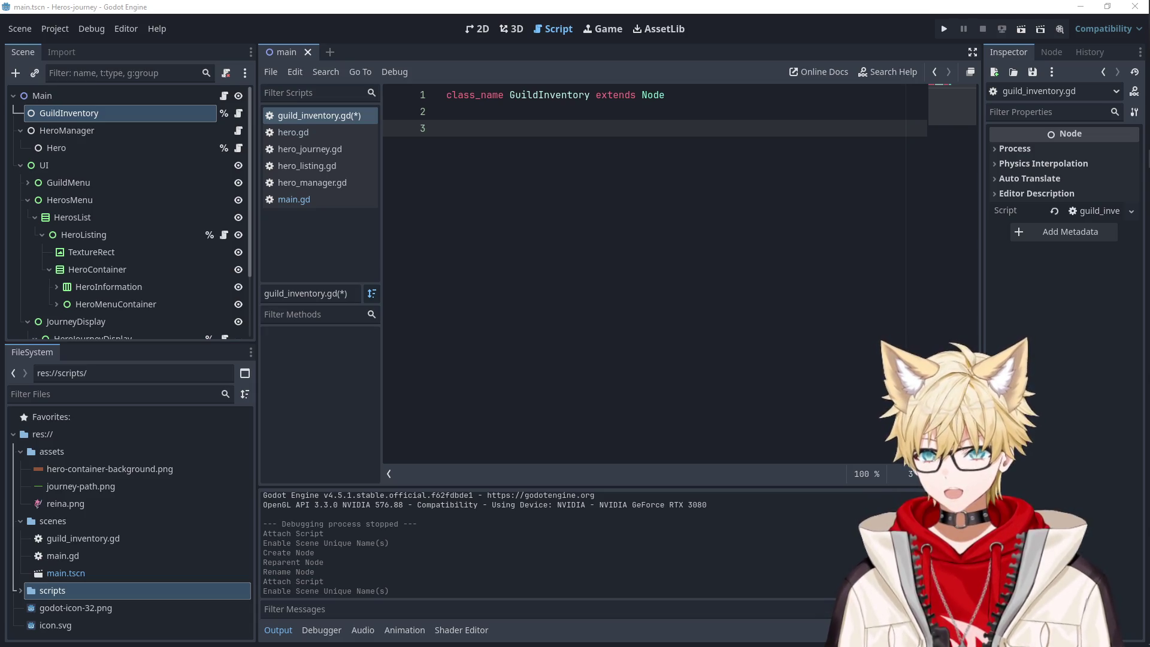
double_click(549, 95)
left_click(509, 142)
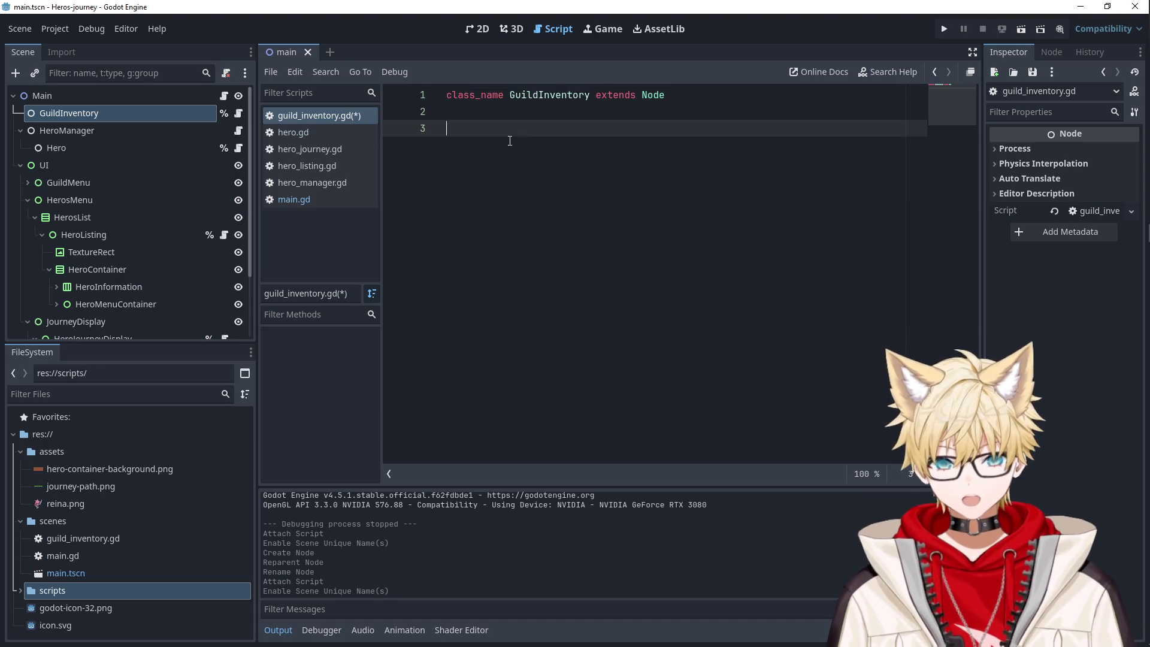
type("@onready gold")
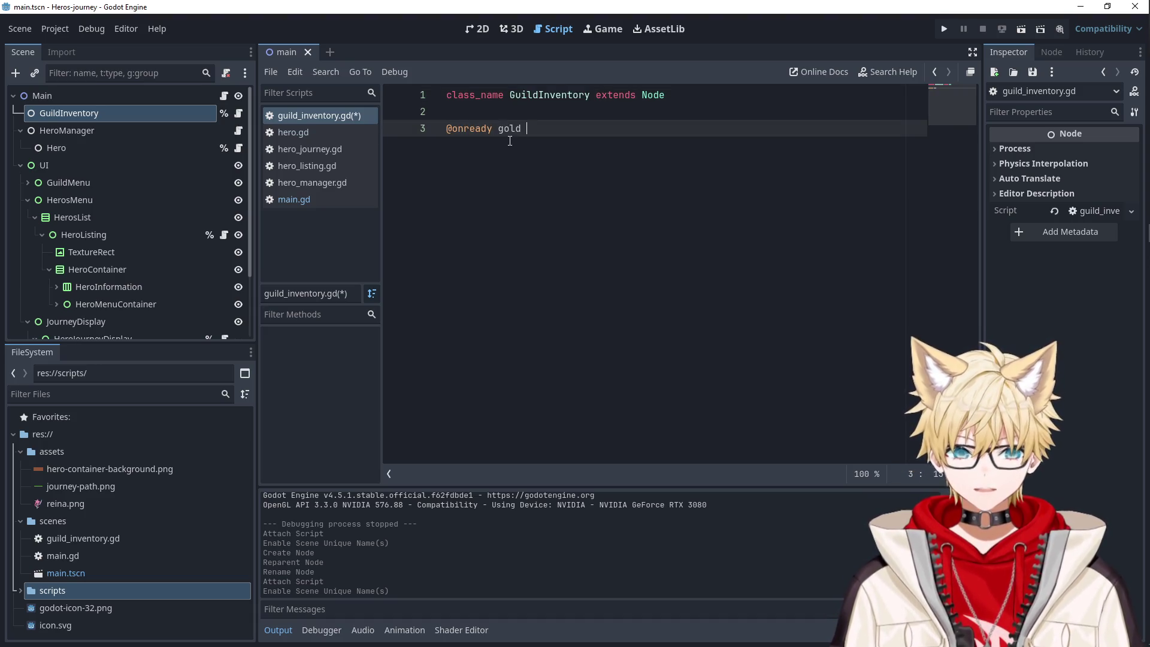
key("BackSpace")
key("BackSpace")
key("BackSpace")
type("var gold: int = 0")
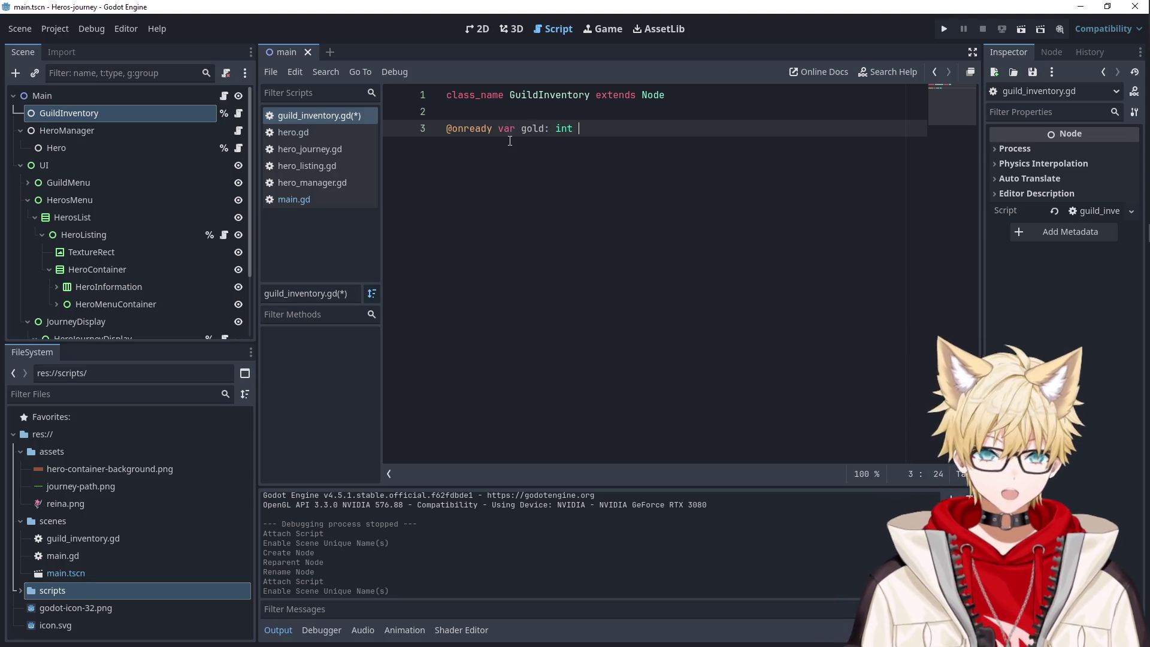
key("BackSpace")
type("500")
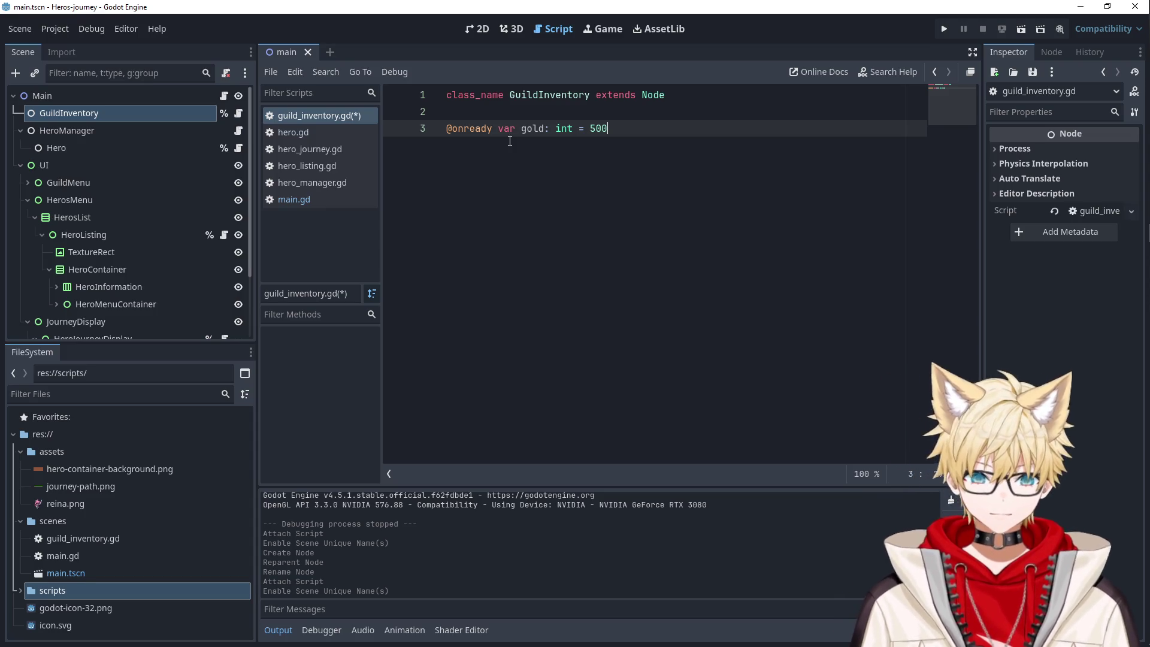
key("Return")
key("Return")
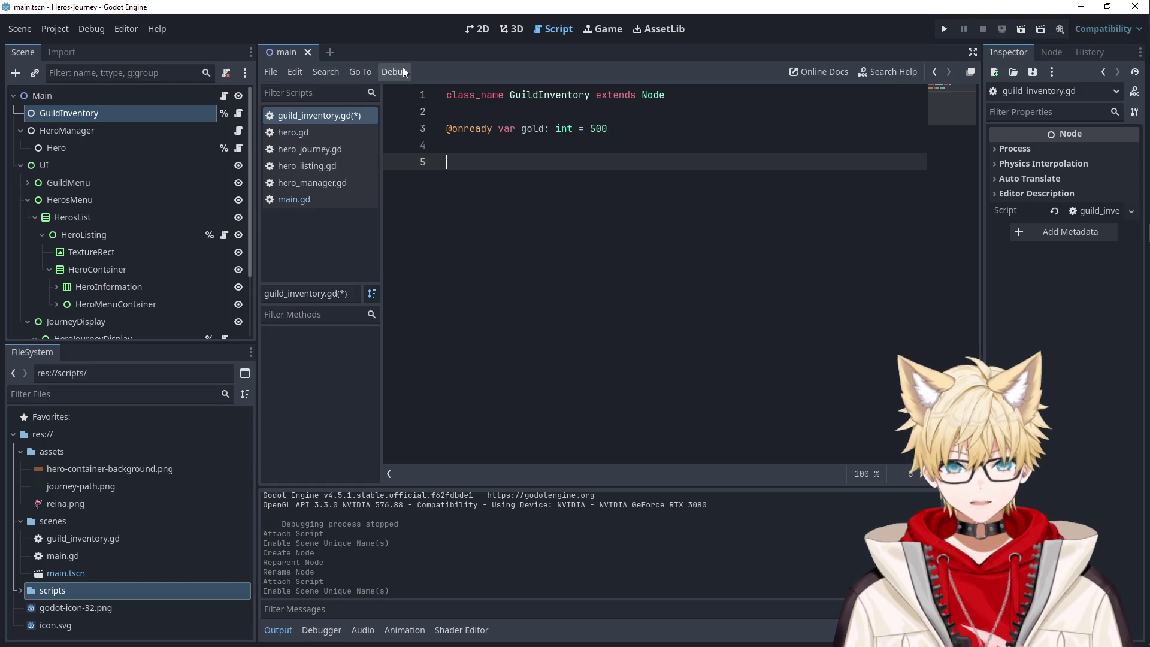
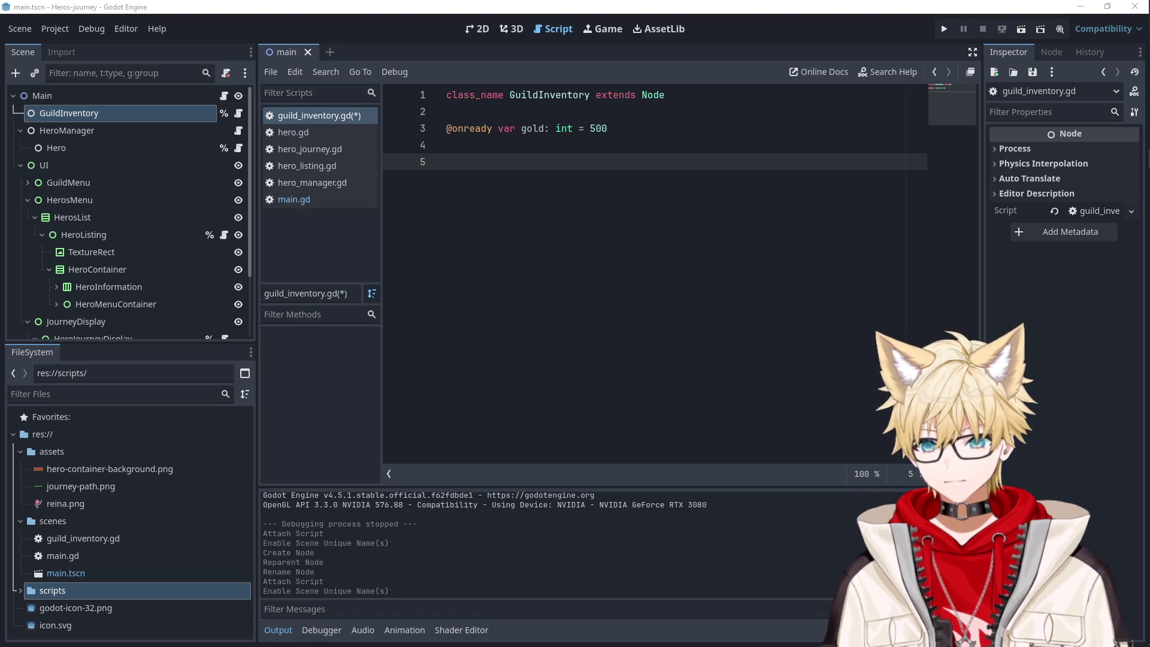
Step: Refocus the editor on the GuildInventory script
left_click(576, 313)
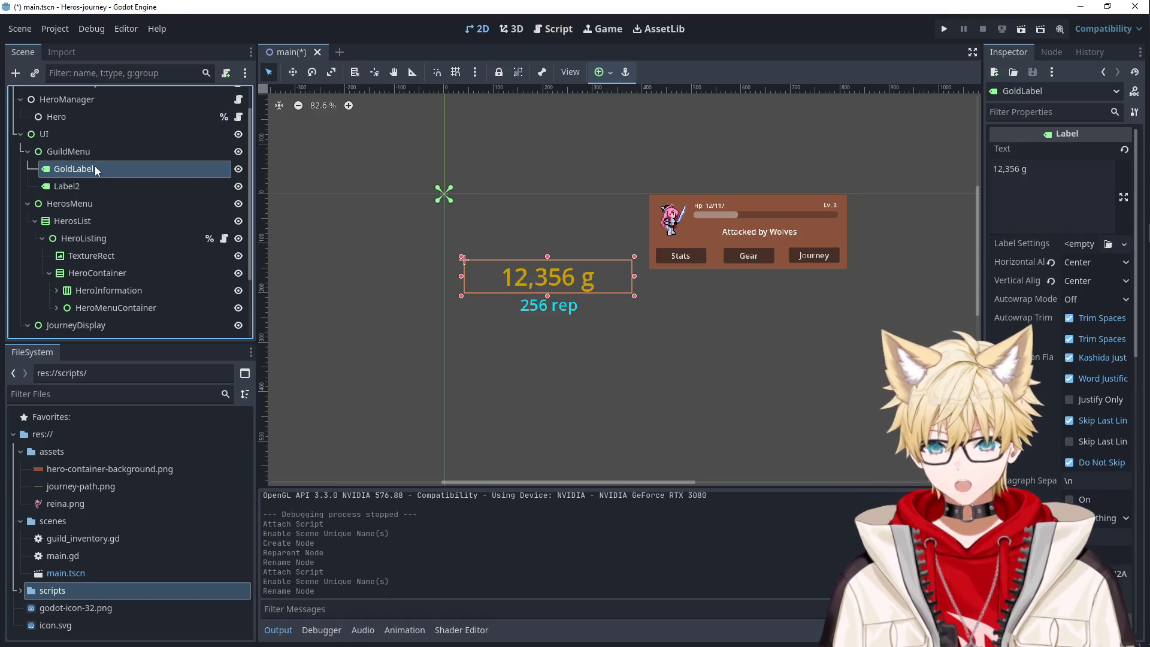
Step: Rename the Label2 node to ReputationLabel
left_click(95, 185)
left_click(95, 183)
type("ReputationL")
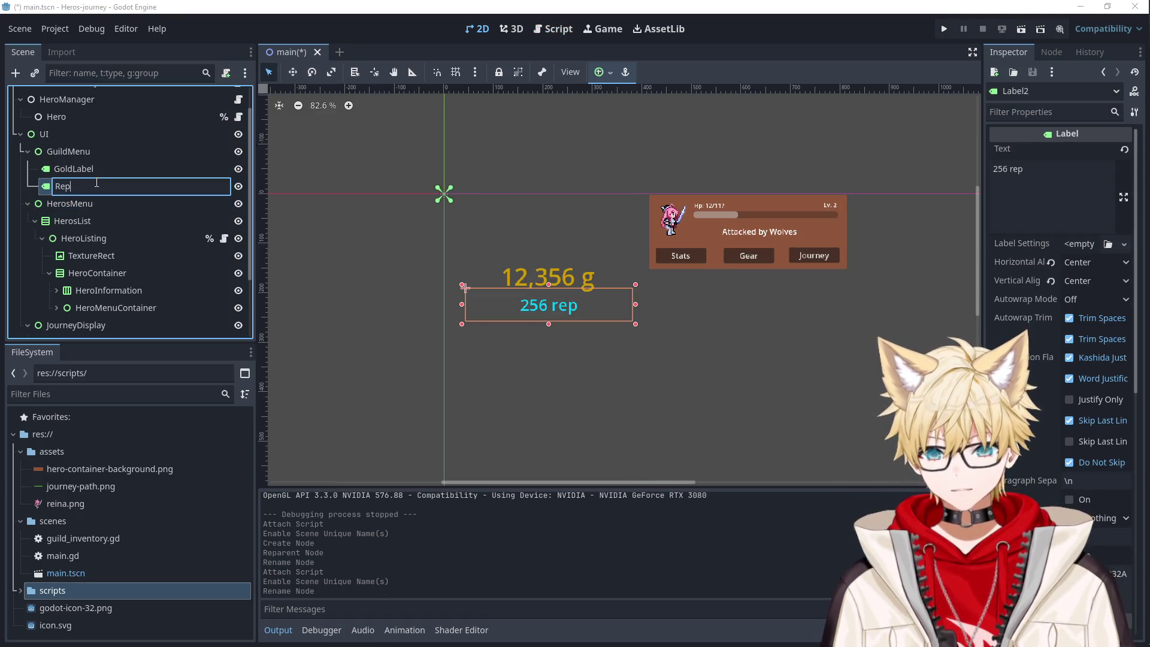
type("Label")
key("Return")
Step: Attach a new guild_menu.gd script to GuildMenu declaring class_name GuildMenu
right_click(149, 154)
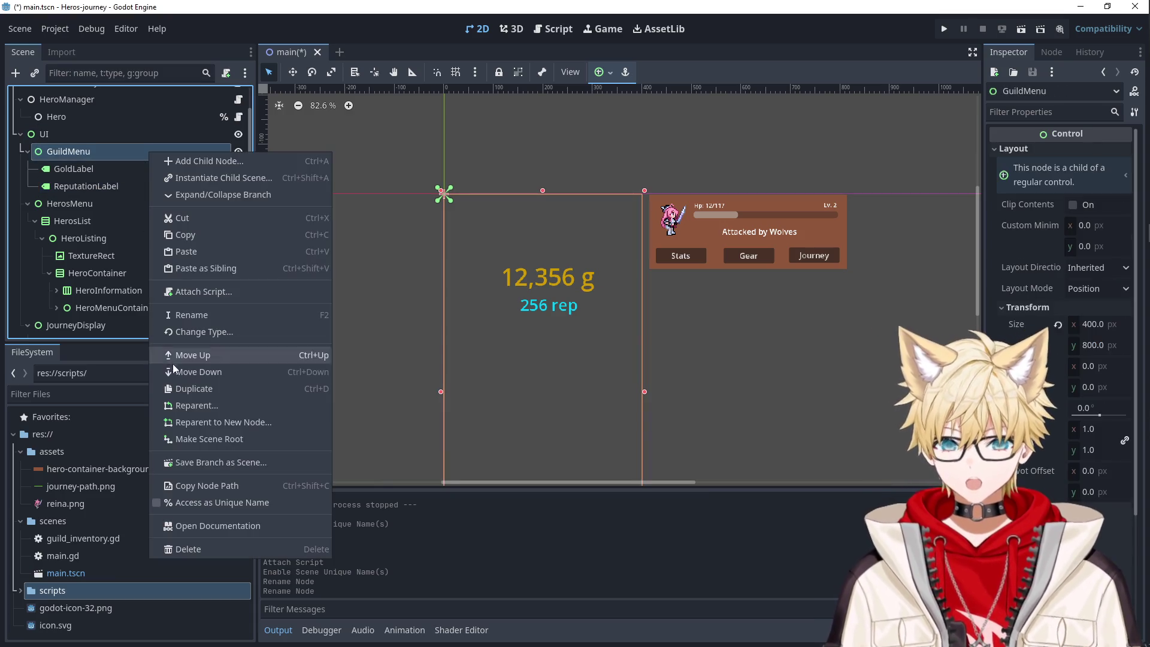
left_click(204, 293)
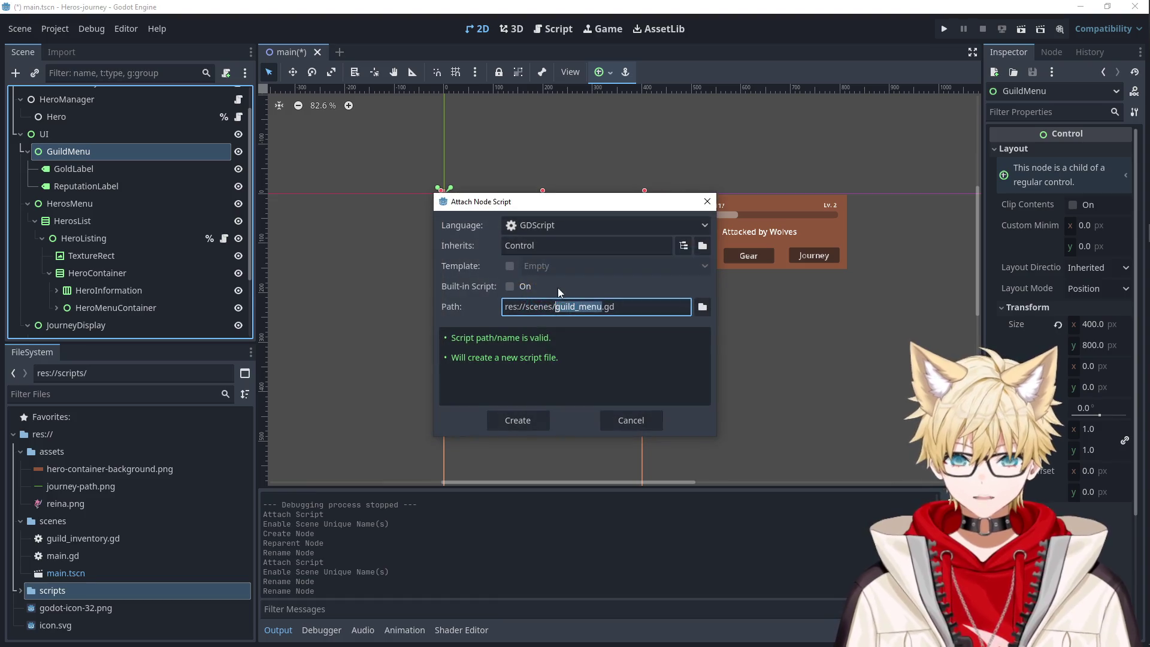
left_click(529, 417)
type("class_name GuildMEnu")
key("BackSpace")
key("BackSpace")
key("BackSpace")
type("enu")
key("Return")
mouse_move(74, 168)
left_mouse_down()
mouse_move(503, 152)
mouse_move(679, 112)
left_mouse_up()
left_click(537, 128)
left_click(537, 146)
key("Return")
type("func")
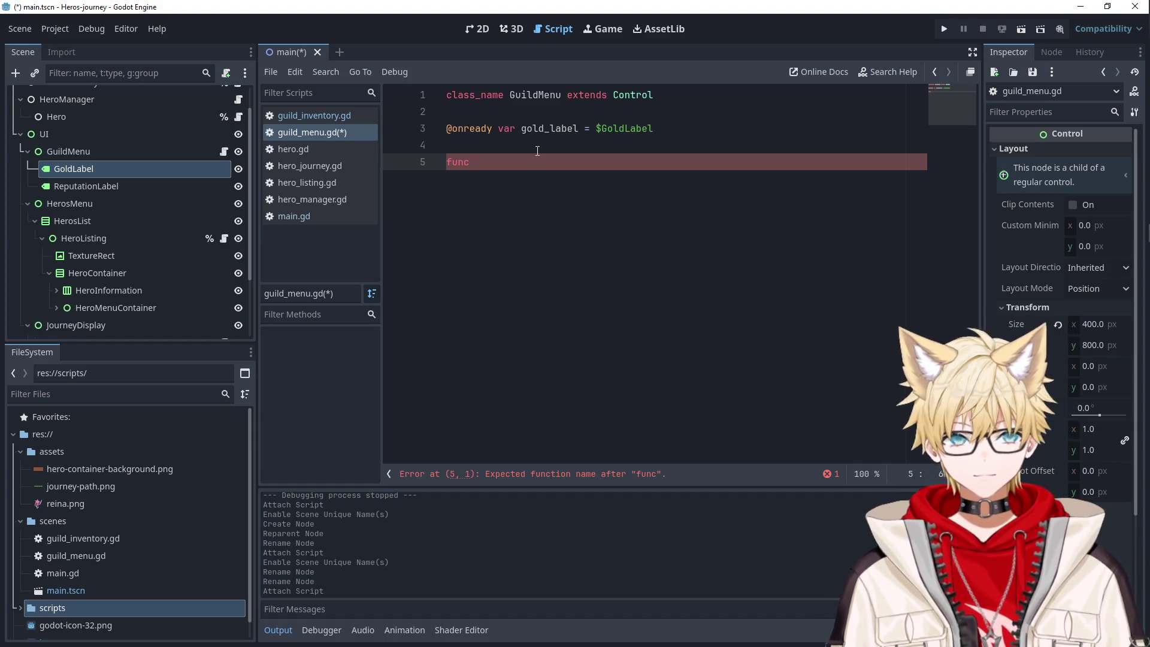
type(" update_gold():")
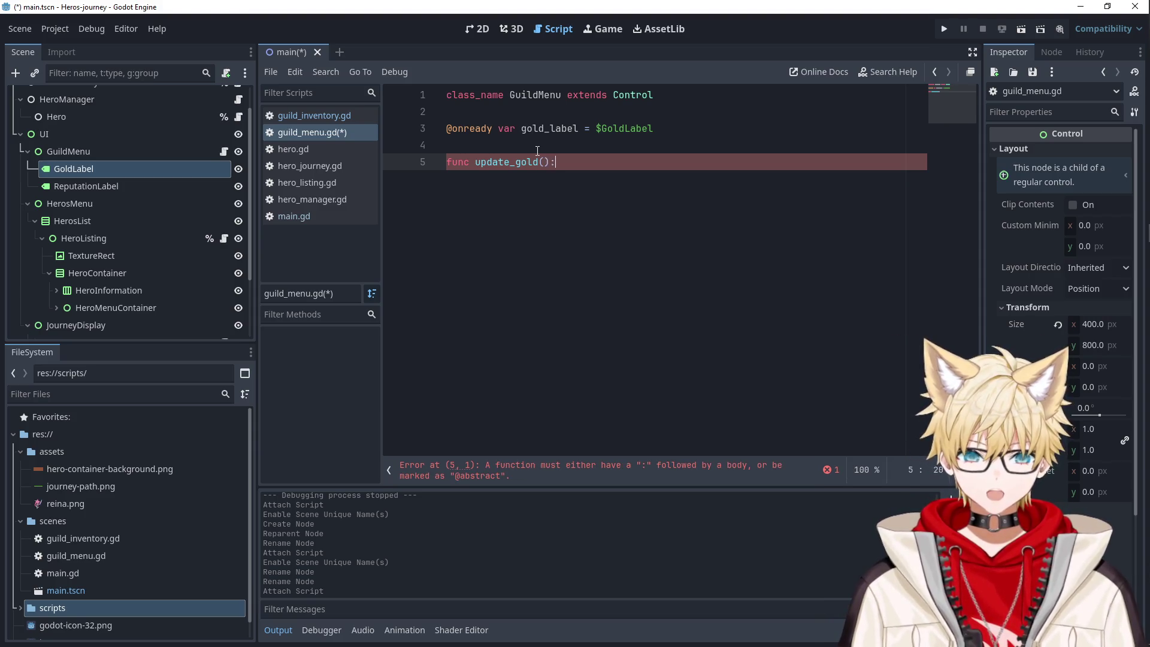
Step: Give update_gold a new_gold_amount parameter and a placeholder pass body
key("Return")
type("pass")
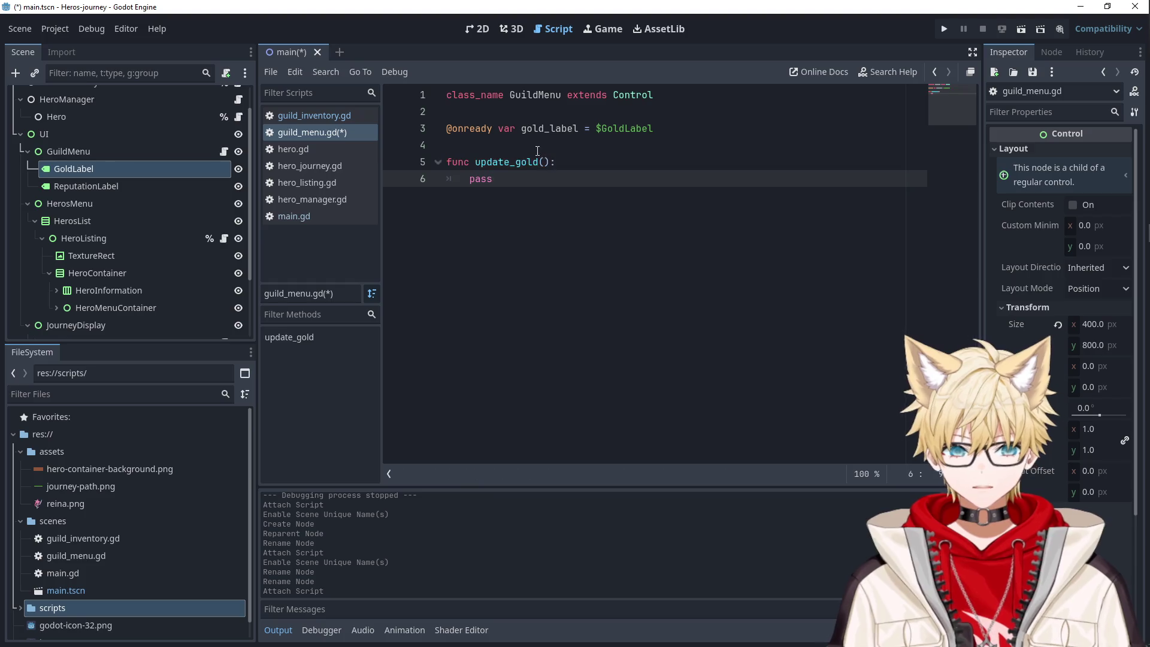
left_click(545, 161)
type("new_")
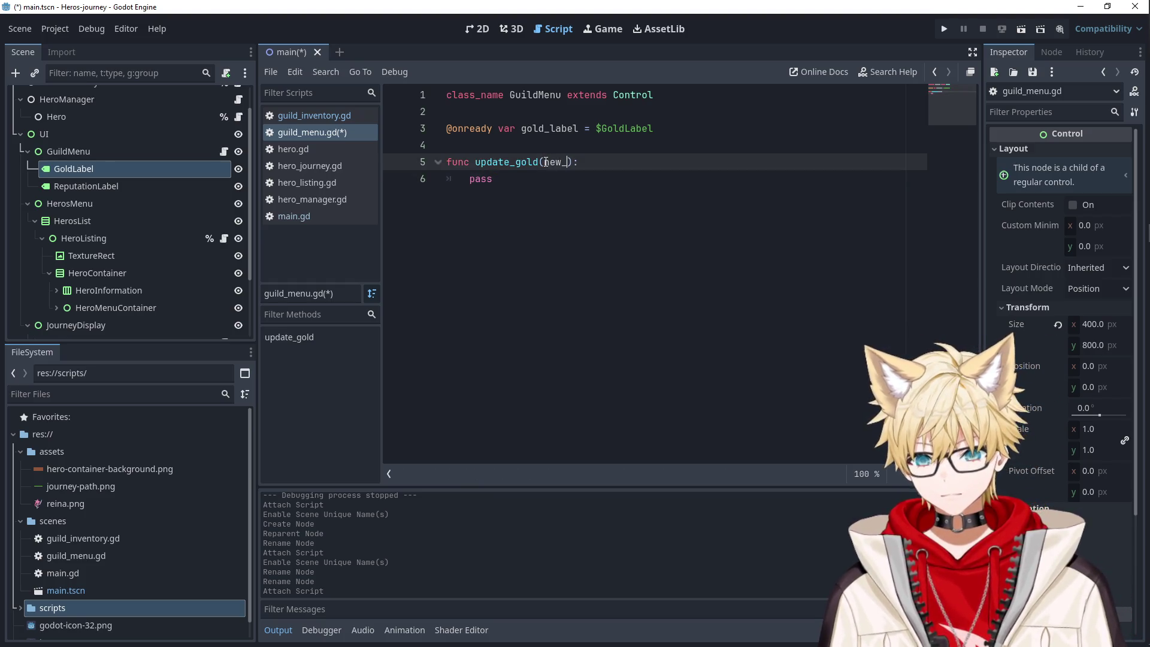
type("gold_amount")
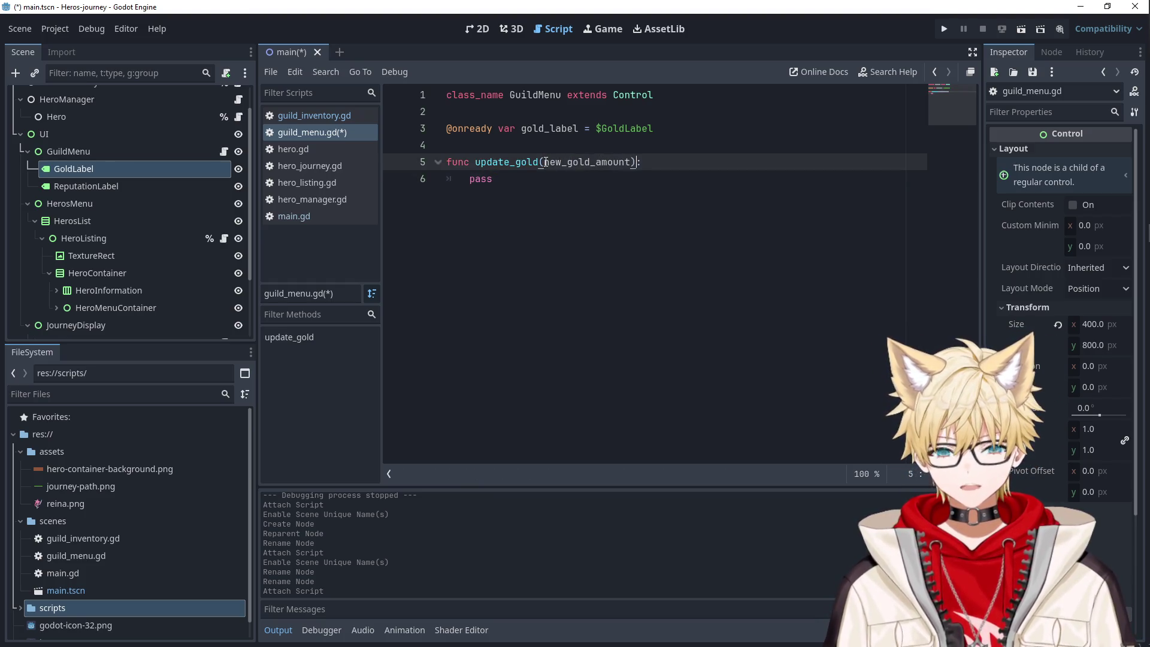
key("Return")
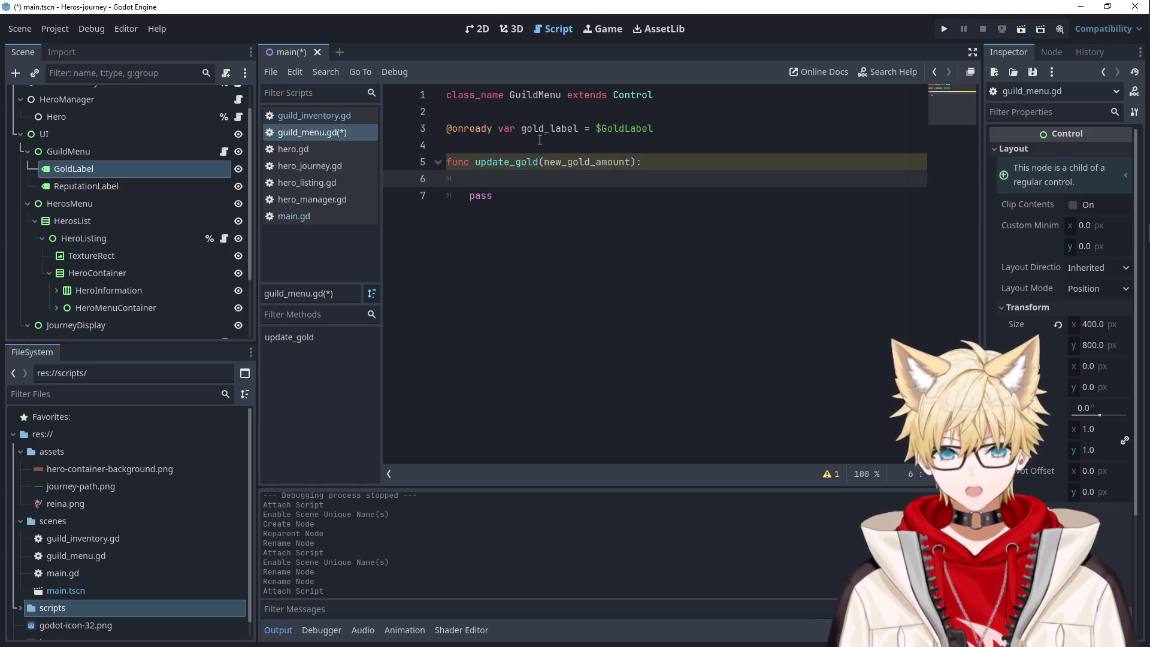
Step: Write gold_label.text = new_gold_amount + 'g' inside update_gold
double_click(539, 128)
key("ctrl+c")
left_click(532, 179)
key("ctrl+v")
type("text = ")
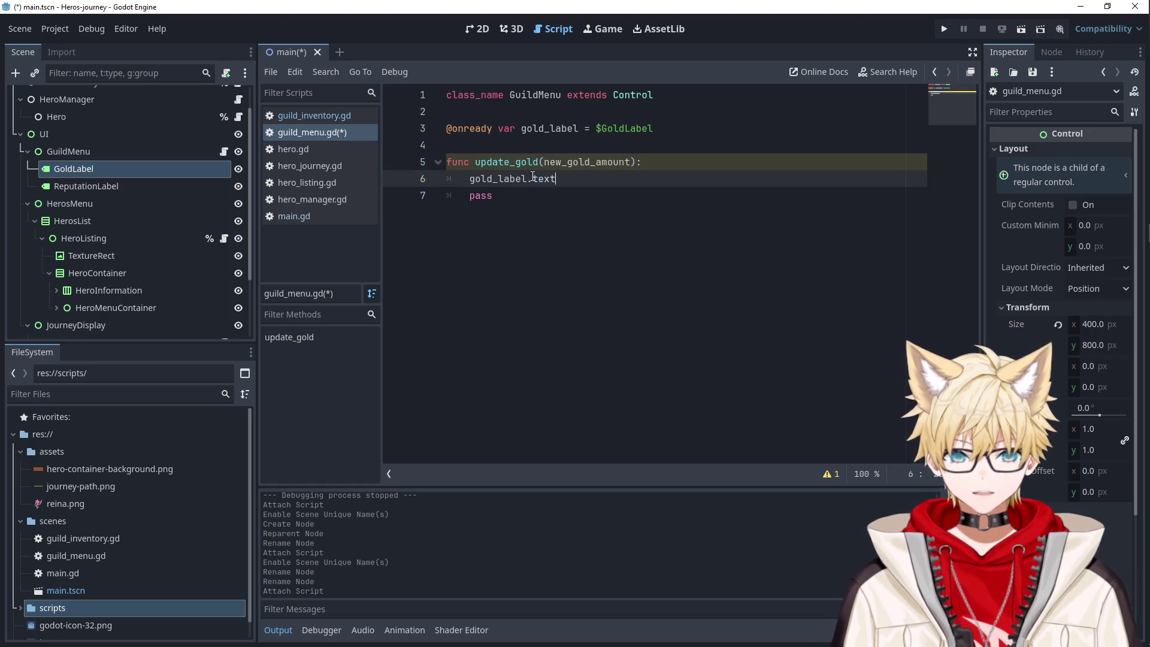
type("new")
key("Return")
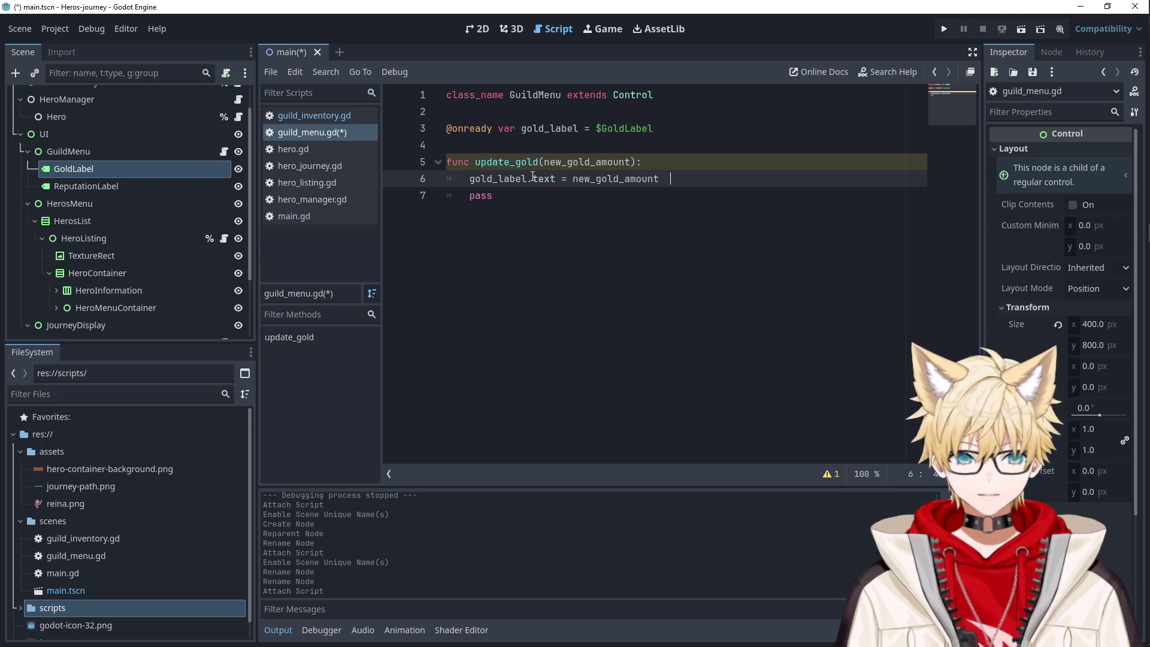
type("'g'")
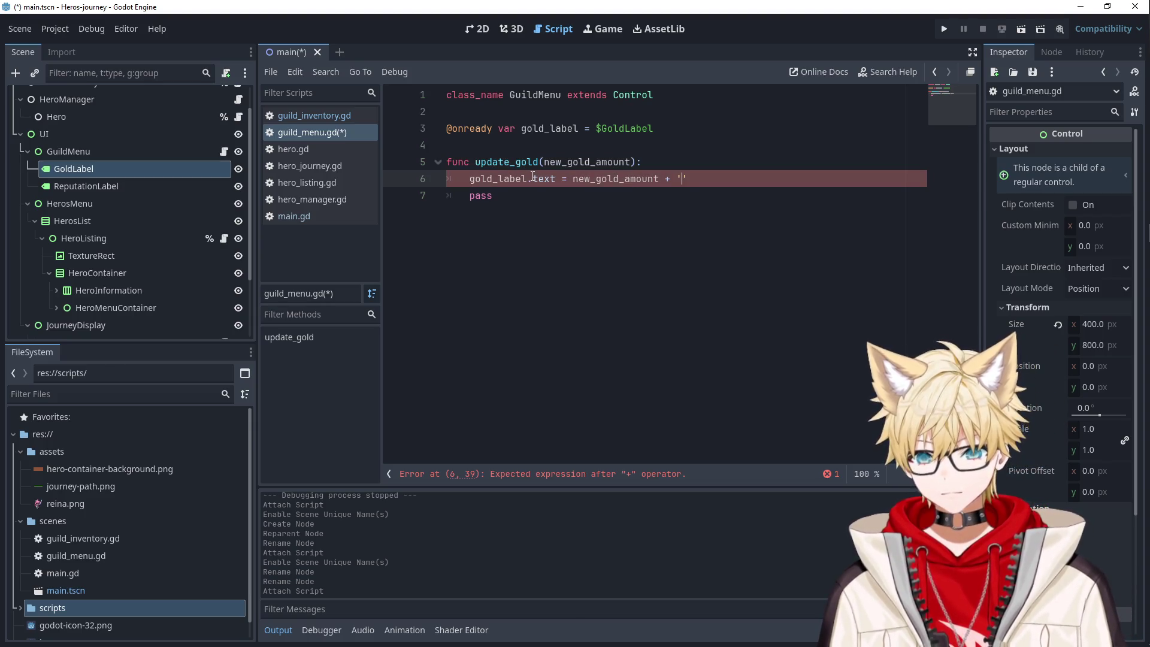
Step: Rewrite the assignment as gold_label.text = str(new_gold_amount, 'g')
left_click(571, 178)
type("st")
key("BackSpace")
key("BackSpace")
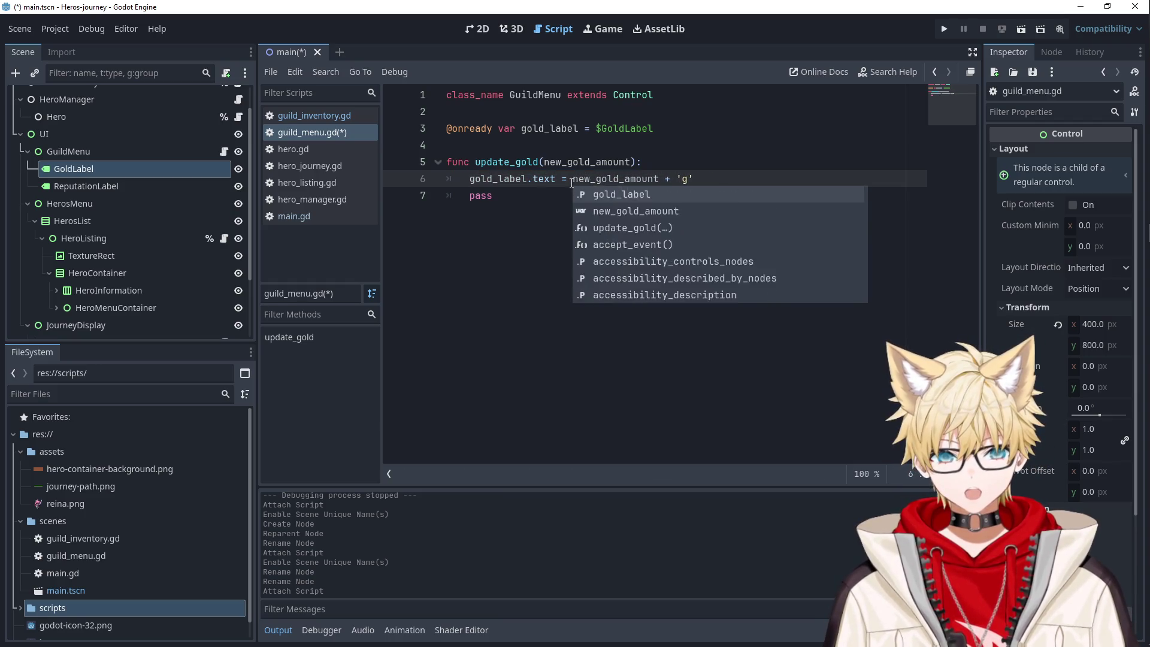
type("str(")
left_click(740, 181)
type(")")
key("BackSpace")
key("BackSpace")
type(",")
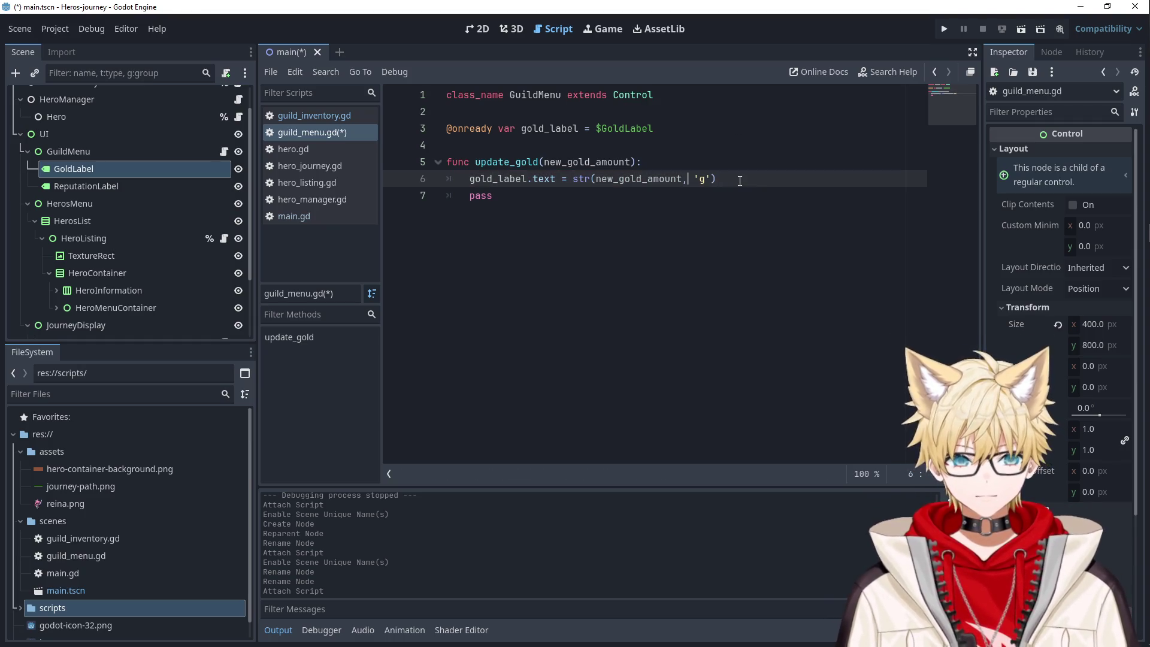
Step: Delete the leftover pass line and save guild_menu.gd
left_click(598, 236)
left_click_drag(494, 196, 402, 209)
key("BackSpace")
key("BackSpace")
key("ctrl+s")
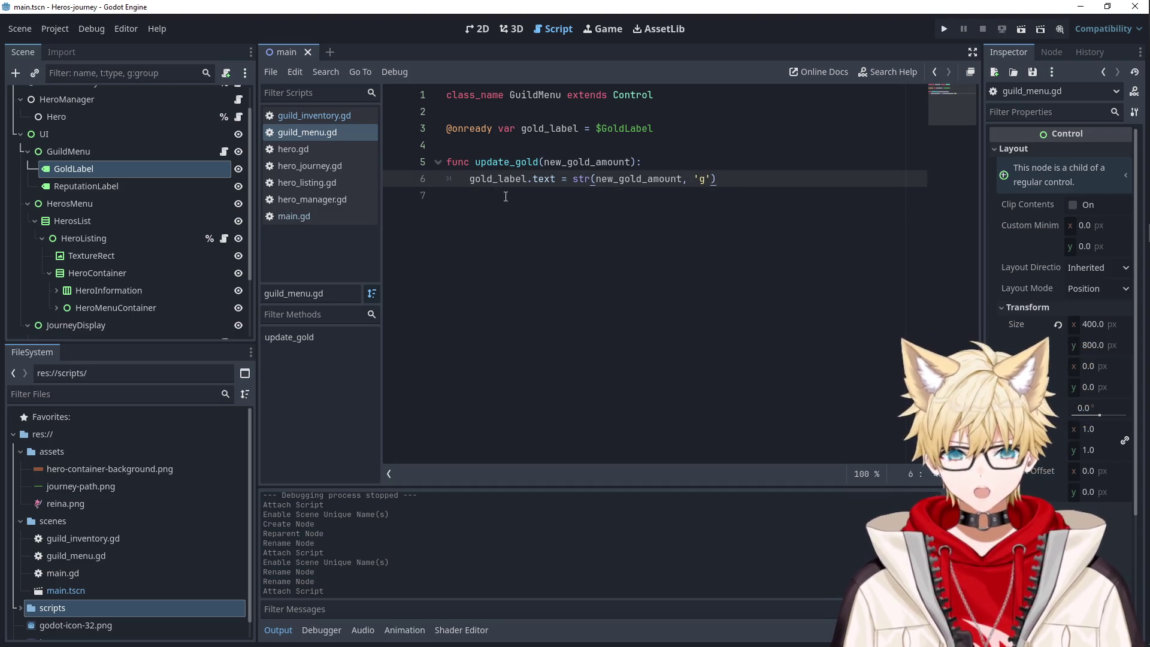
double_click(506, 162)
scroll(200, 138, "up", 2)
left_click(238, 113)
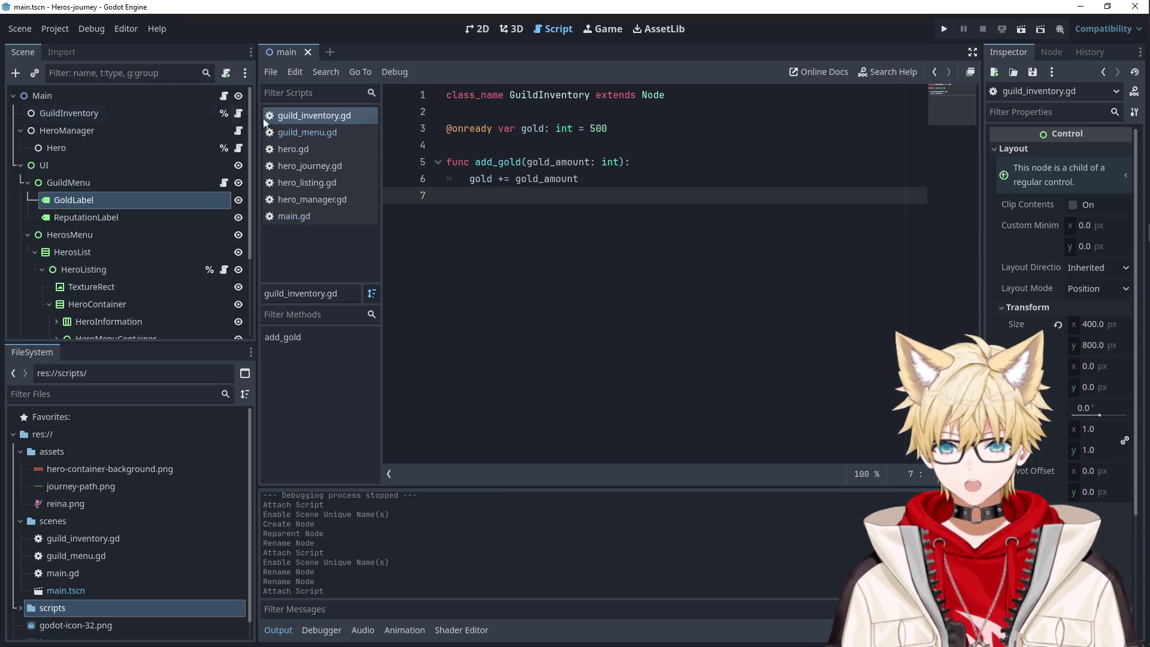
Step: Add a _ready function to guild_inventory.gd with the pasted update_gold call
left_click(589, 147)
key("Return")
key("Return")
key("Up")
type("func _rea")
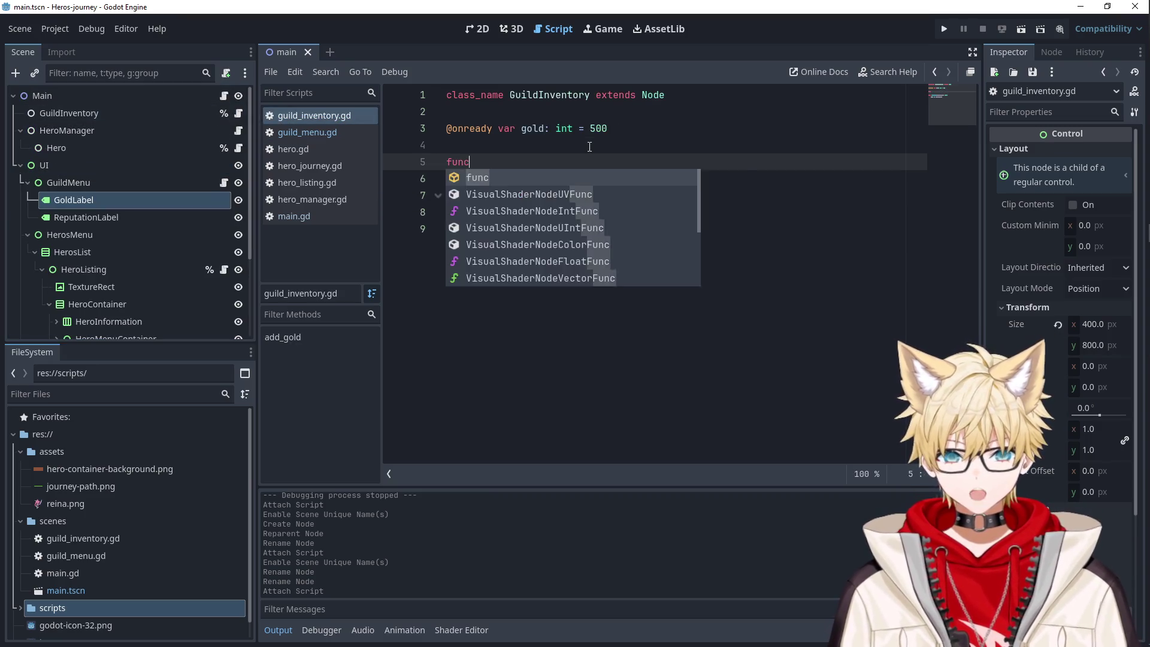
key("Return")
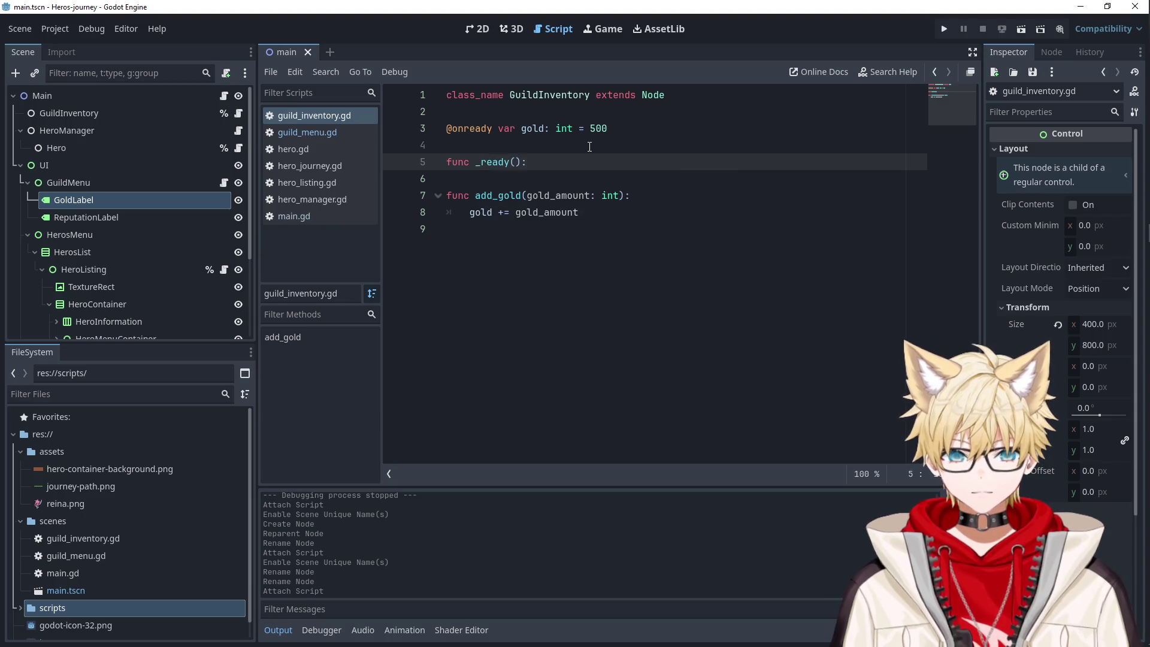
key("Return")
key("ctrl+v")
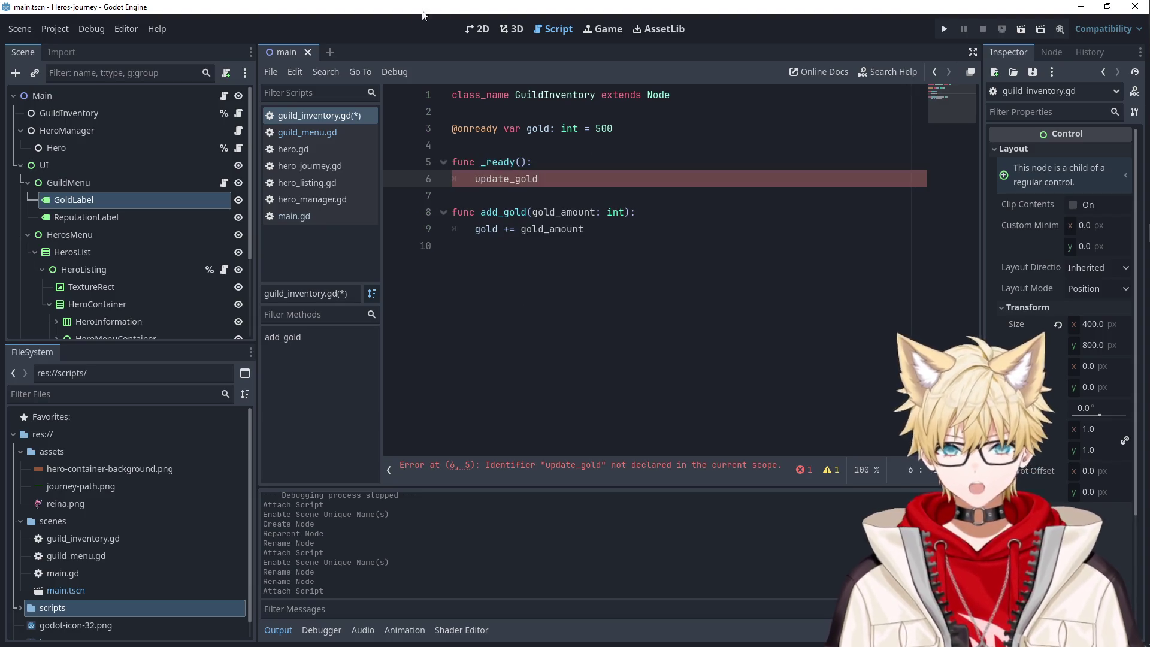
mouse_move(117, 182)
left_mouse_down()
mouse_move(512, 164)
mouse_move(522, 155)
left_mouse_up()
left_click(667, 92)
key("Return")
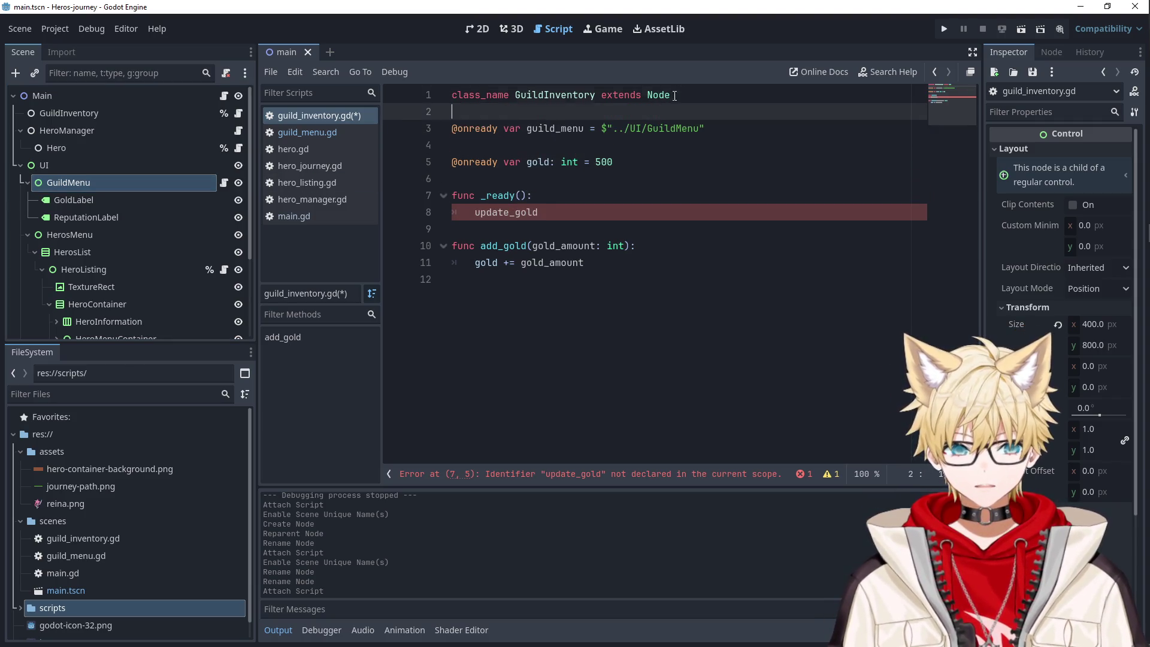
double_click(539, 128)
Step: Make GuildMenu a unique-name node and replace the reference with %GuildMenu
right_click(94, 187)
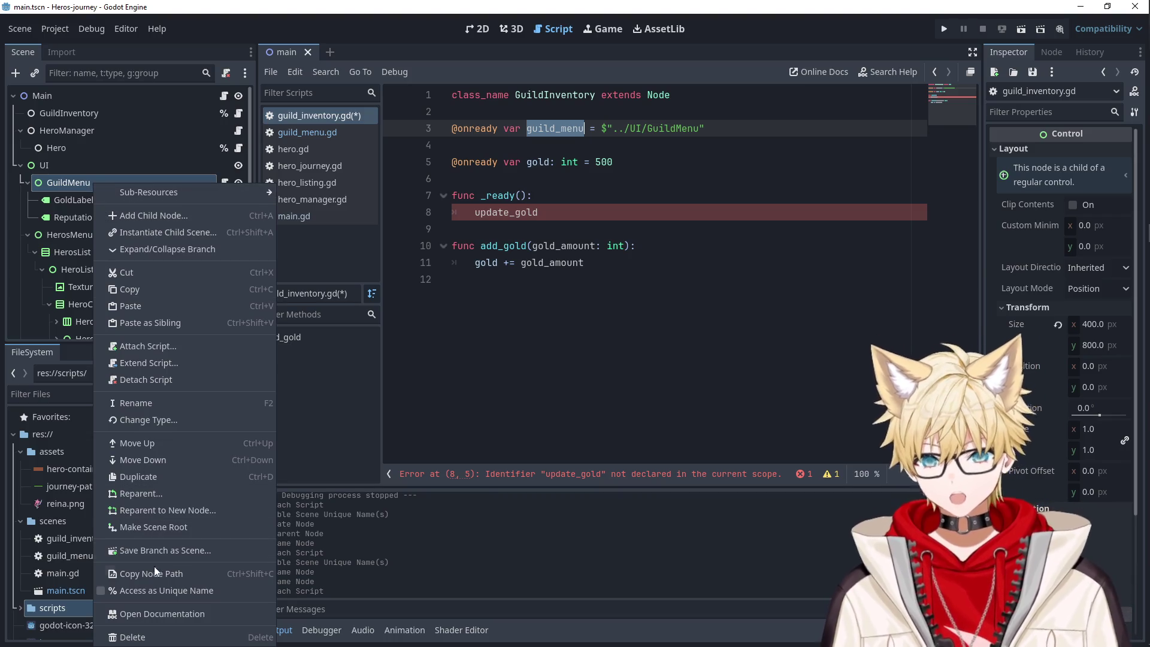
left_click(149, 590)
triple_click(726, 138)
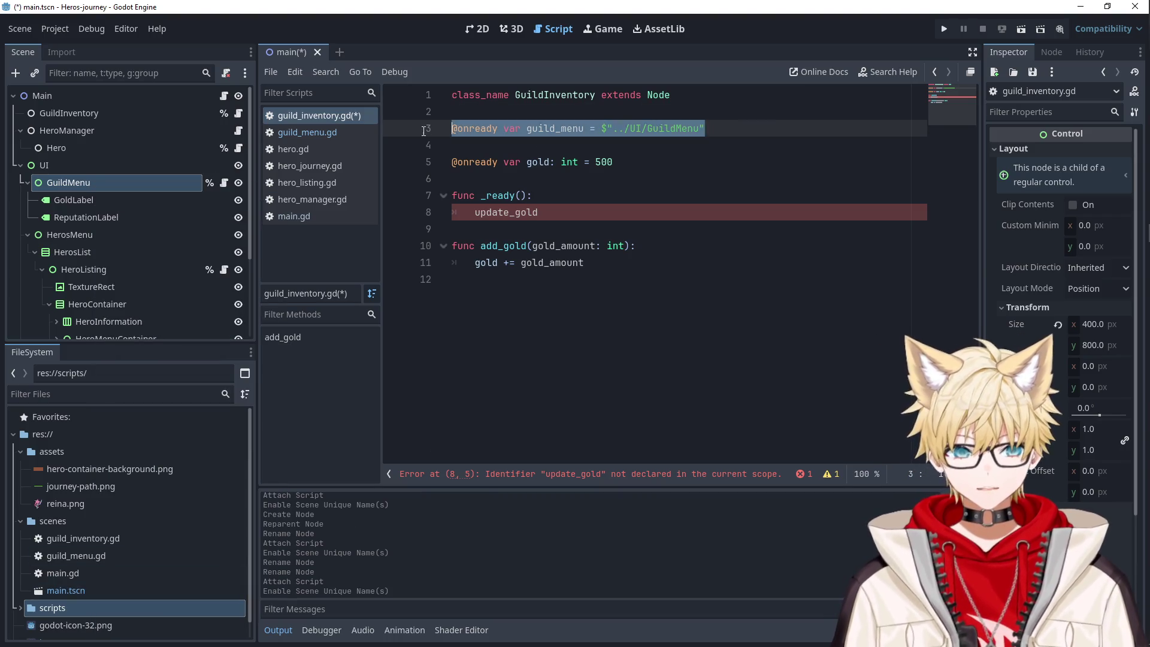
key("BackSpace")
key("BackSpace")
mouse_move(69, 182)
left_mouse_down()
mouse_move(404, 185)
mouse_move(521, 116)
mouse_move(693, 115)
left_mouse_up()
left_click(693, 90)
key("Return")
key("Down")
key("End")
double_click(536, 127)
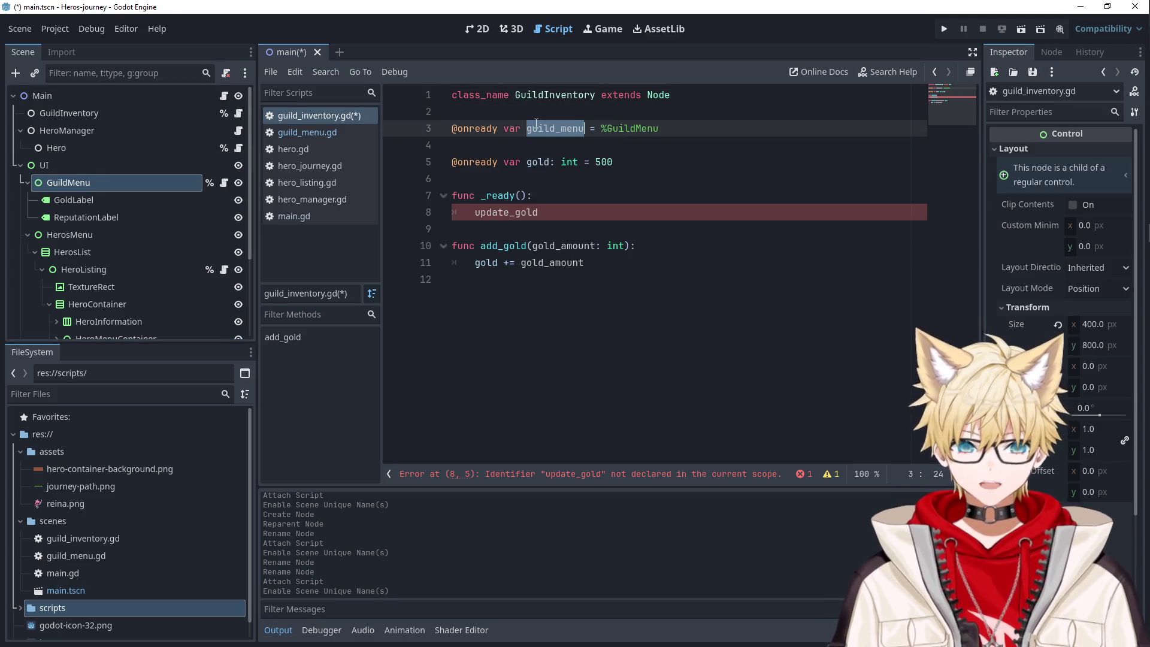
Step: Call guild_menu.update_gold(gold) inside the _ready function
left_click(617, 166)
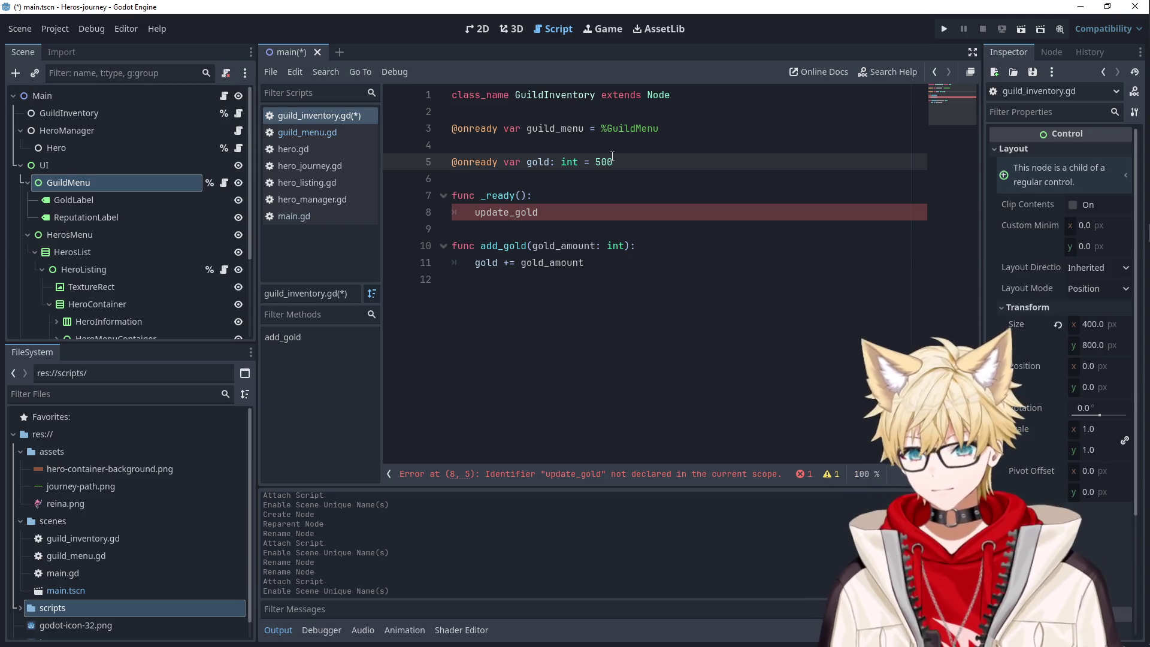
left_click(558, 224)
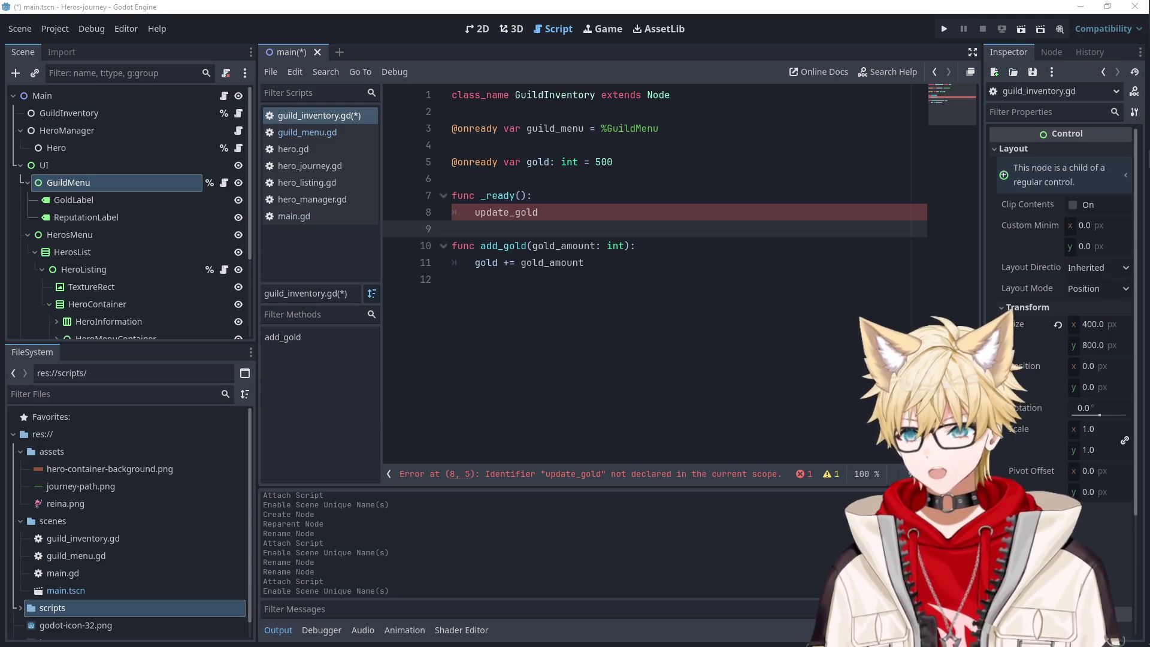
left_click(790, 211)
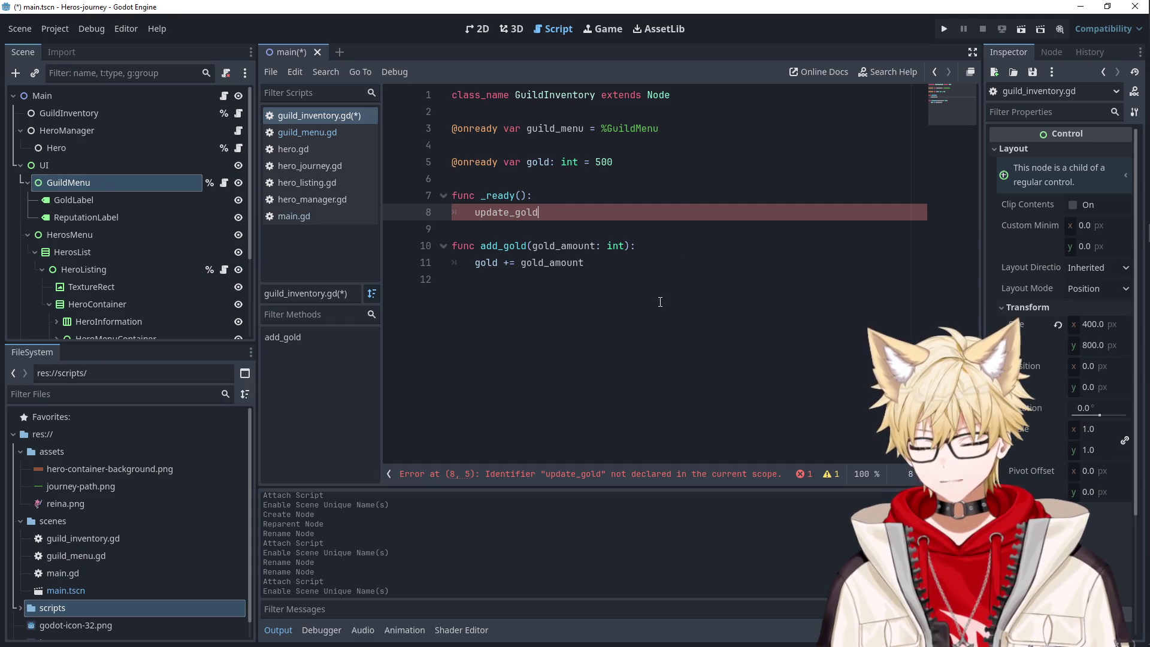
left_click(640, 266)
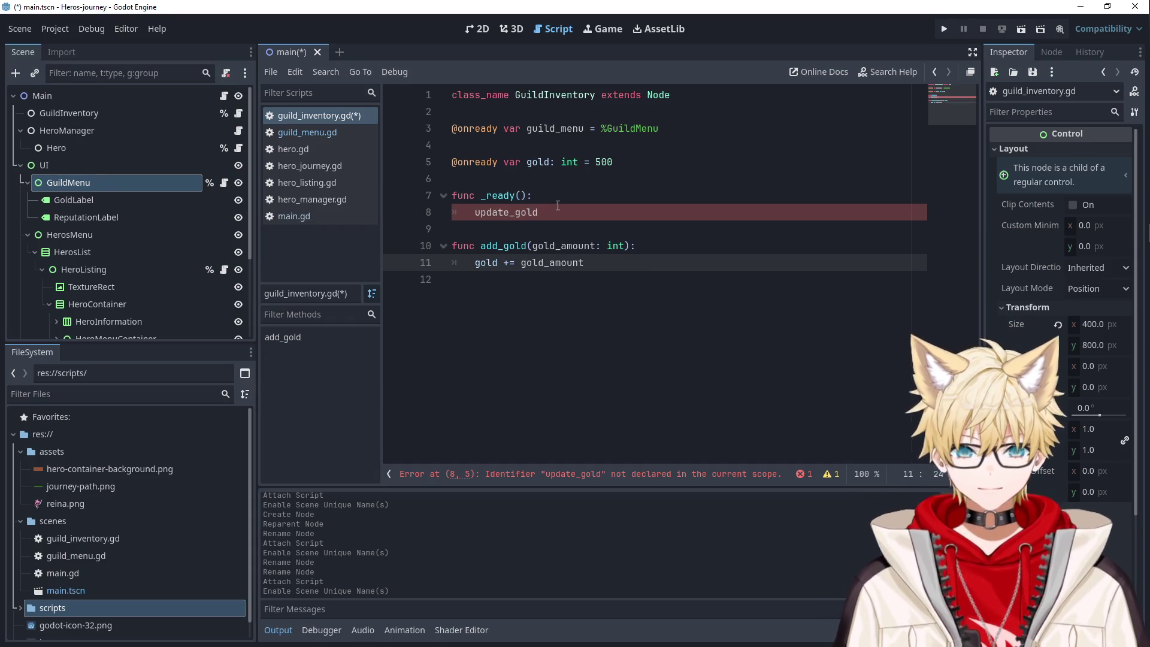
left_click(557, 206)
left_click(543, 130)
double_click(543, 129)
key("ctrl+c")
double_click(533, 212)
key("ctrl+v")
type(".u")
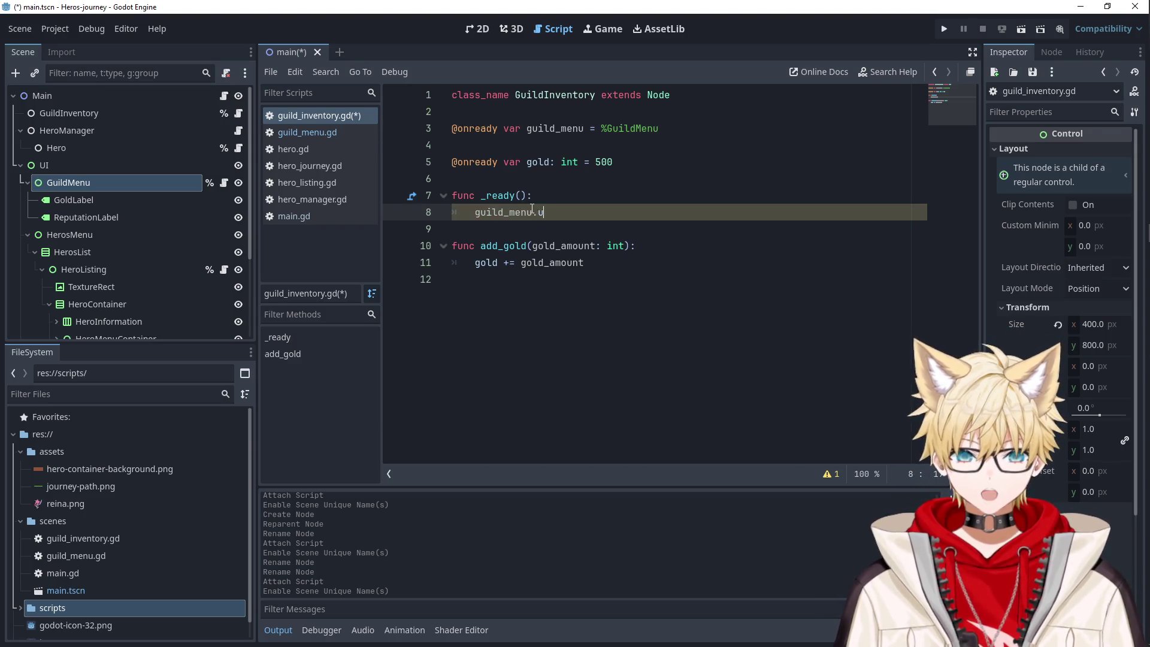
type("pdate_go")
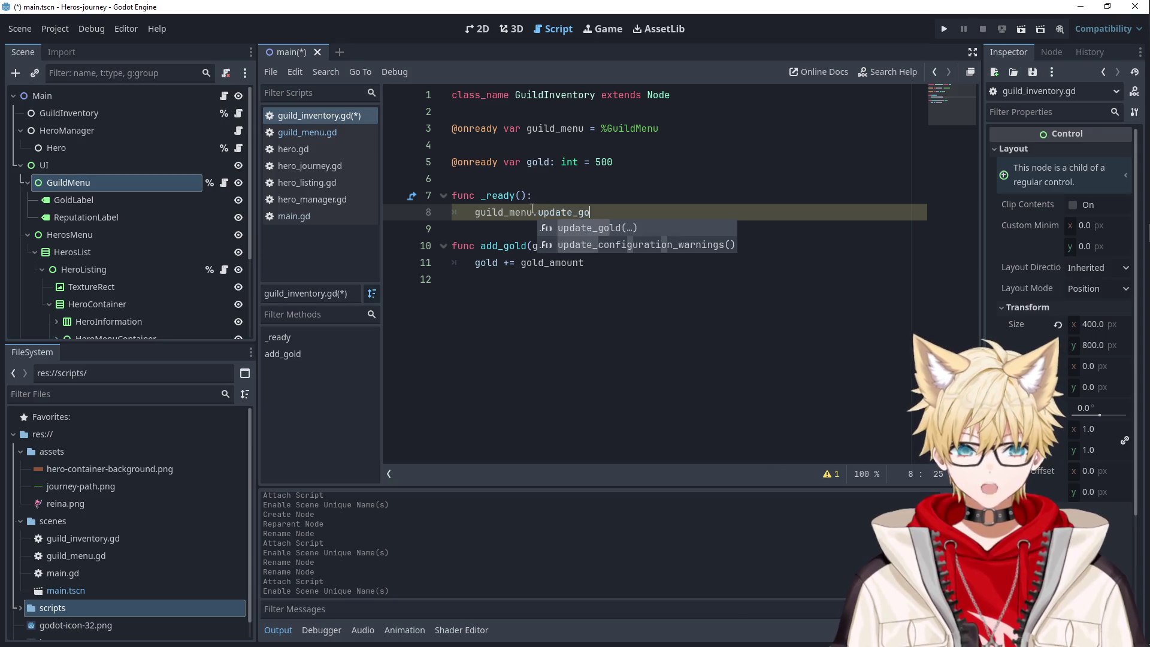
key("Return")
type("gold)")
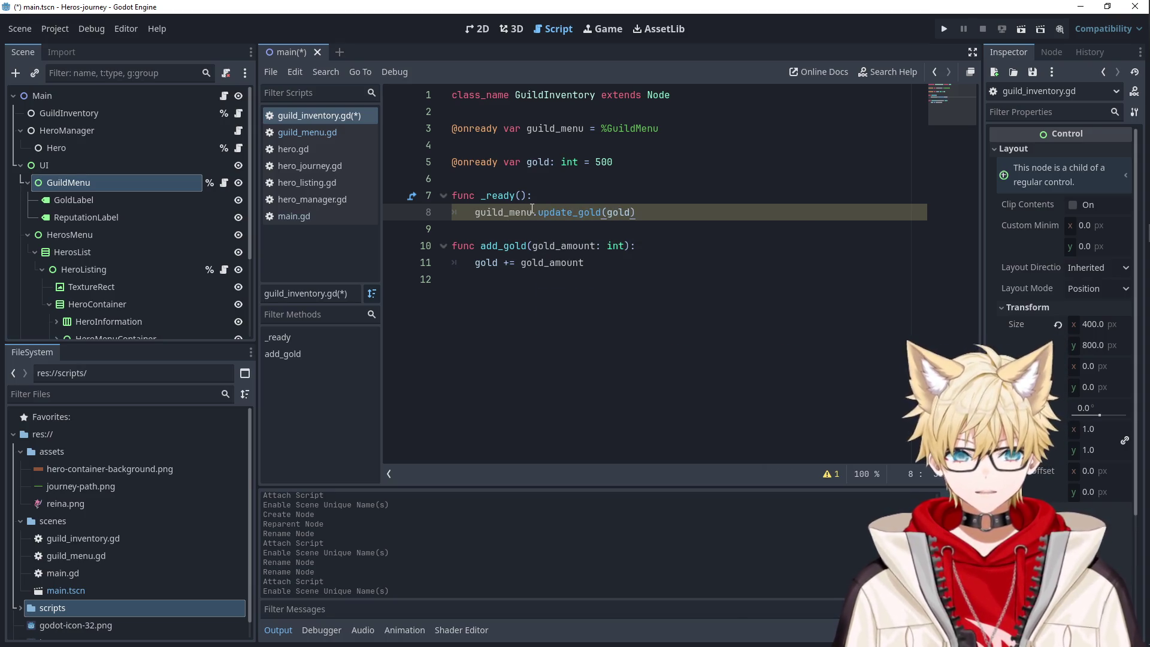
Step: Copy the update_gold(gold) call to the end of add_gold and save
key("shift+Home")
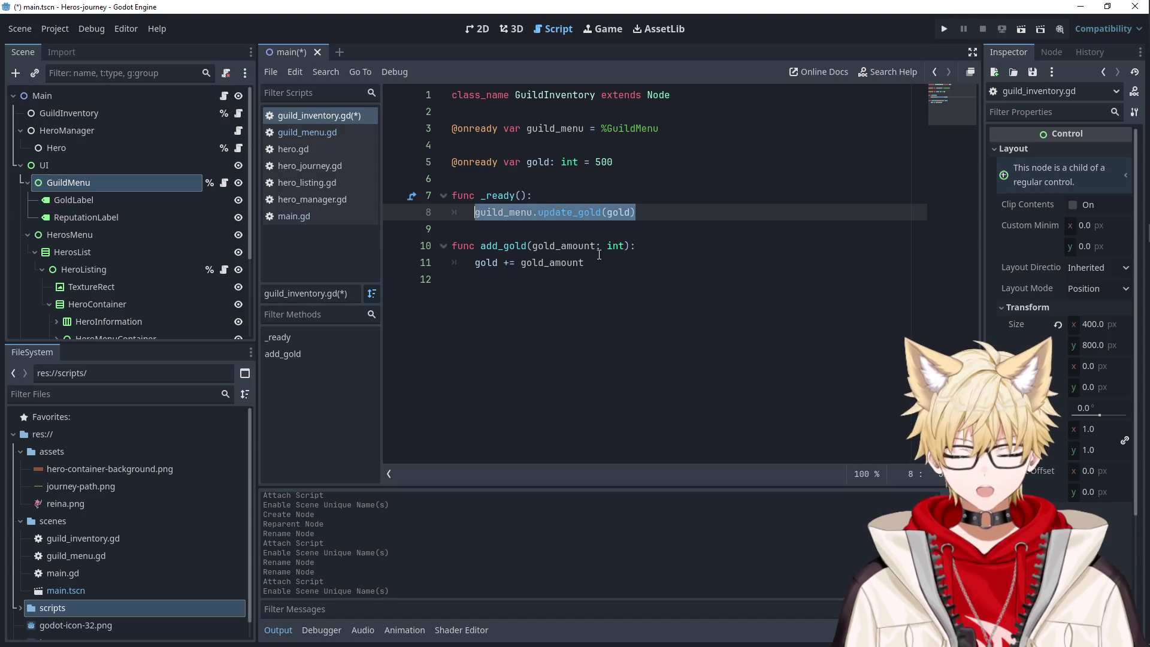
key("ctrl+c")
left_click(599, 254)
key("Return")
key("ctrl+v")
key("ctrl+s")
left_click(641, 246)
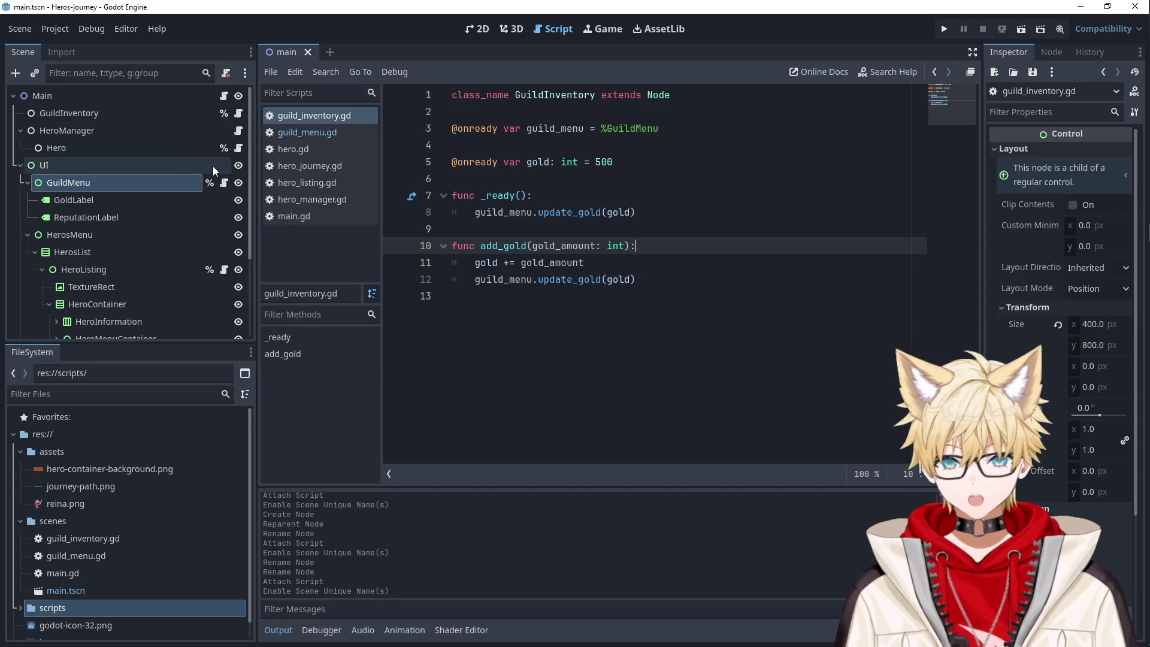
left_click(238, 148)
scroll(541, 346, "down", 15)
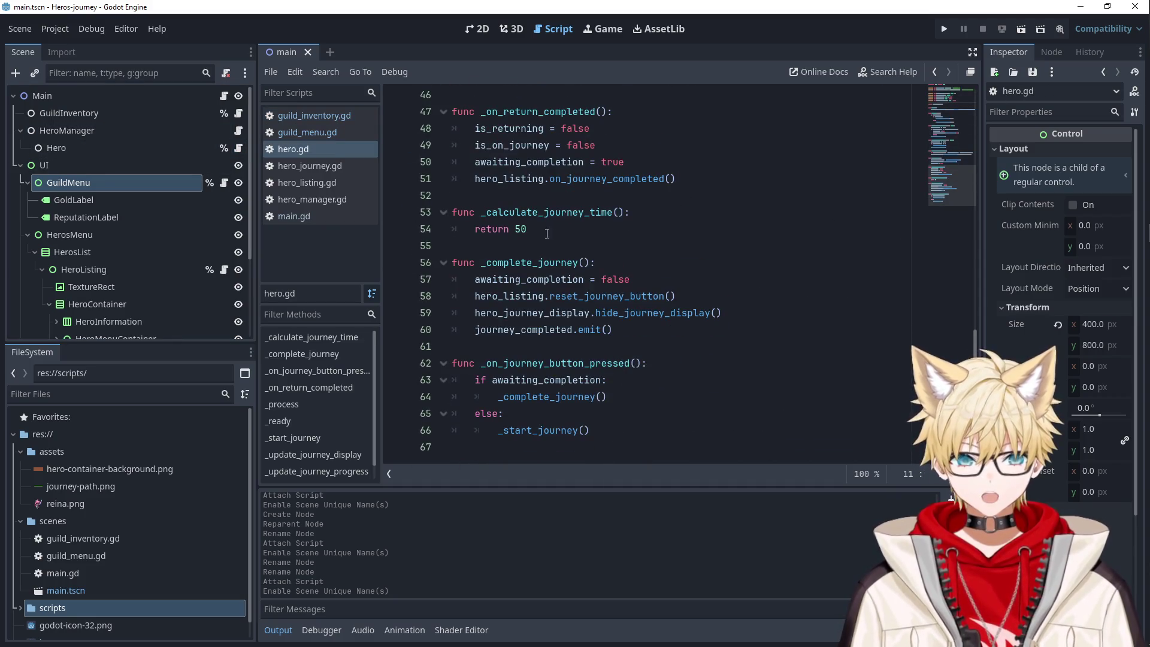
Step: Change the journey time in _calculate_journey_time from 50 to 15, save, and run the game
double_click(547, 233)
type("15")
key("ctrl+s")
left_click(943, 28)
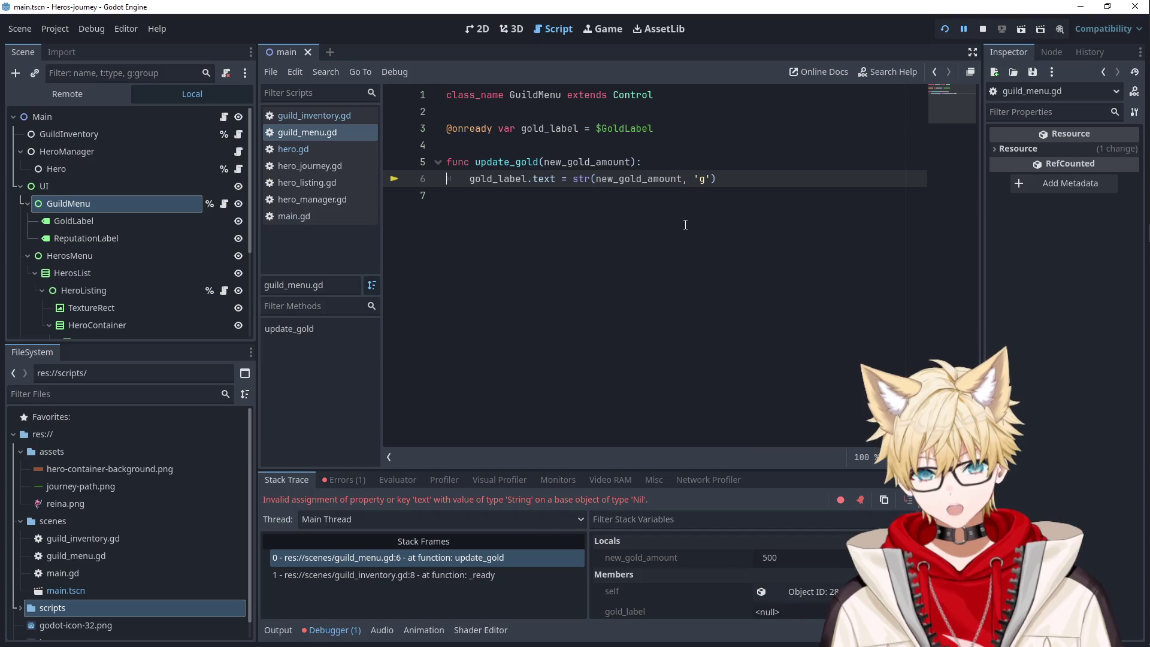
Step: Inspect the null gold_label error and drag GoldLabel into guild_menu.gd
double_click(578, 179)
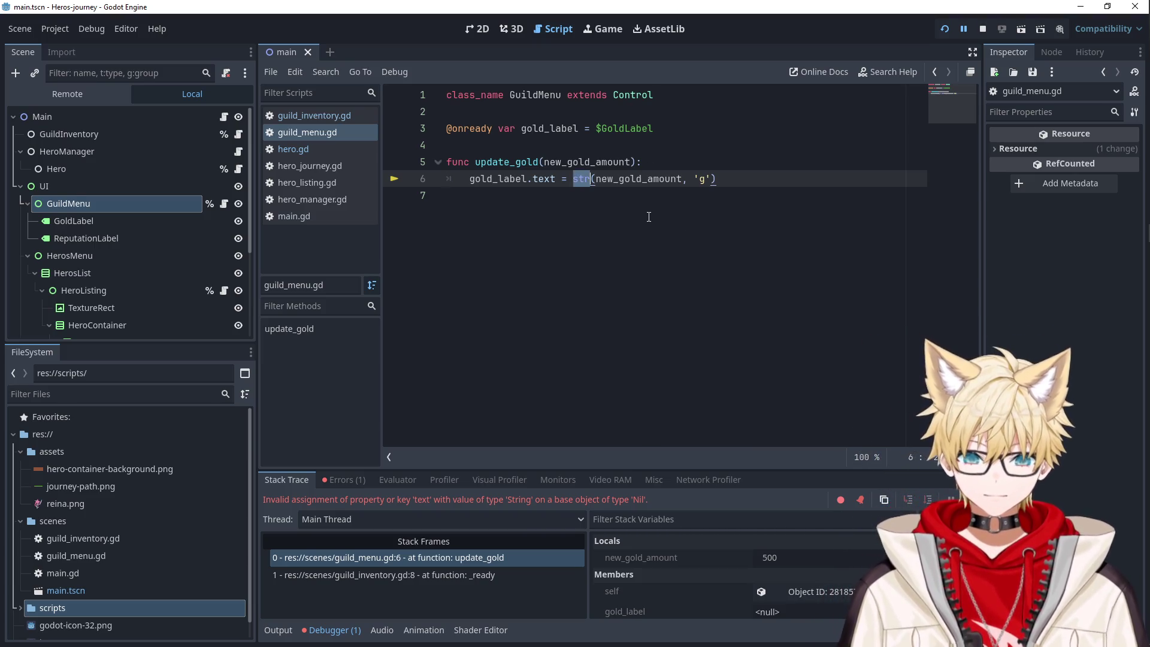
double_click(506, 178)
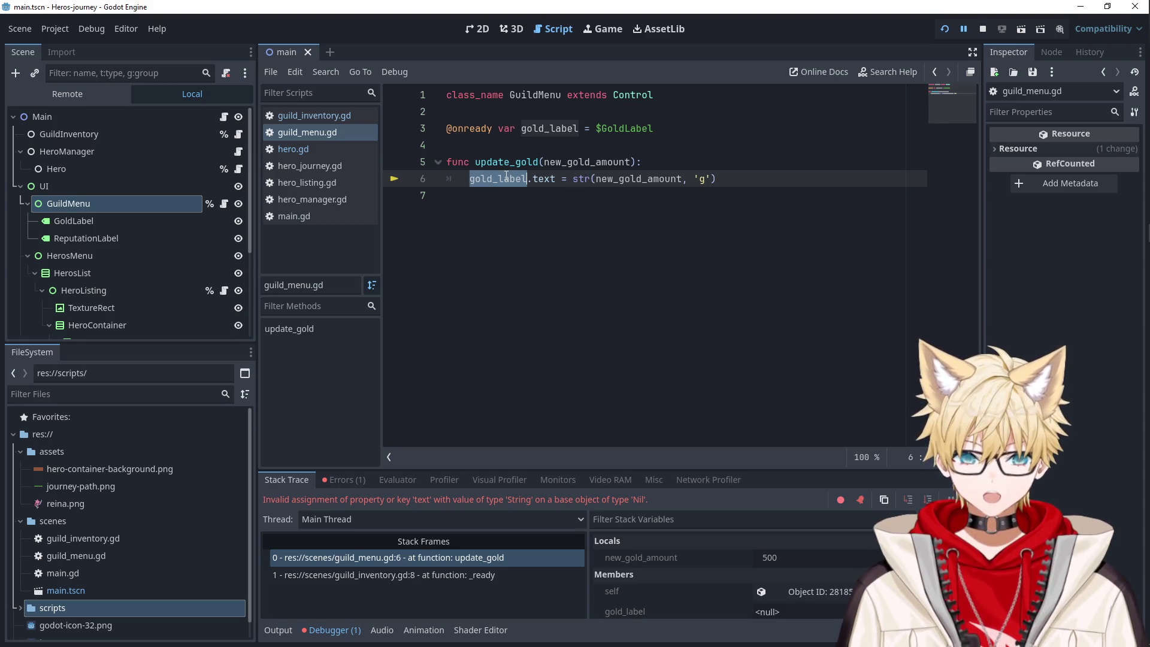
mouse_move(506, 175)
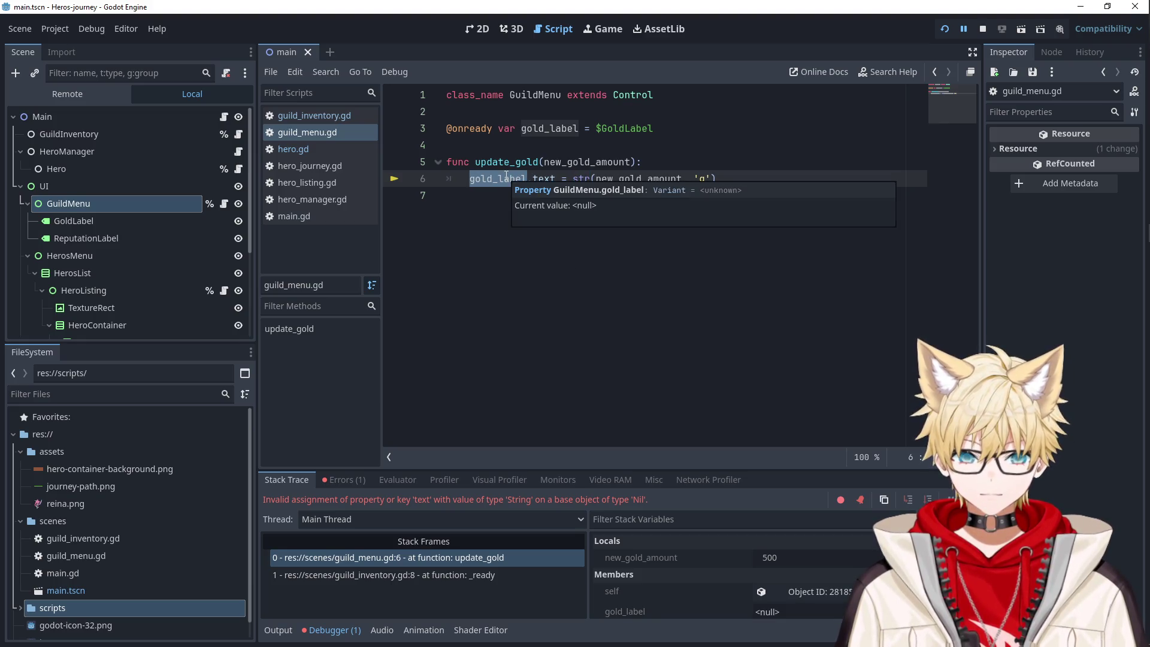
left_click(78, 231)
mouse_move(77, 228)
left_mouse_down()
mouse_move(575, 150)
mouse_move(536, 146)
left_mouse_up()
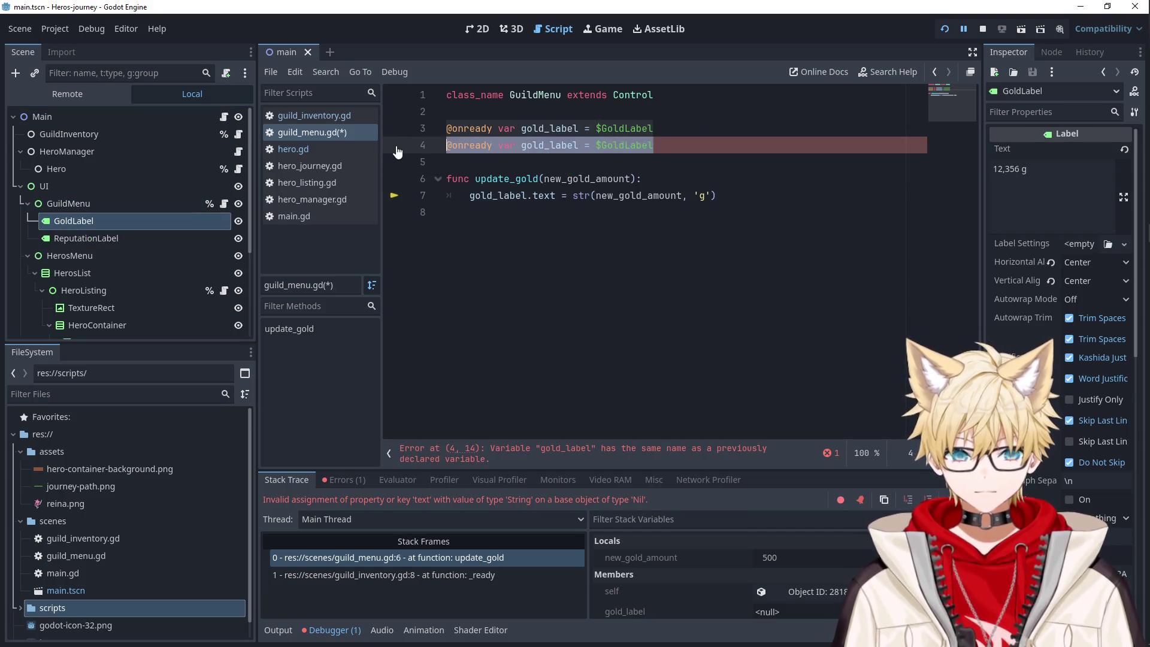
Step: Undo the duplicate gold_label line and drag UI up to be Main's first child
key("ctrl+z")
double_click(551, 128)
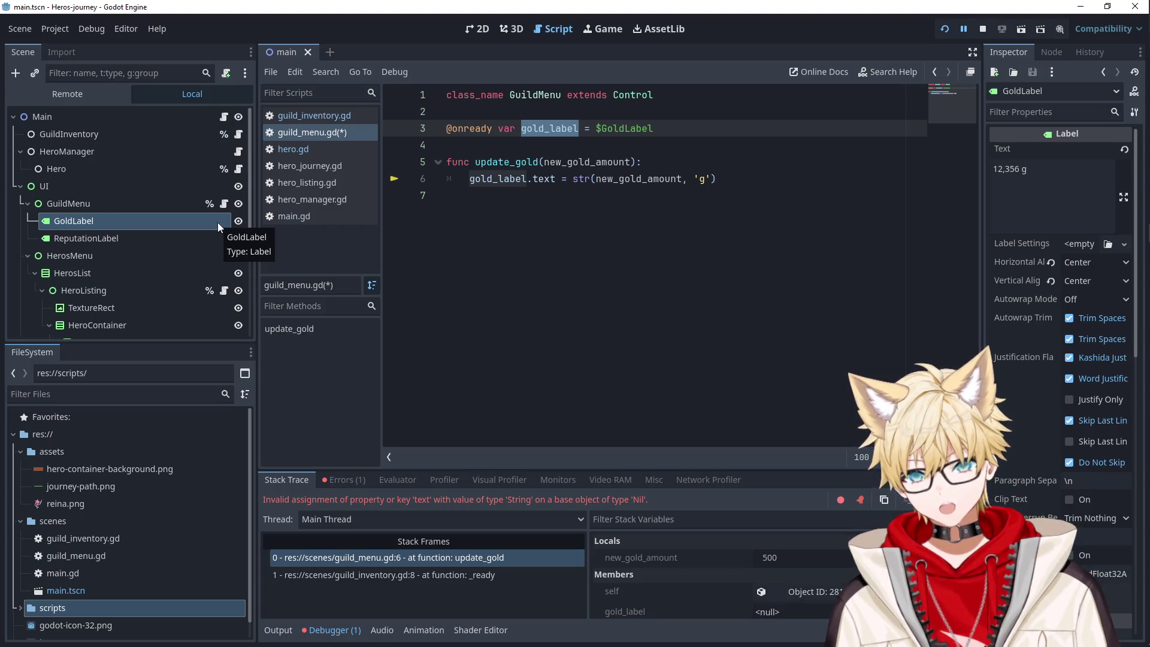
left_click(119, 137)
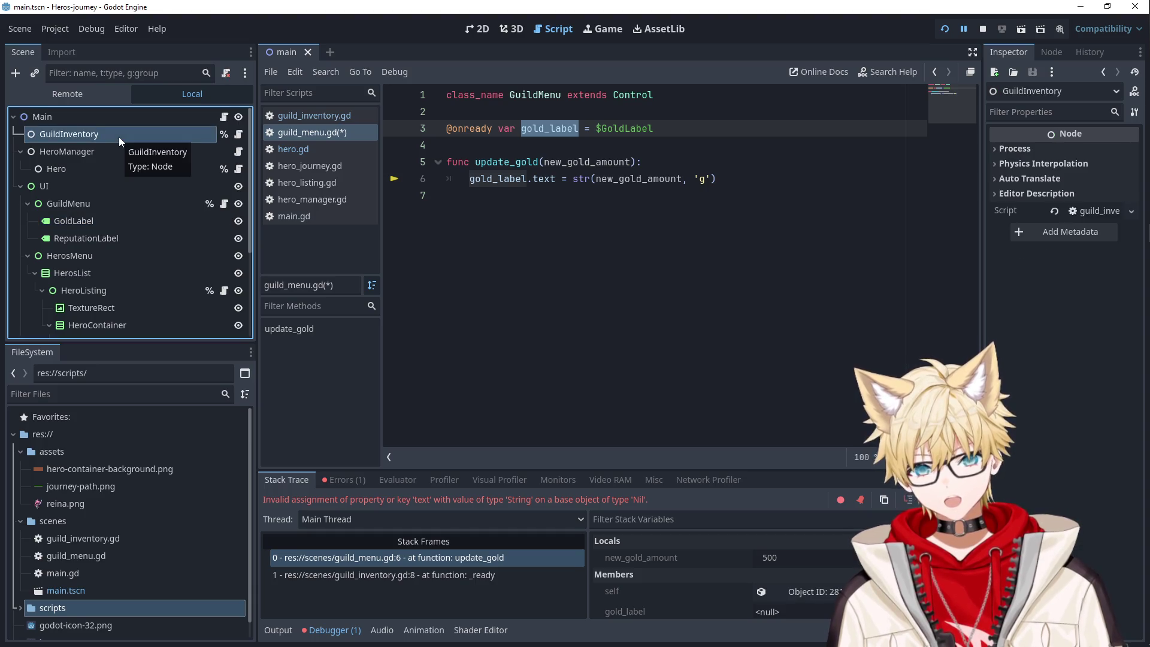
left_click(127, 152)
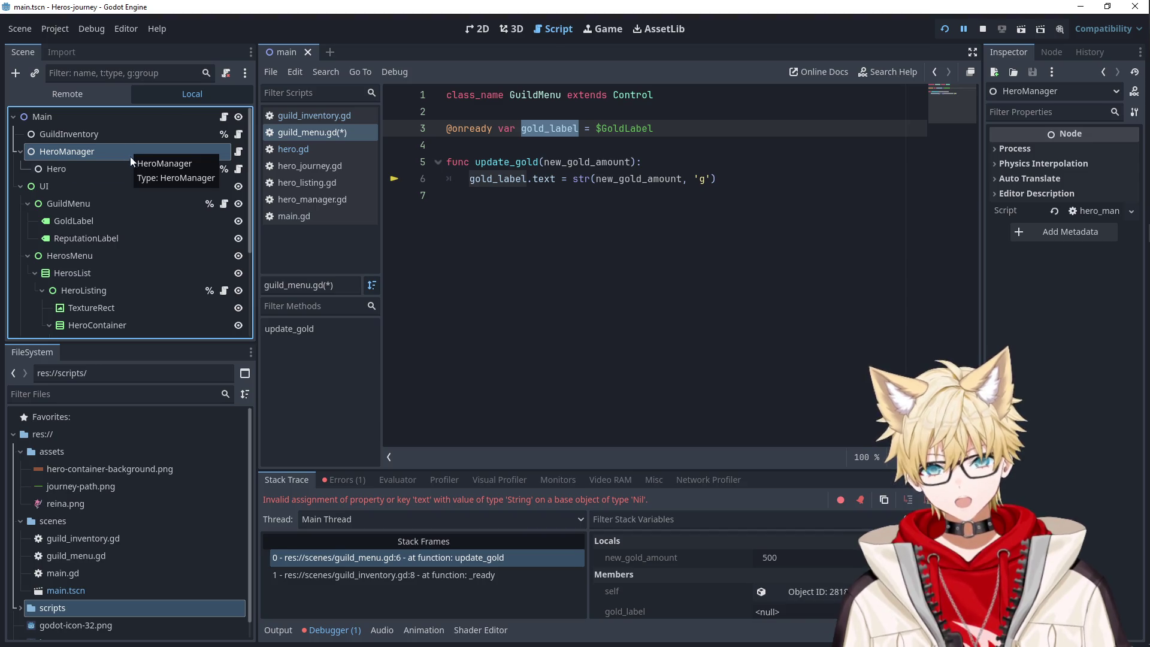
left_click(88, 224)
left_click(99, 240)
left_click(91, 223)
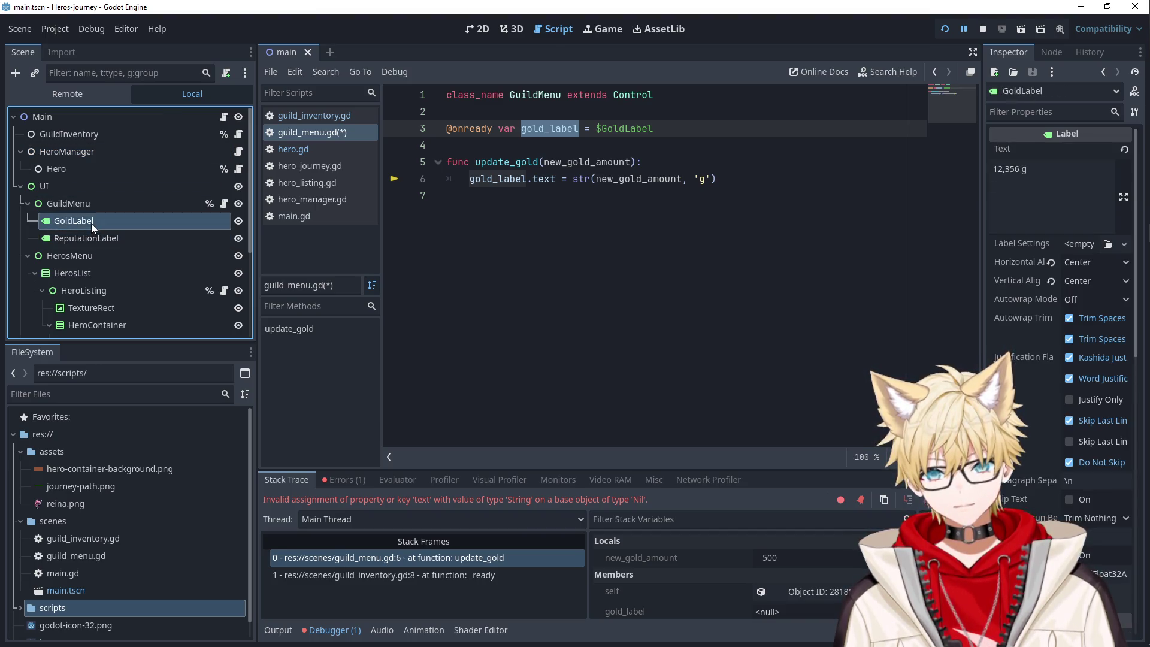
left_click_drag(51, 187, 49, 125)
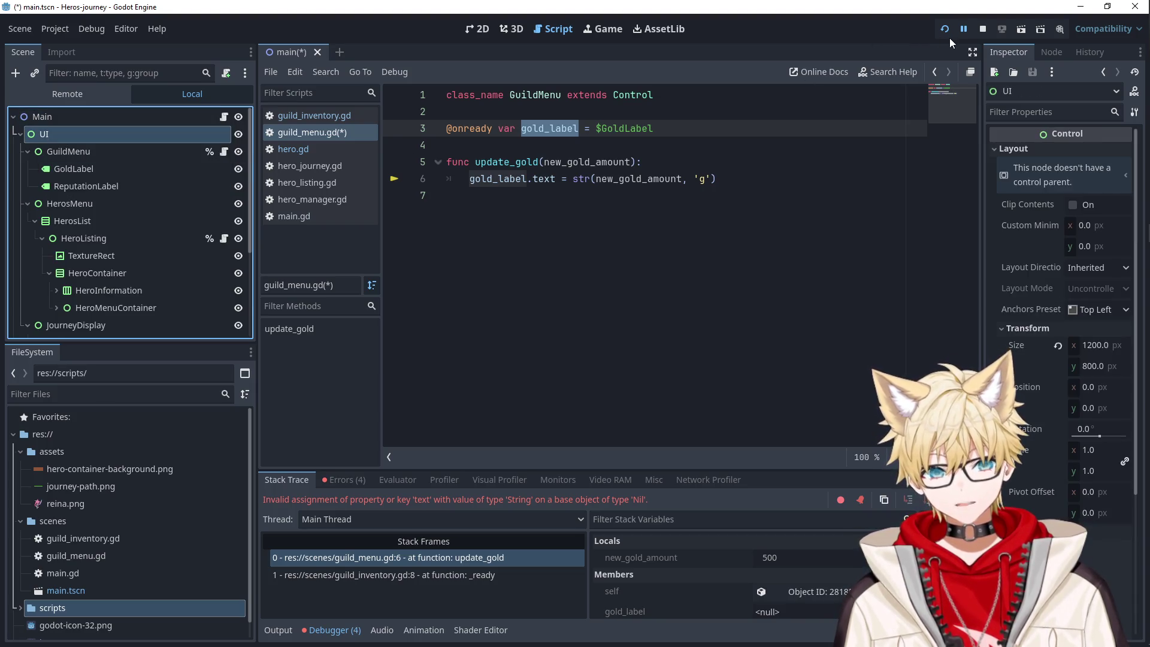
Step: Rerun the game, confirm the label reads 500g and 256 rep, then close it
left_click(945, 32)
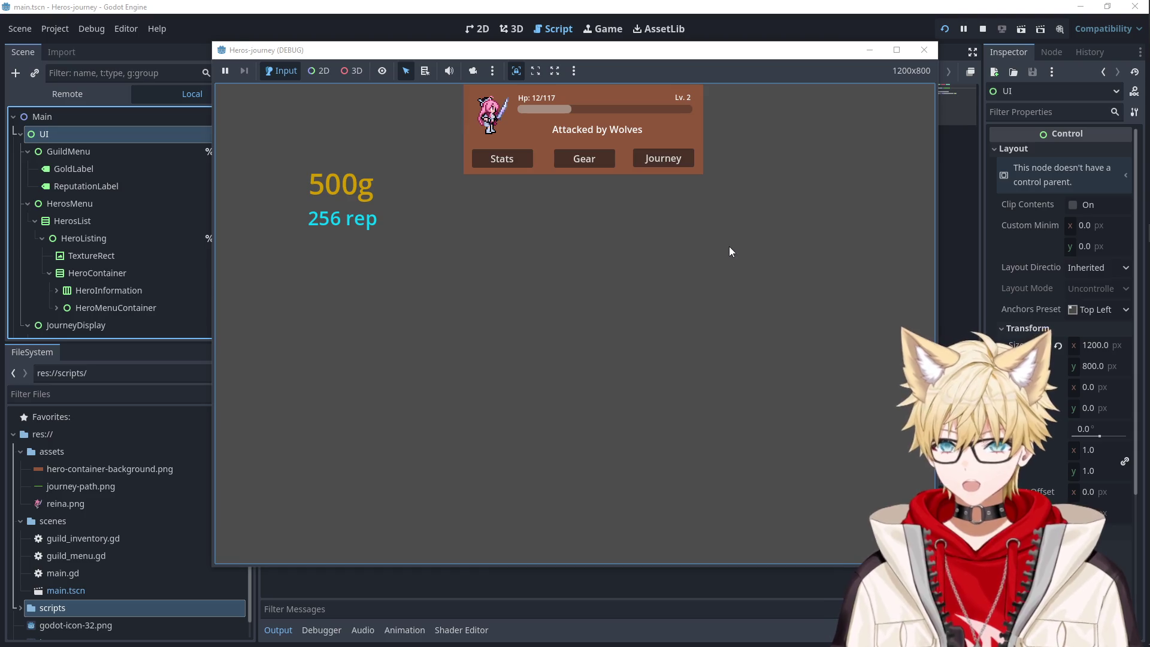
key("XF86AudioLowerVolume")
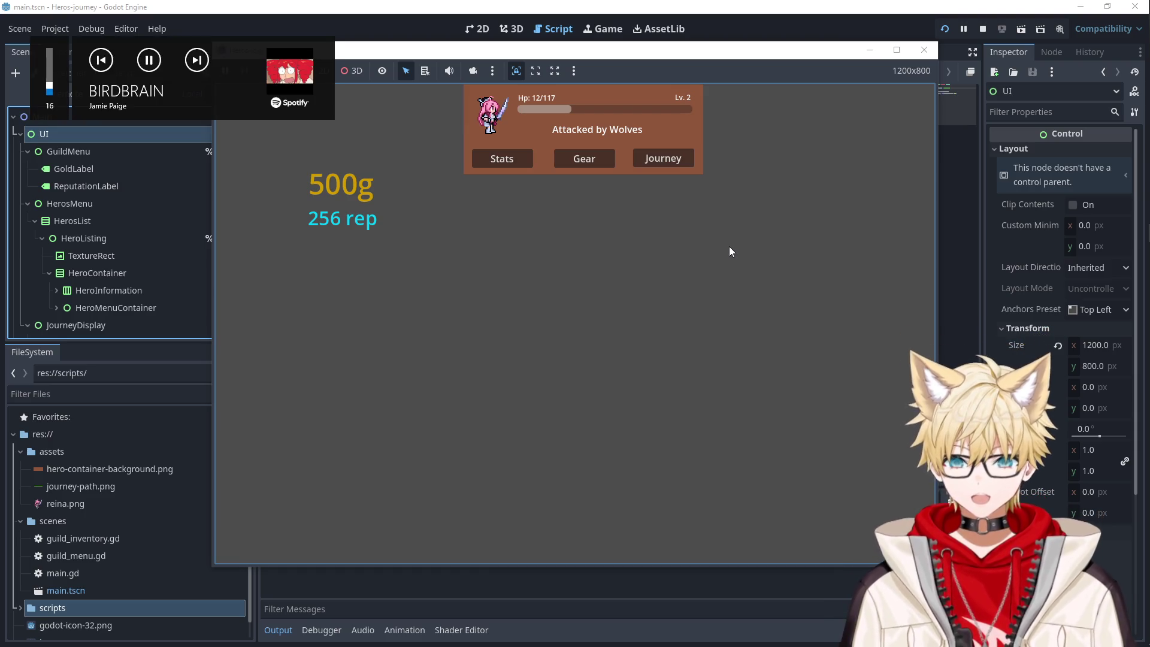
left_click(924, 50)
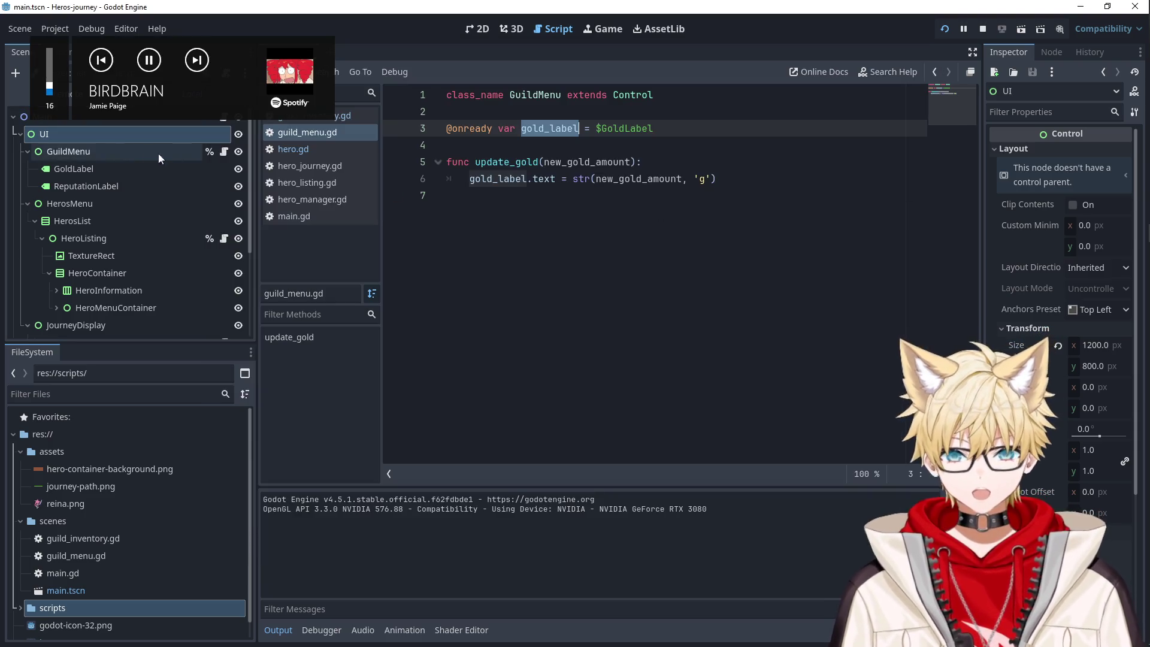
Step: Fold the UI branch in the Scene dock and click onto empty line 7 of guild_menu.gd
left_click(21, 133)
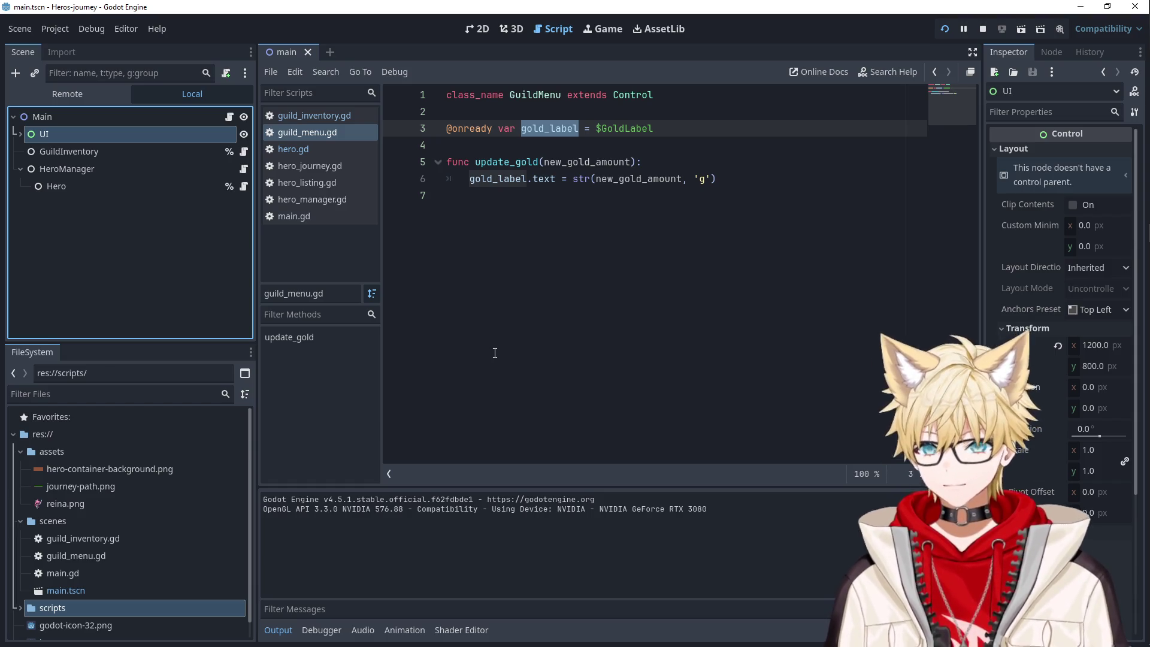
left_click(635, 209)
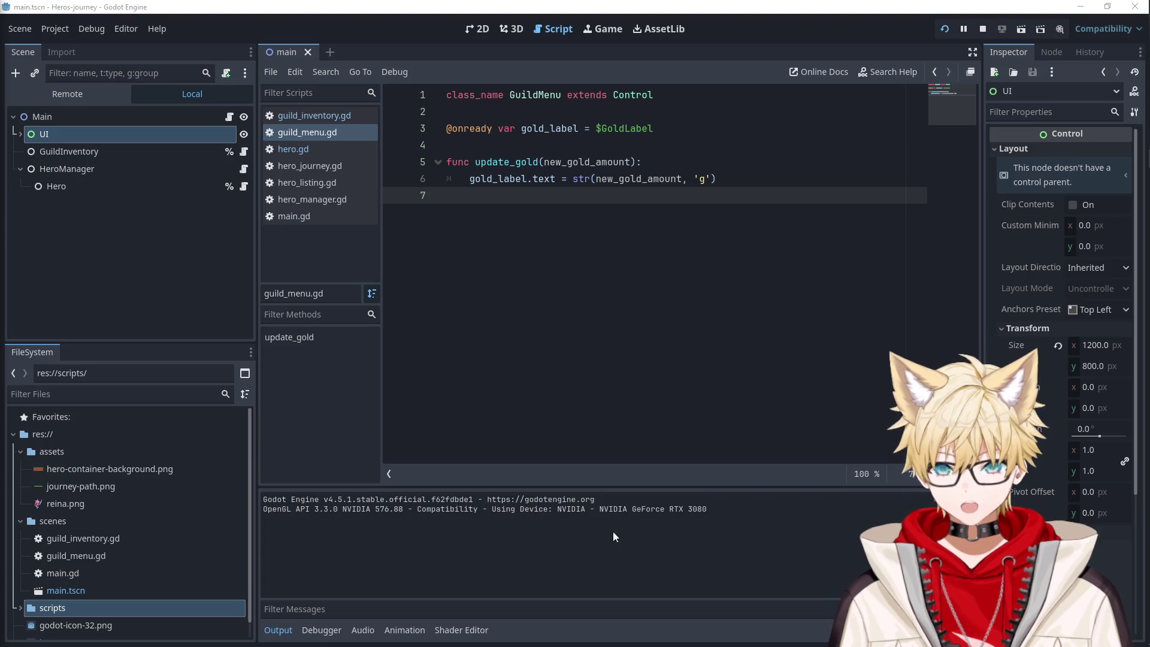
mouse_move(1146, 161)
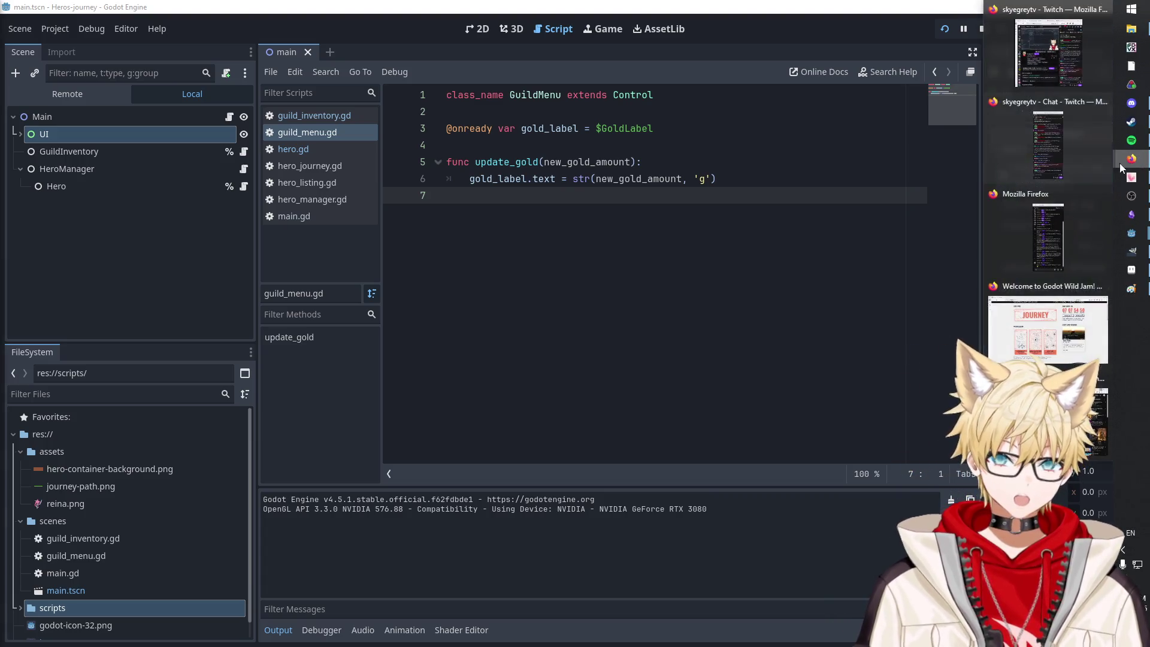
left_click(1041, 396)
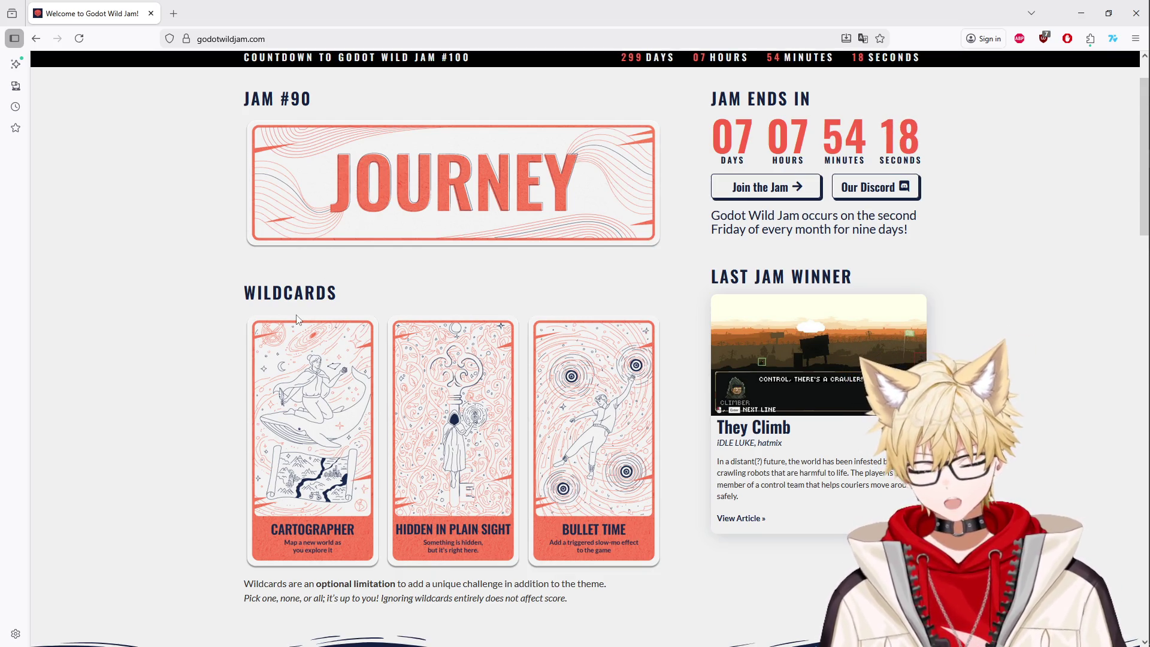
key("XF86AudioLowerVolume")
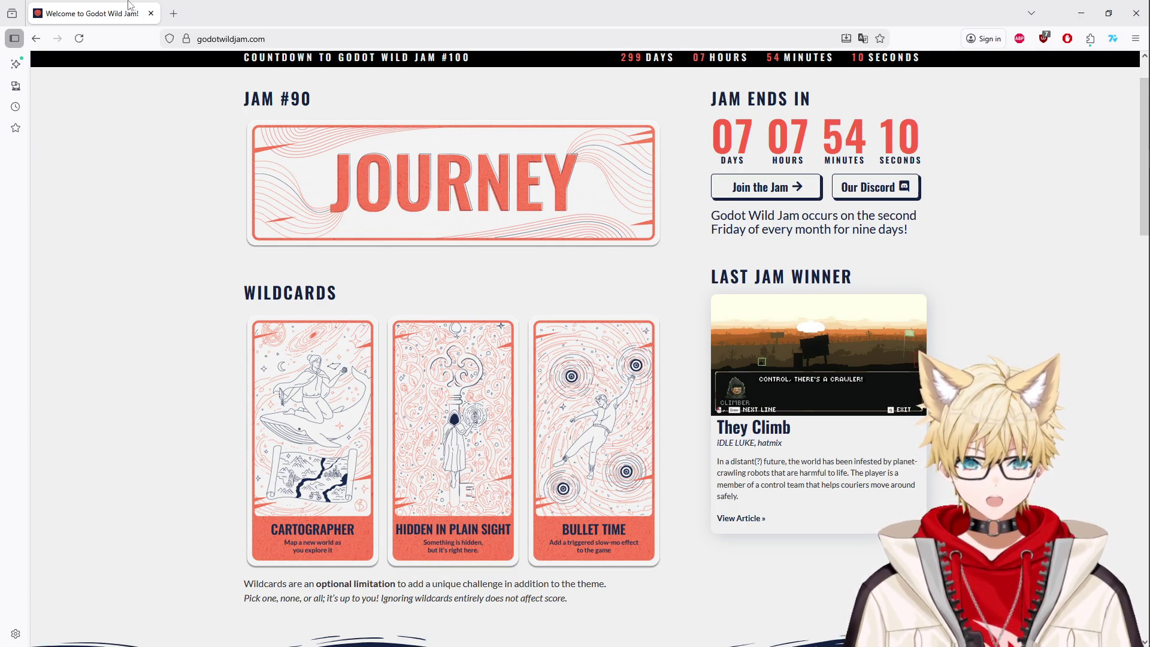
key("alt+Tab")
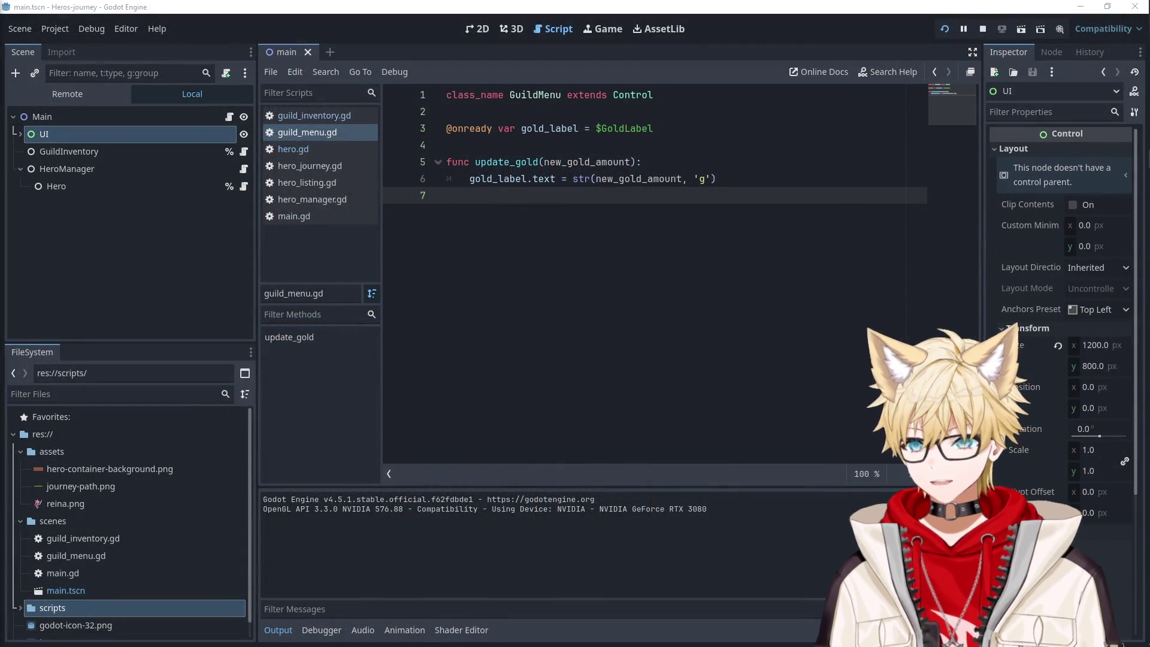
Step: Switch to the browser and back to the Godot editor to relaunch the game
key("alt+Tab")
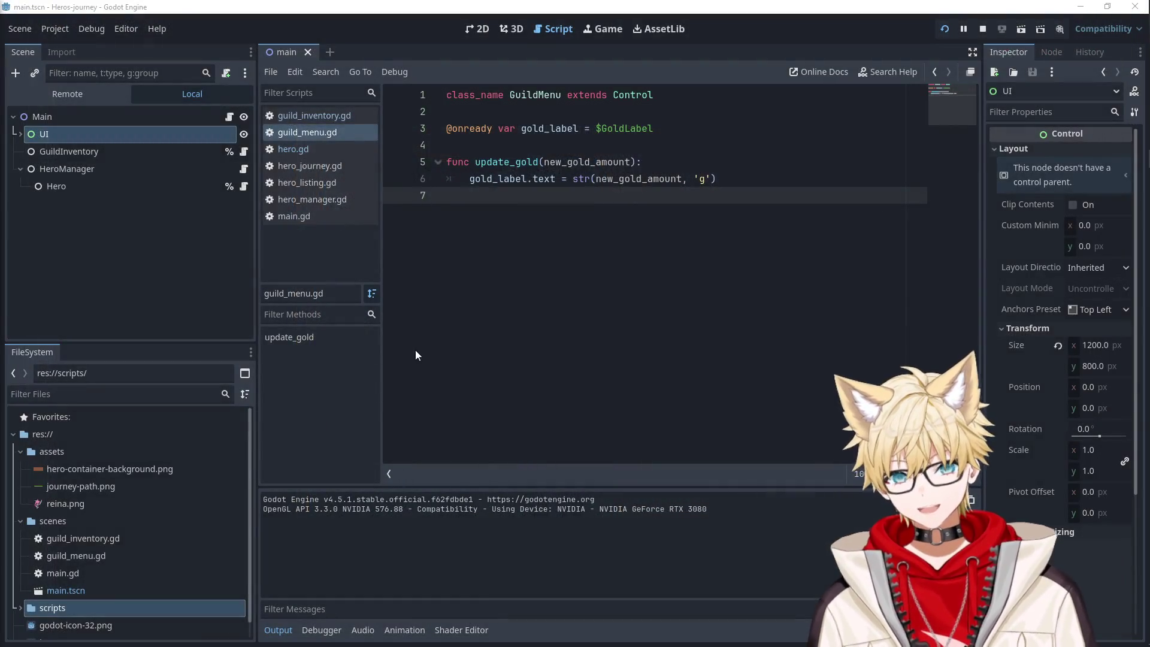
left_click(577, 245)
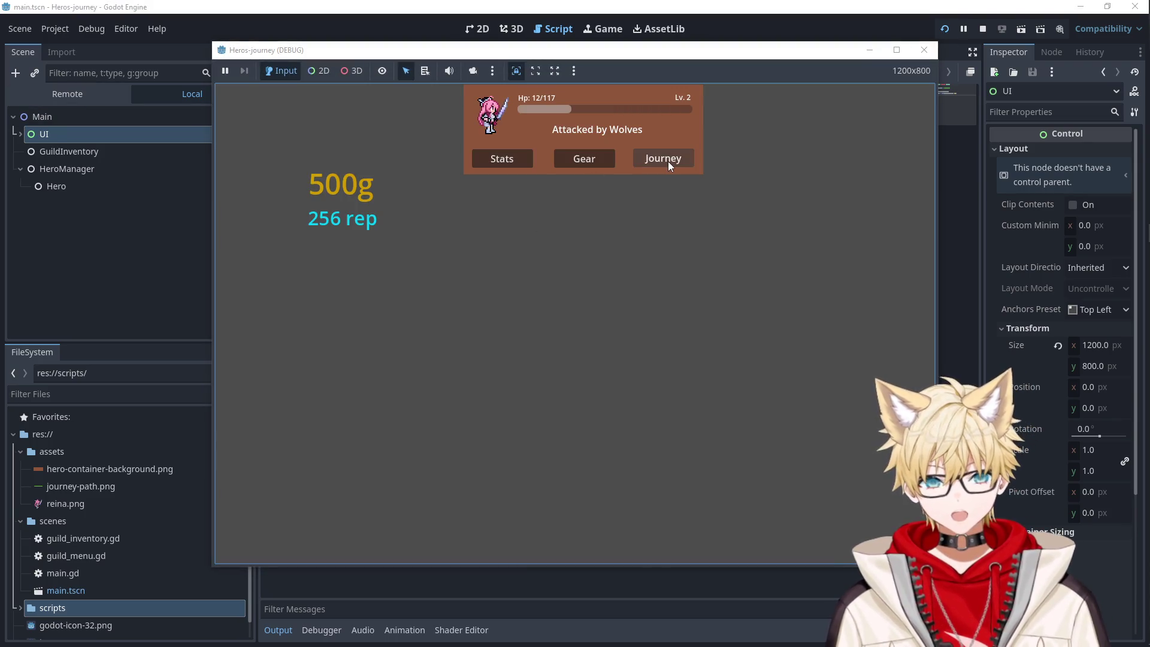
Step: Start and complete two journeys, raising the gold label to 654g then 1000g
left_click(667, 161)
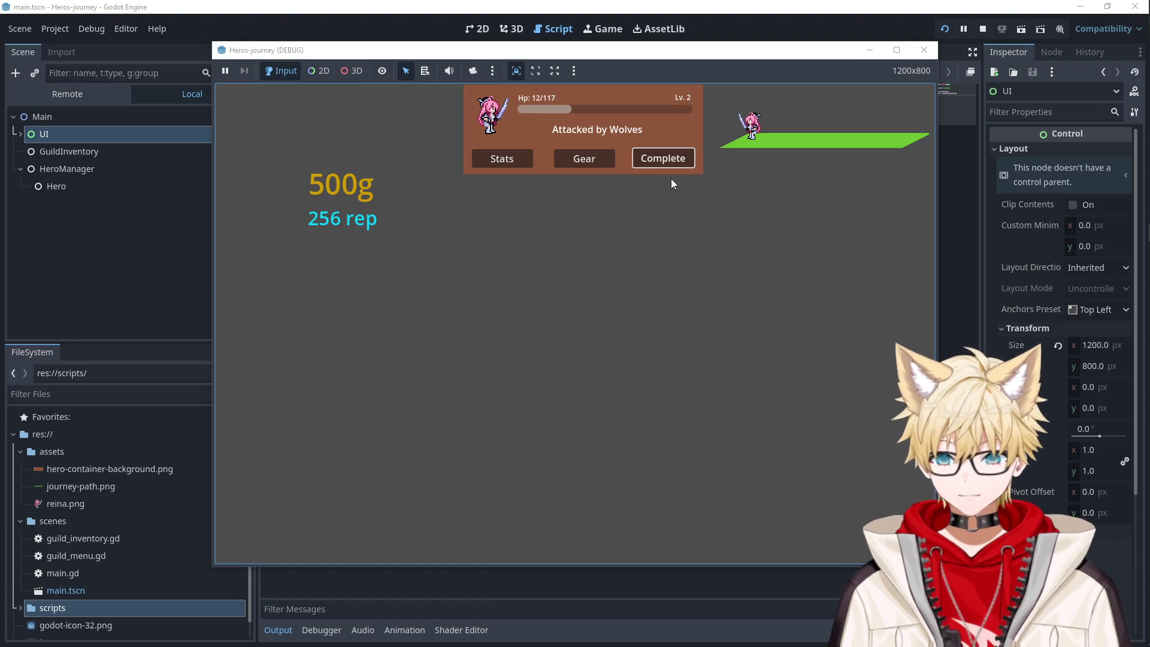
left_click(681, 157)
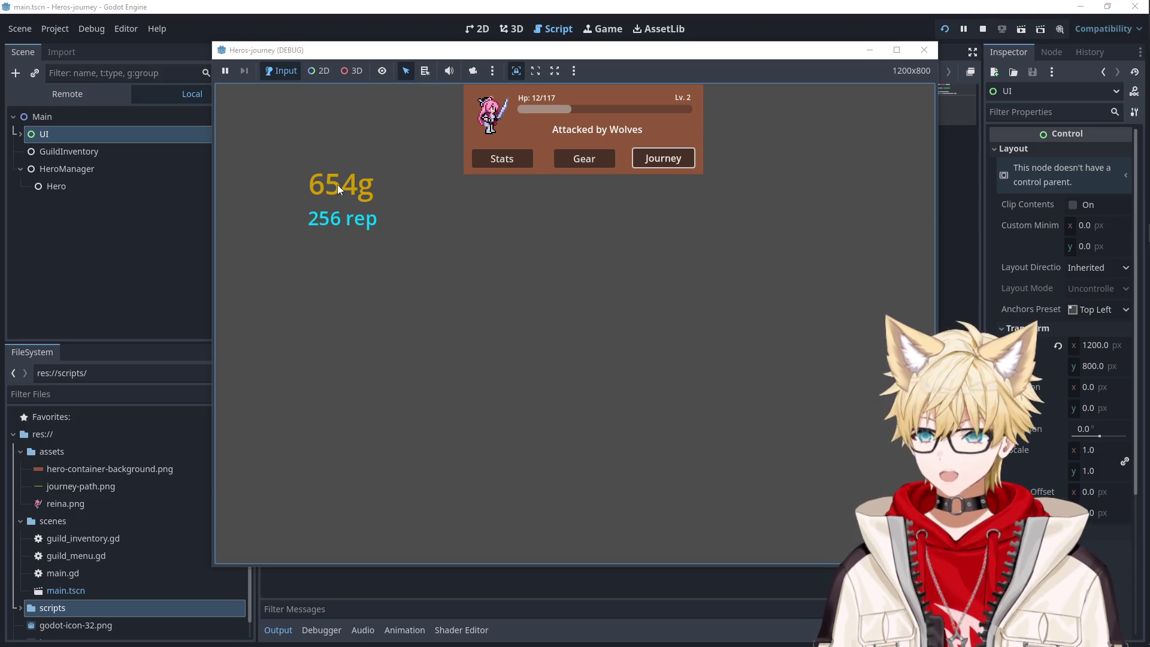
left_click(665, 163)
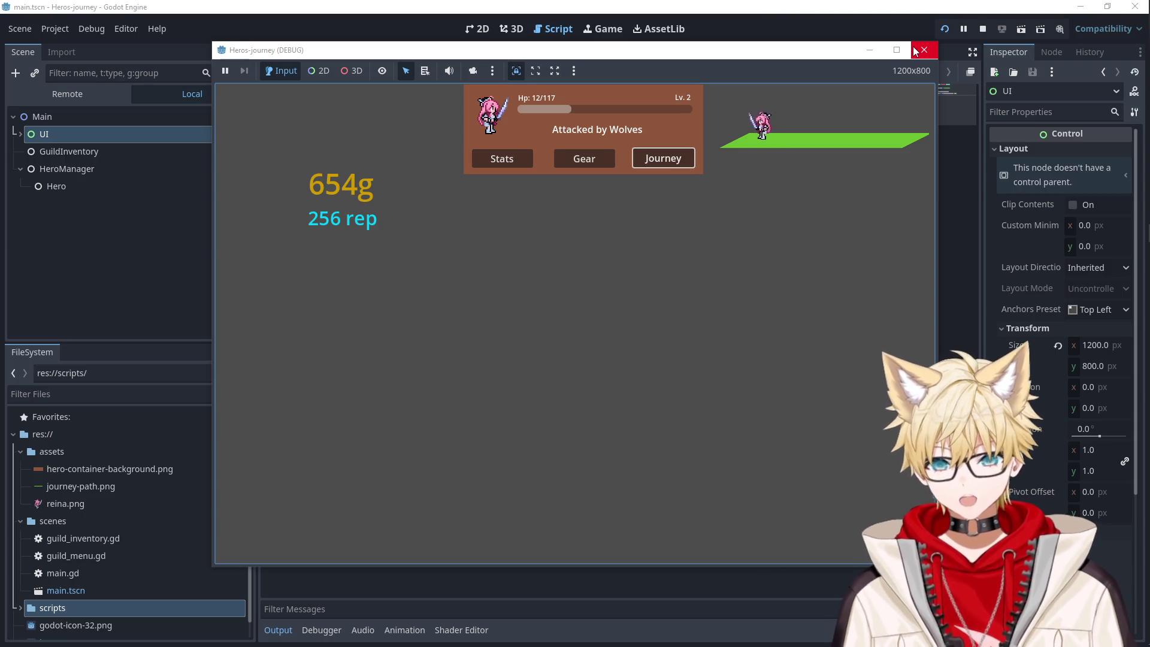
left_click(661, 161)
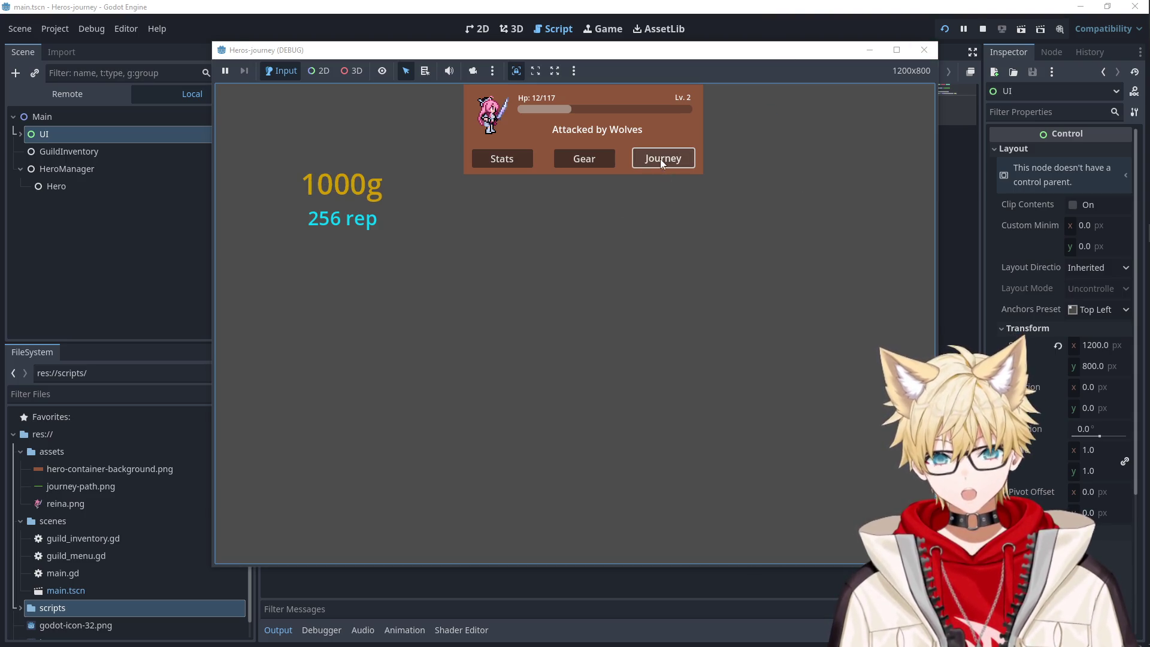